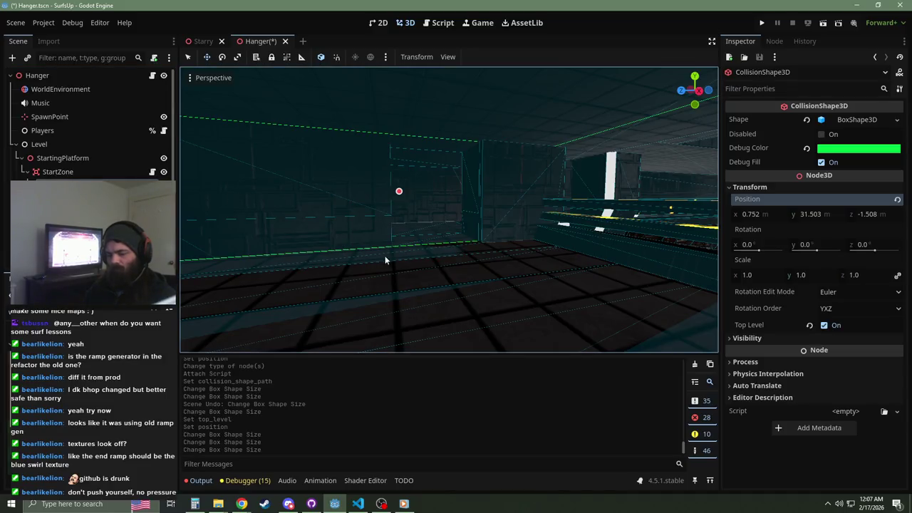
Step: Duplicate the collision shape, name the pair CollisionShapeMain and CollisionSide1, and make the copy's box shape unique
key(ctrl+d)
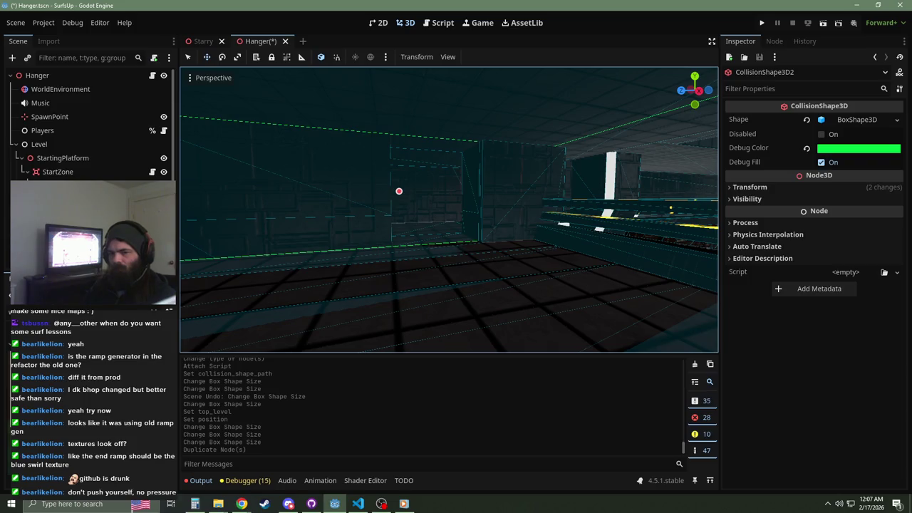
click(71, 184)
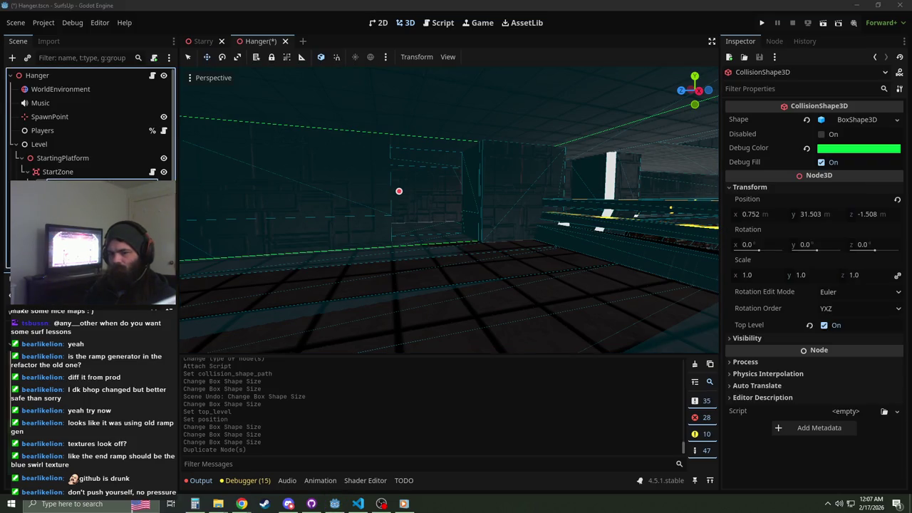
key(Return)
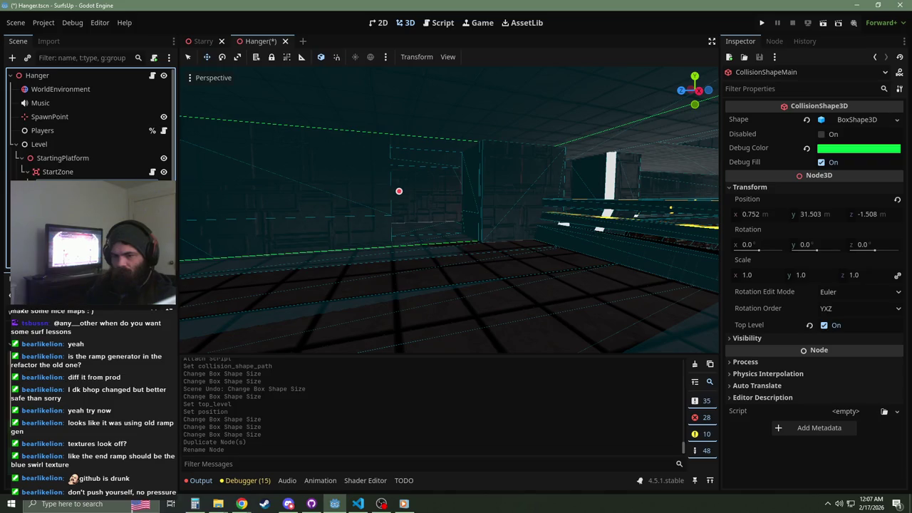
click(72, 198)
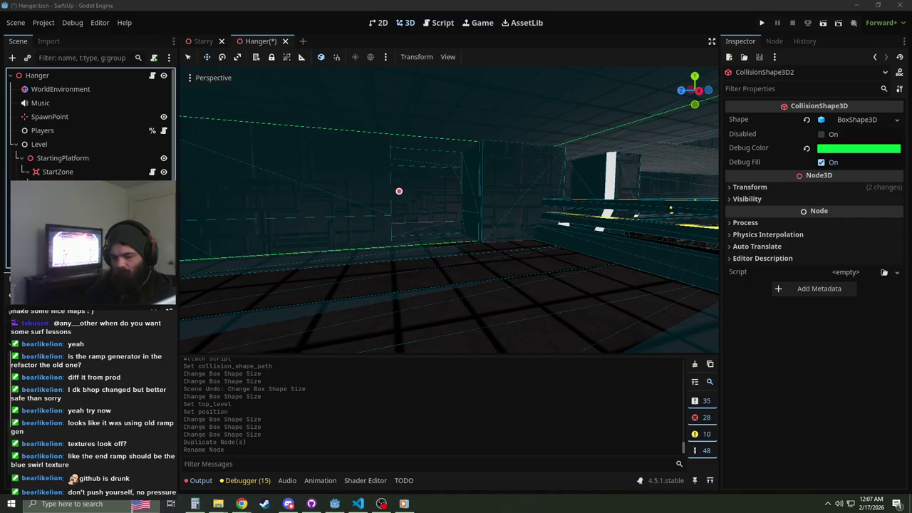
key(Return)
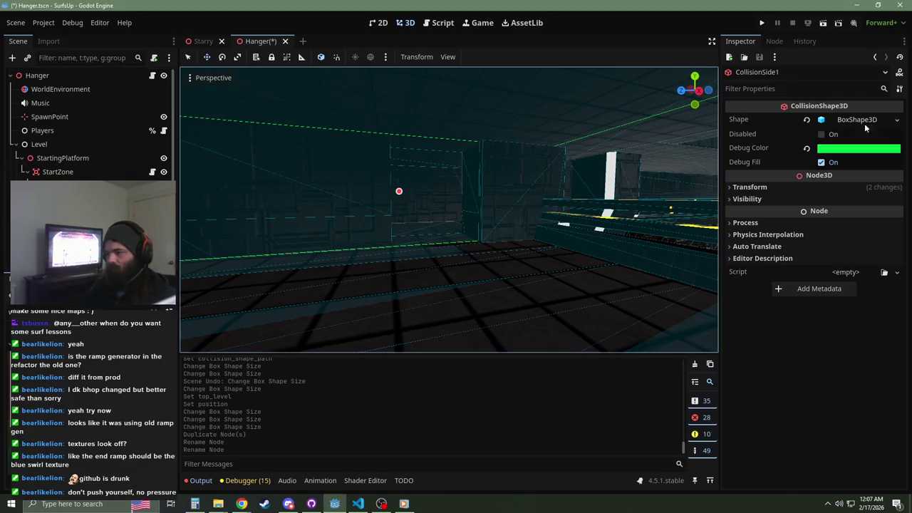
click(895, 121)
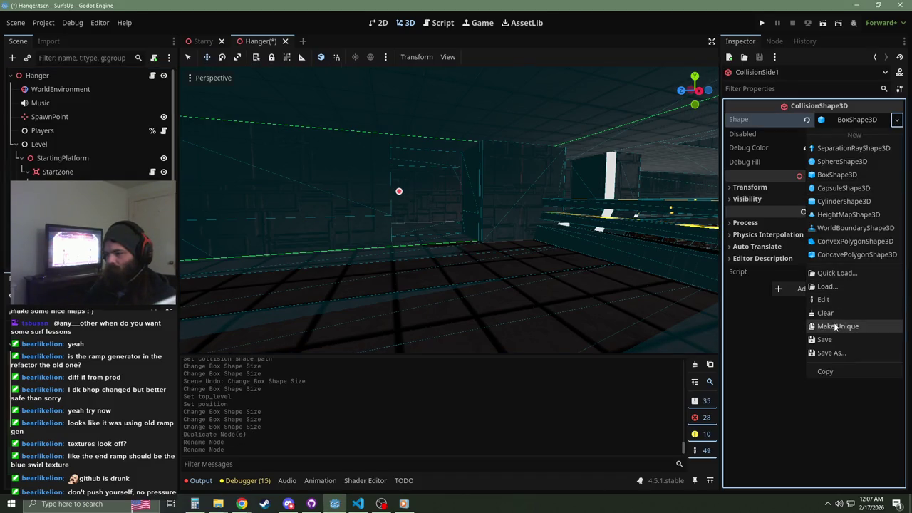
click(836, 326)
Step: Shrink CollisionSide1's box depth along Z to about 6
drag(449, 213, 420, 235)
mouse_move(341, 188)
mouse_down()
mouse_move(395, 225)
mouse_move(368, 207)
mouse_up()
mouse_move(449, 213)
mouse_down()
mouse_move(488, 214)
mouse_move(363, 225)
mouse_up()
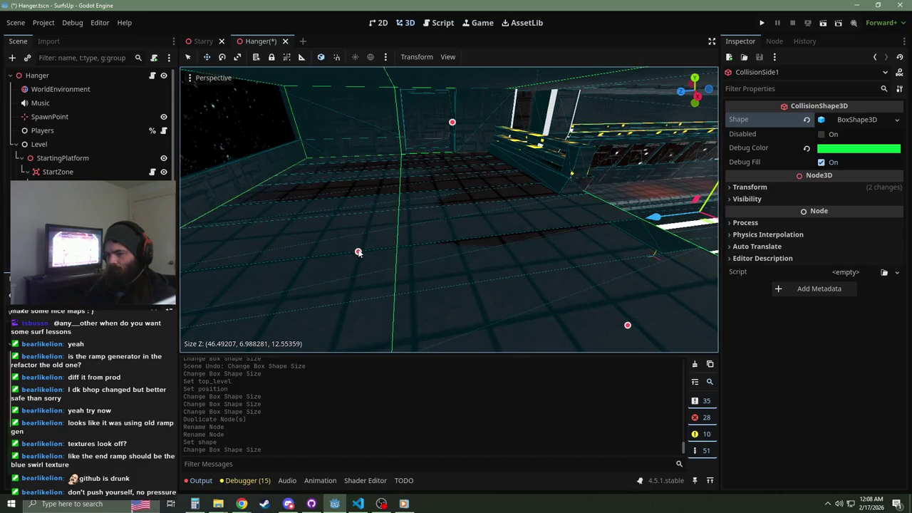
drag(392, 264, 439, 226)
drag(529, 180, 501, 225)
mouse_move(501, 225)
mouse_down()
mouse_move(356, 188)
mouse_move(418, 206)
mouse_move(363, 215)
mouse_move(432, 242)
mouse_up()
drag(290, 170, 672, 269)
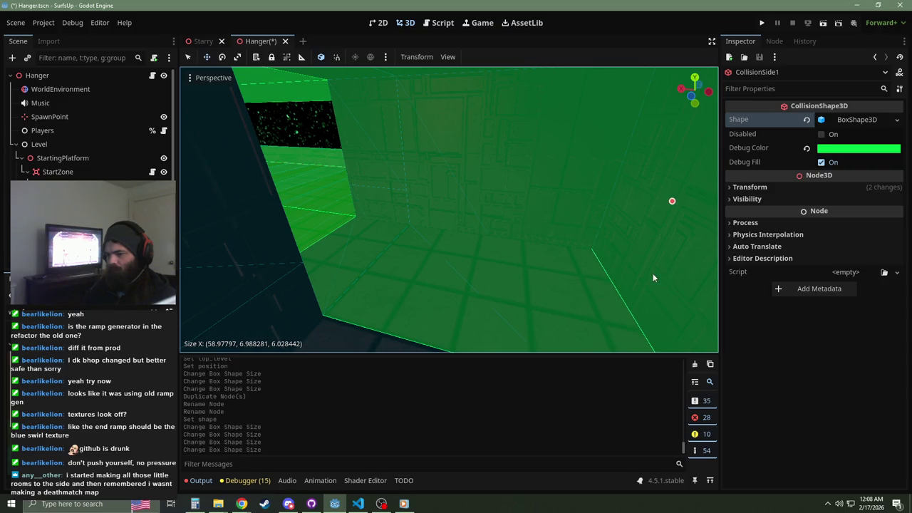
Step: Narrow the box's X width to about 12.6, fine-tune its depth, and duplicate it as CollisionSide2
scroll(653, 273, up, 2)
scroll(449, 208, up, 2)
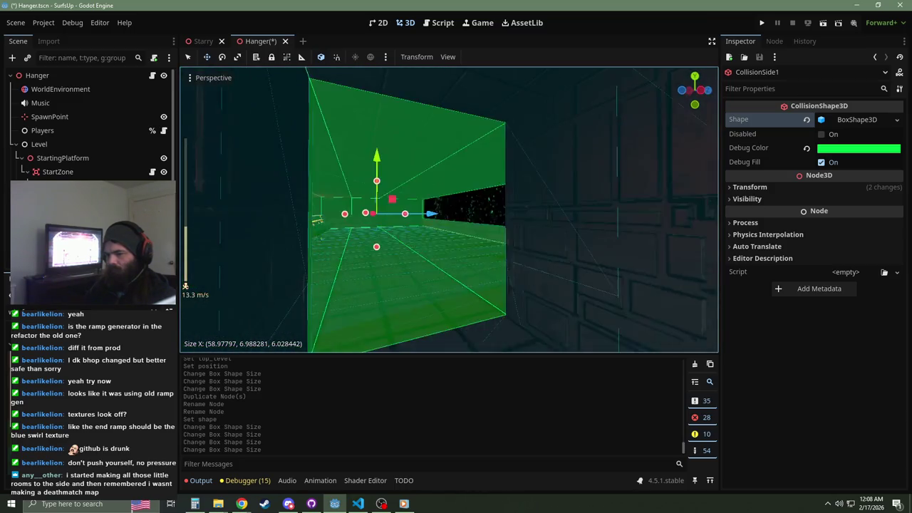
key(s)
drag(371, 215, 396, 251)
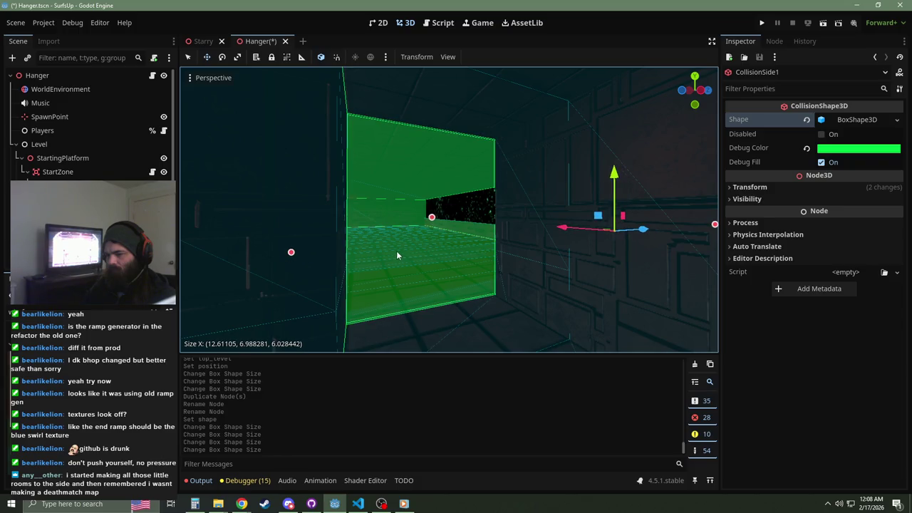
key(d)
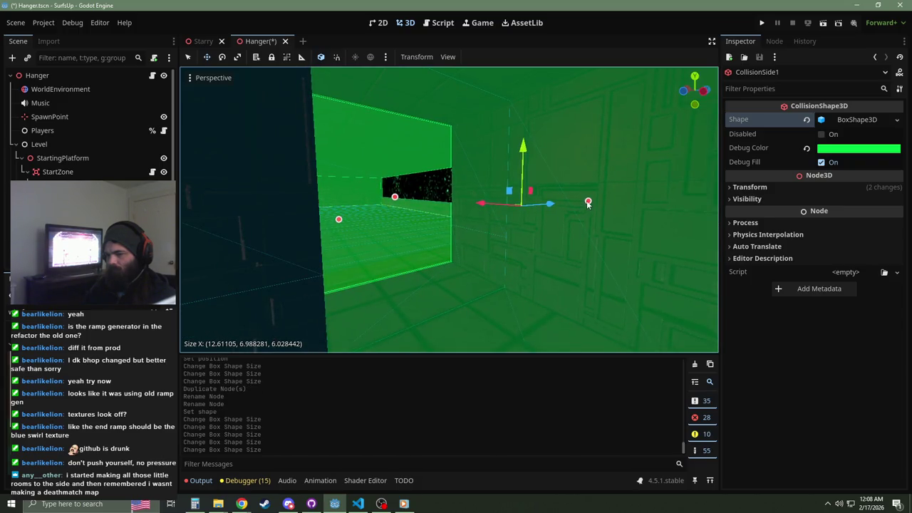
drag(588, 202, 587, 204)
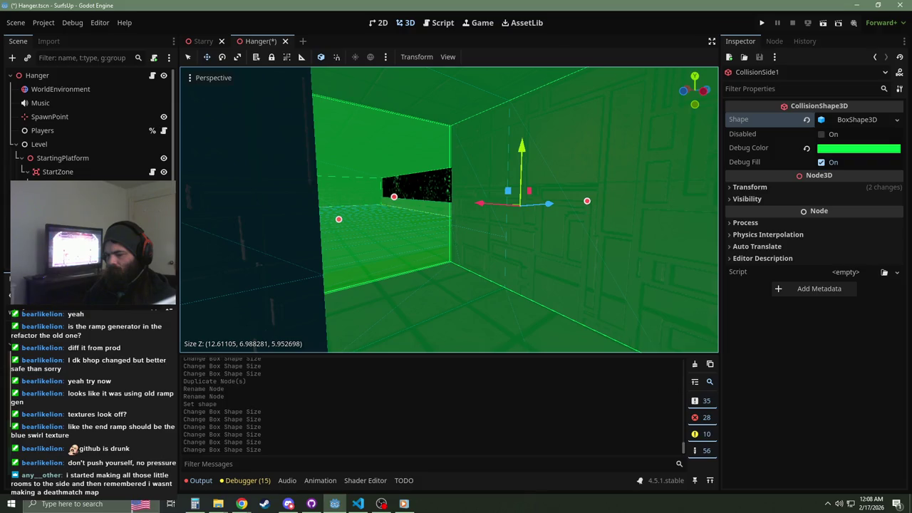
right_click(587, 204)
key(s)
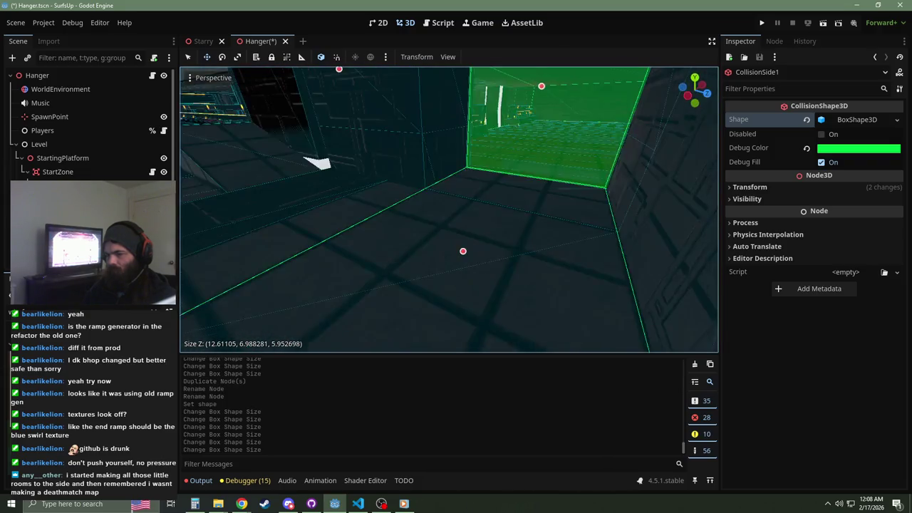
key(a)
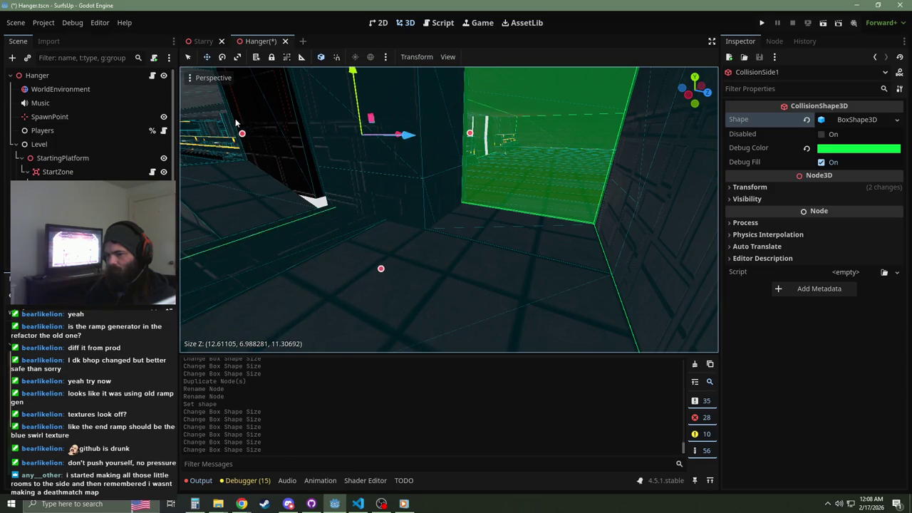
key(a)
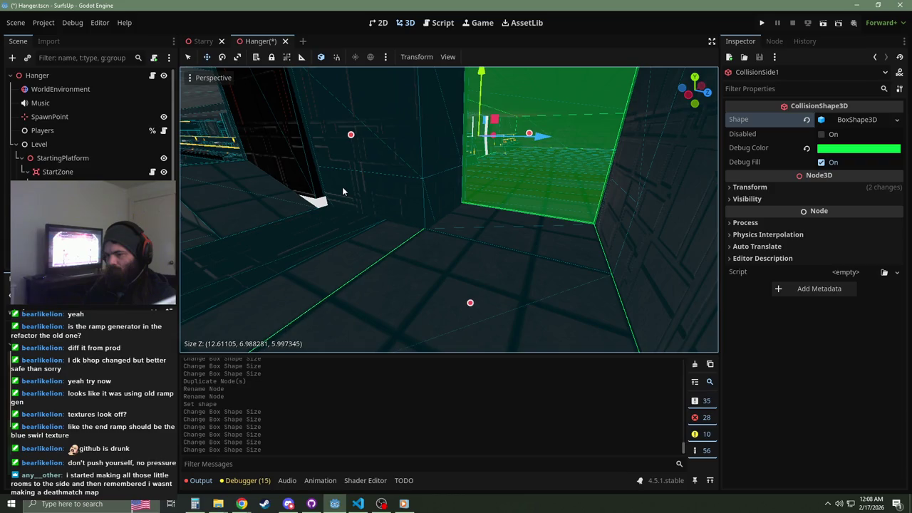
key(w)
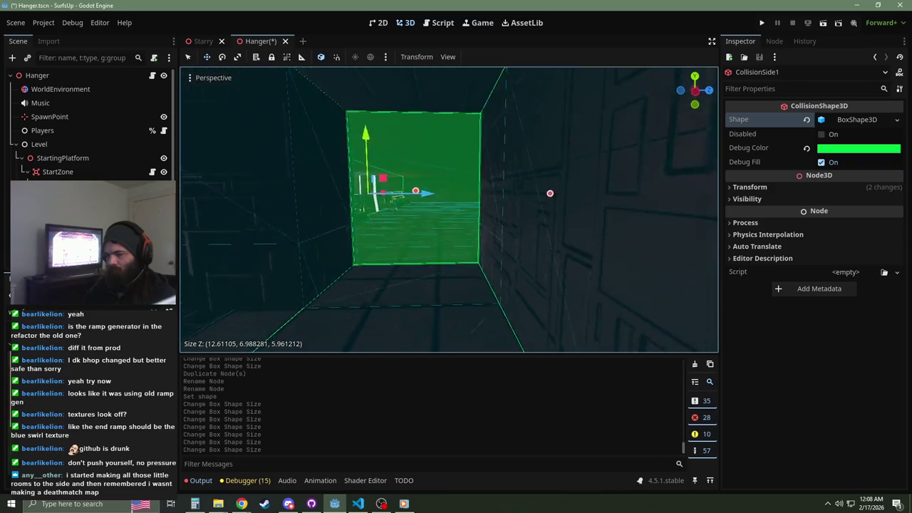
key(w)
scroll(449, 210, up, 2)
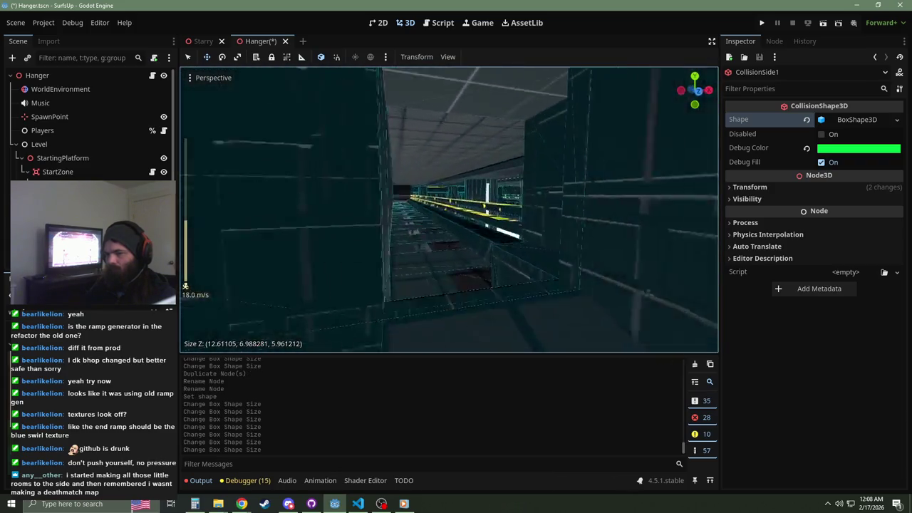
key(f)
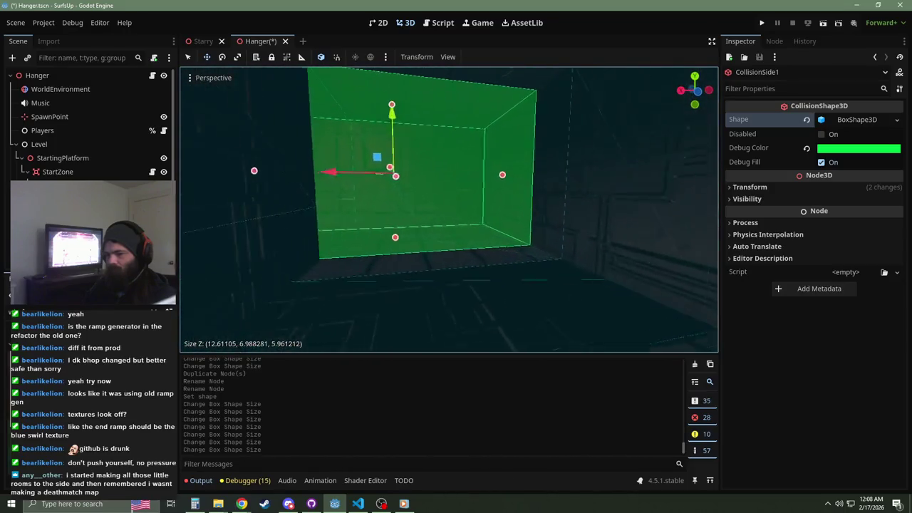
key(ctrl+d)
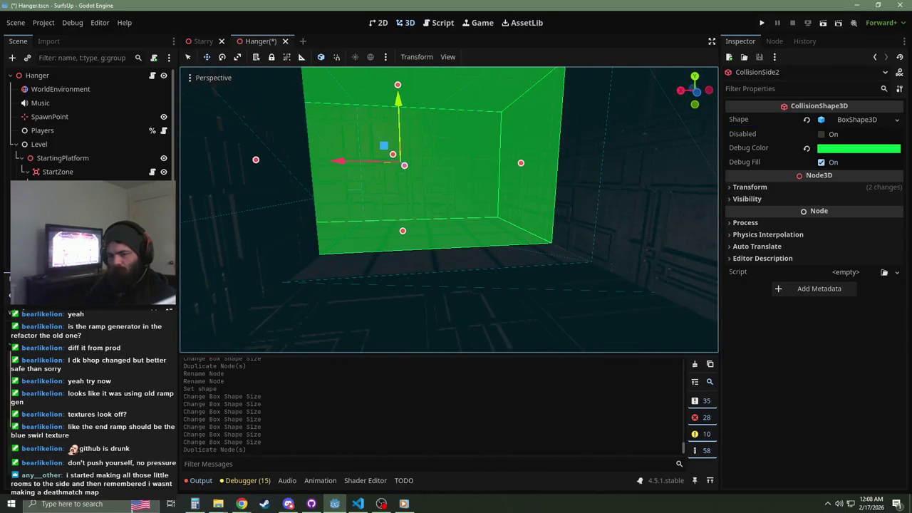
Step: Give CollisionSide2 its own box shape and lengthen it along Z to about 17
click(897, 120)
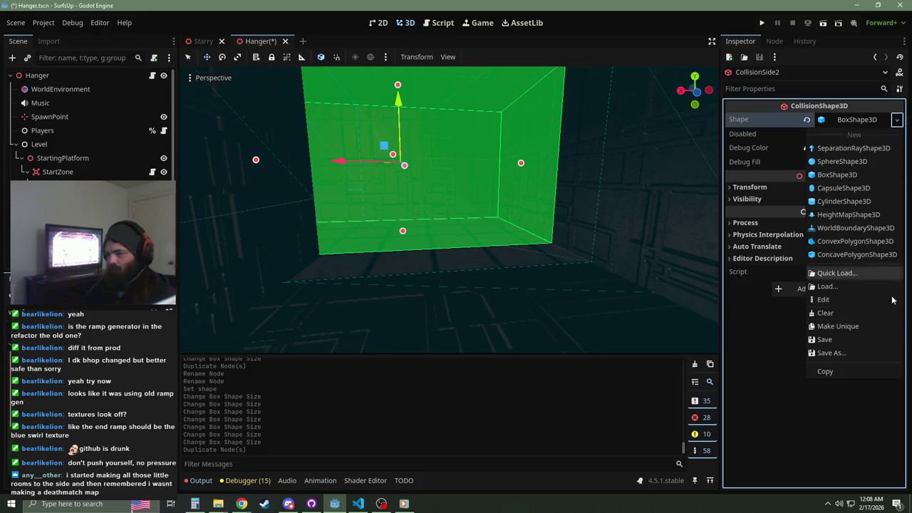
click(858, 326)
scroll(434, 206, down, 3)
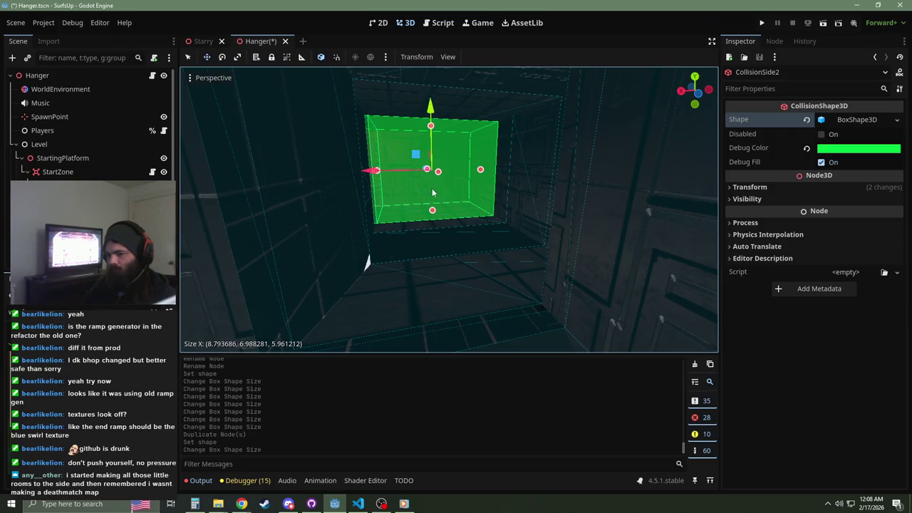
drag(438, 175, 486, 254)
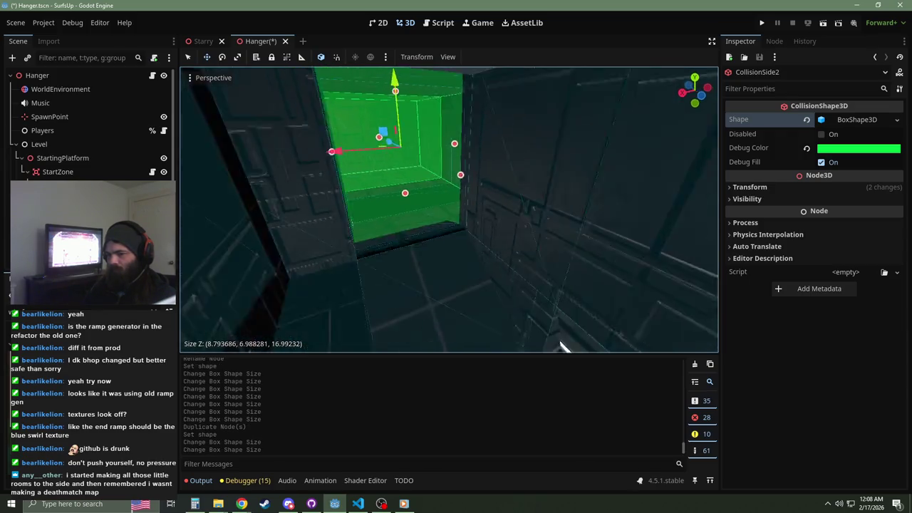
right_click(428, 179)
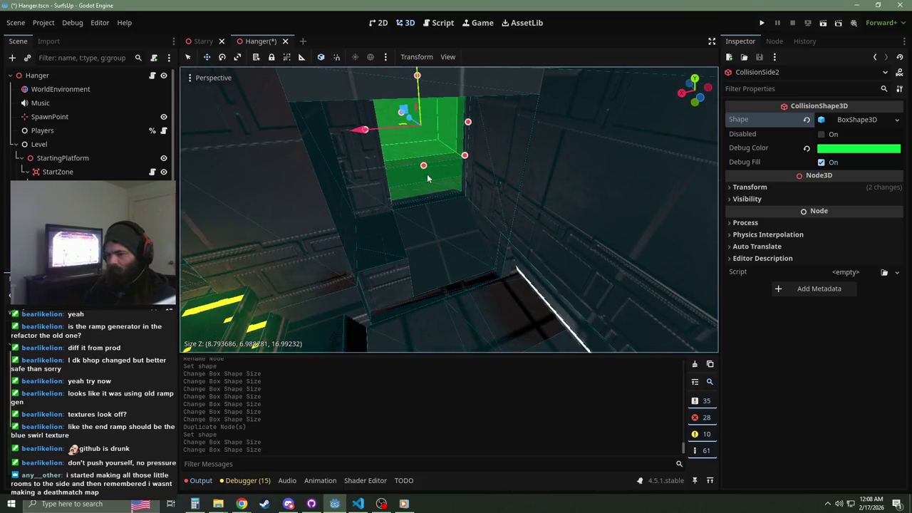
click(444, 195)
click(202, 212)
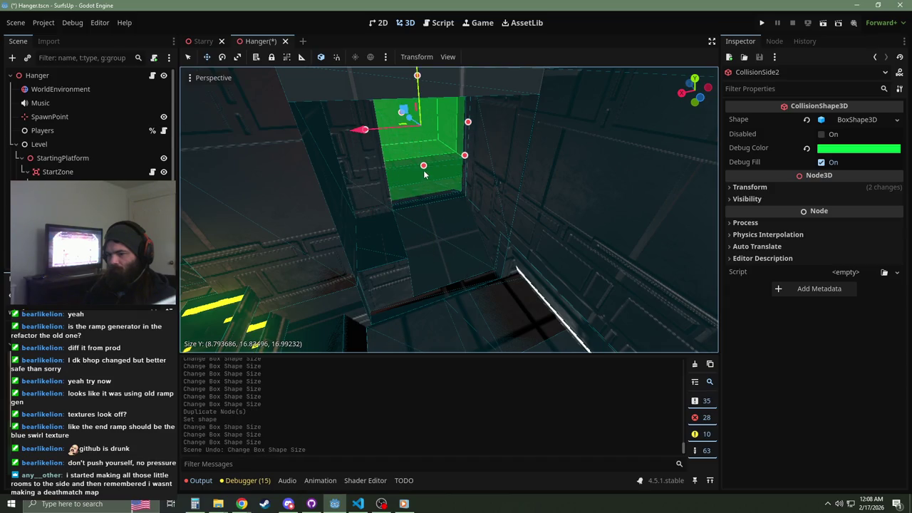
Step: Keep lengthening CollisionSide2 along Z through about 47, 62 and 82 to roughly 102
mouse_move(483, 174)
mouse_down()
mouse_move(545, 234)
mouse_move(599, 321)
mouse_up()
scroll(457, 255, up, 2)
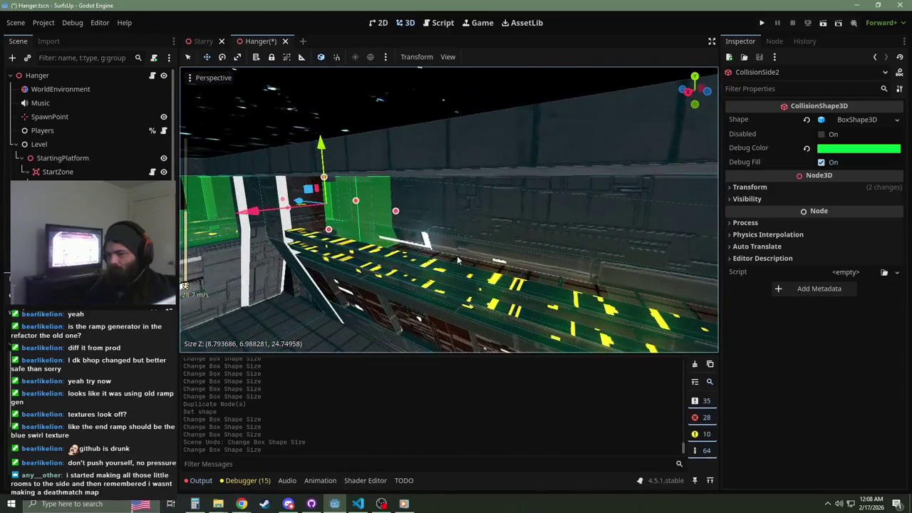
drag(396, 212, 682, 270)
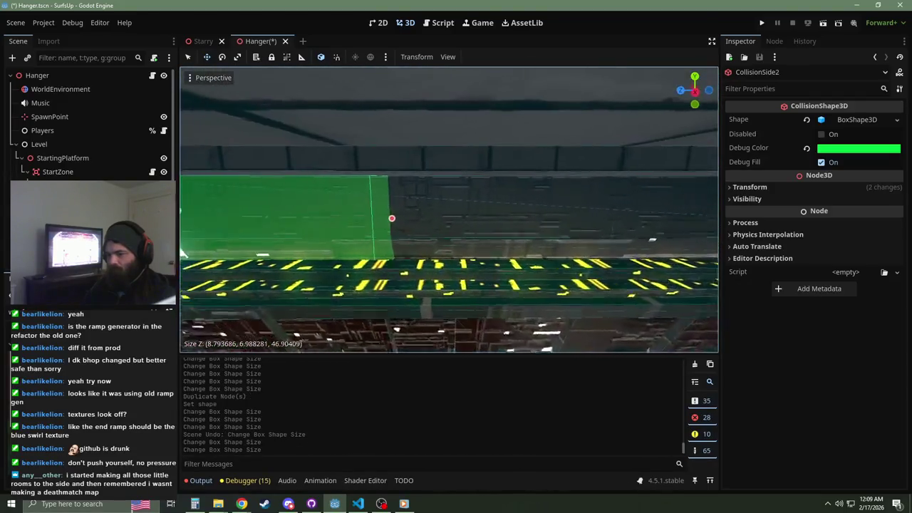
drag(454, 225, 806, 253)
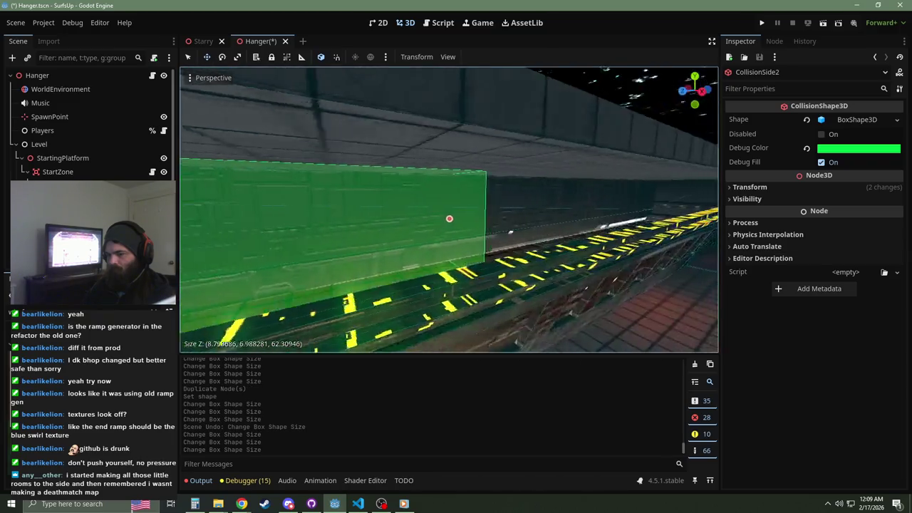
drag(331, 223, 665, 271)
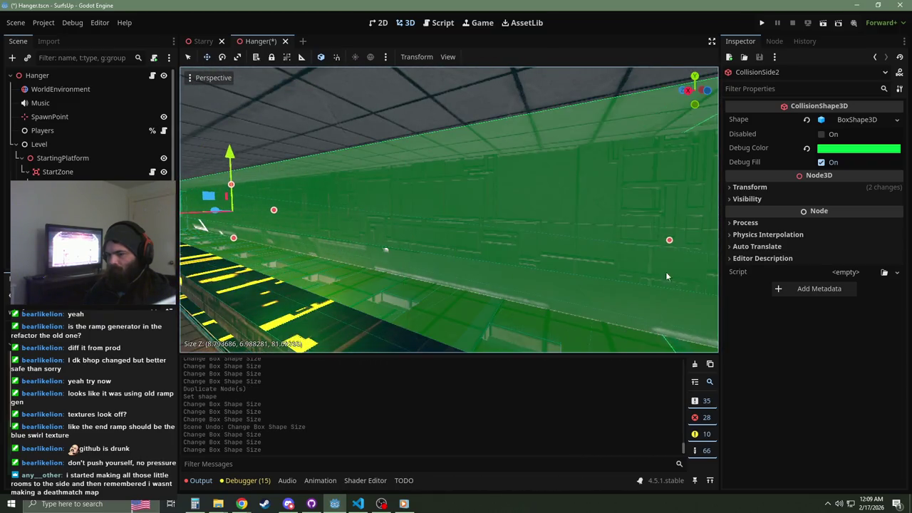
mouse_move(224, 236)
mouse_down()
mouse_move(587, 238)
mouse_move(568, 240)
mouse_up()
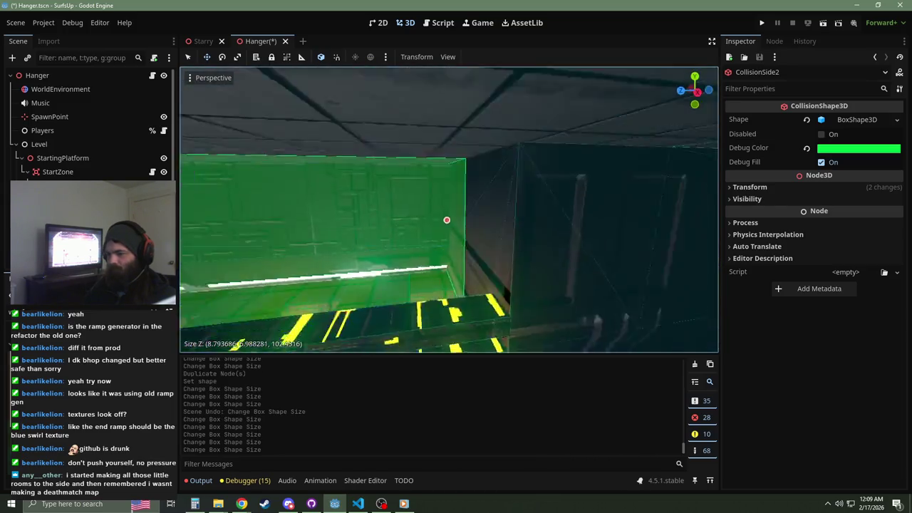
mouse_move(449, 213)
mouse_down()
mouse_move(420, 196)
mouse_move(399, 203)
mouse_move(427, 198)
mouse_move(514, 128)
mouse_up()
mouse_move(506, 182)
mouse_down()
mouse_move(485, 191)
mouse_move(438, 148)
mouse_move(403, 142)
mouse_move(423, 145)
mouse_move(439, 132)
mouse_up()
scroll(439, 133, up, 3)
scroll(439, 133, up, 4)
mouse_move(365, 316)
mouse_down()
mouse_move(390, 313)
mouse_move(442, 183)
mouse_move(457, 257)
mouse_up()
scroll(366, 317, down, 5)
click(354, 202)
Step: Save the scene, then trim CollisionSide2's depth to about 96.58
mouse_move(356, 253)
mouse_down()
mouse_move(402, 211)
mouse_move(333, 256)
mouse_up()
key(KP_1)
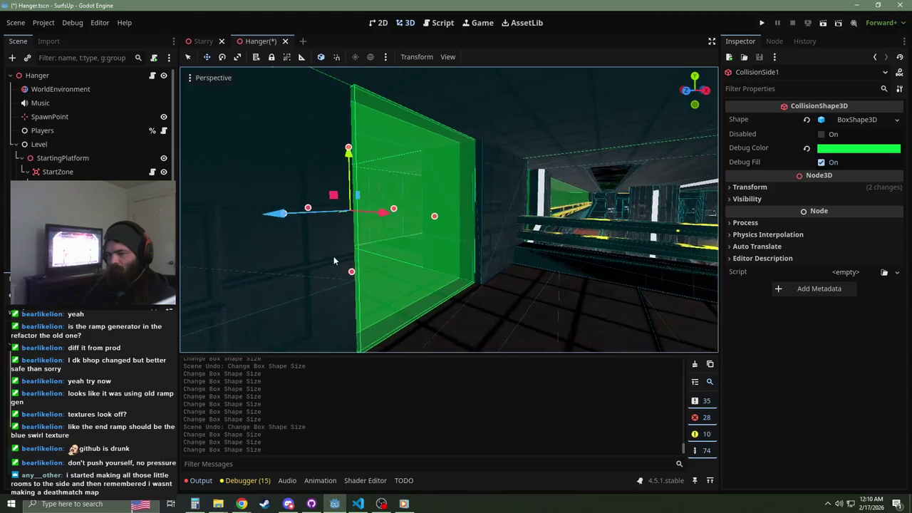
key(ctrl+s)
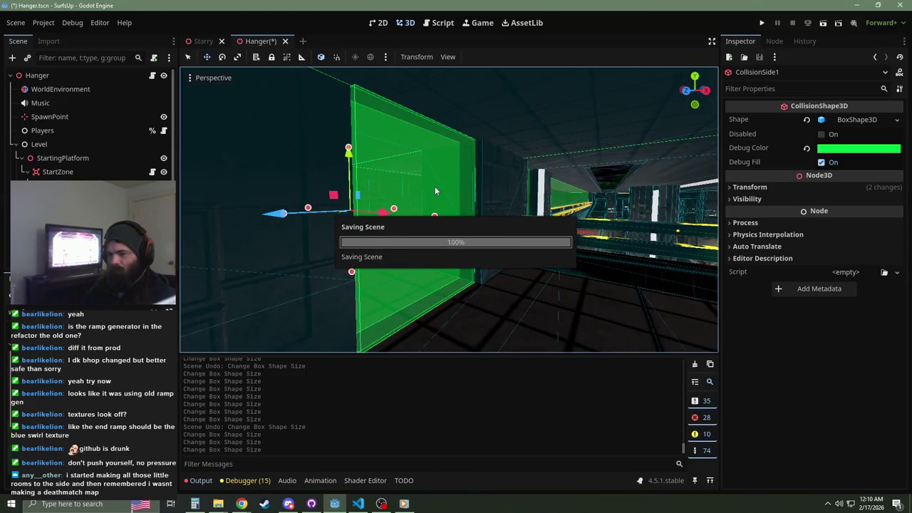
drag(443, 186, 443, 187)
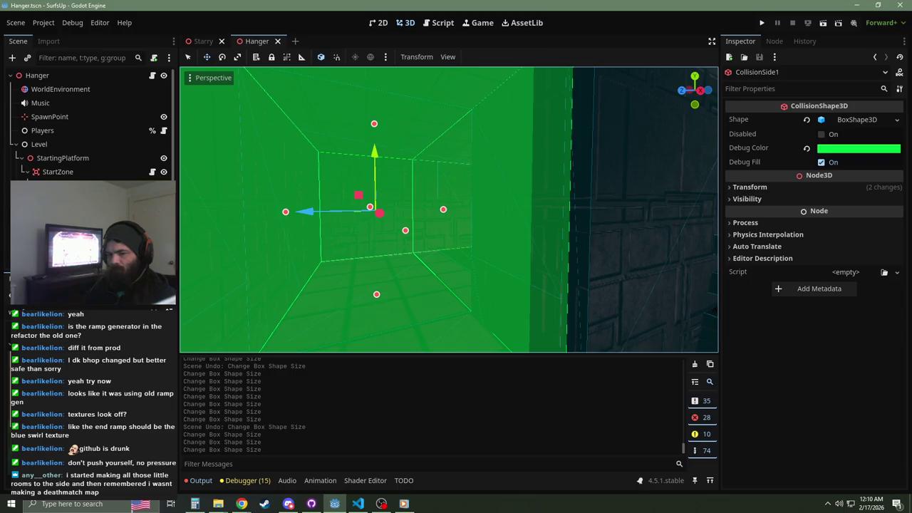
drag(325, 210, 325, 210)
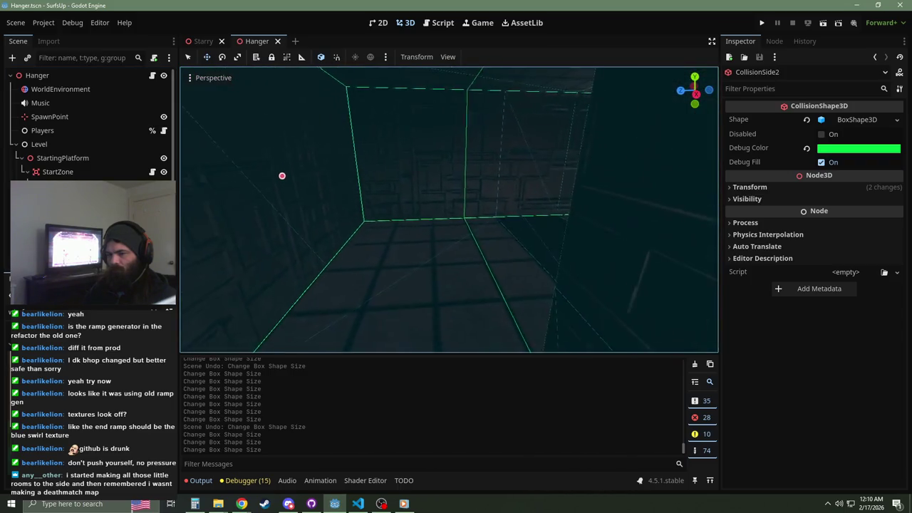
click(325, 210)
drag(380, 213, 466, 228)
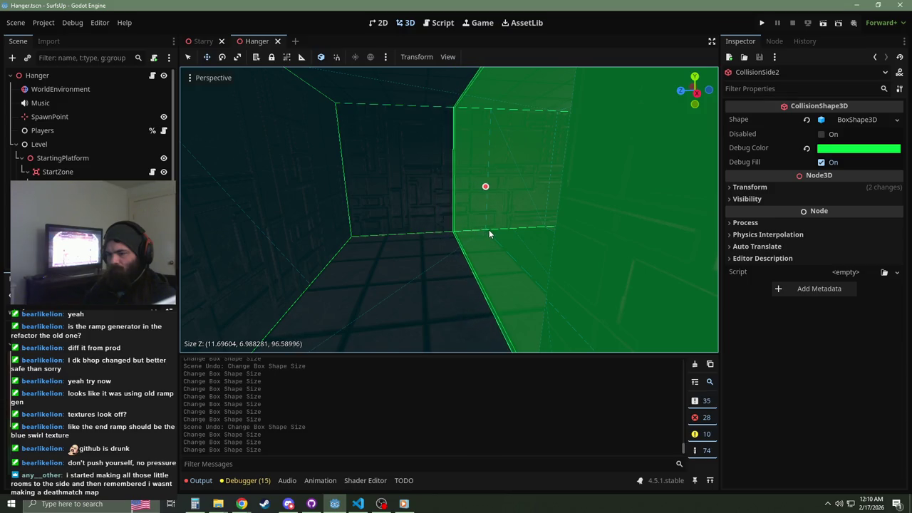
drag(366, 236, 371, 235)
click(371, 235)
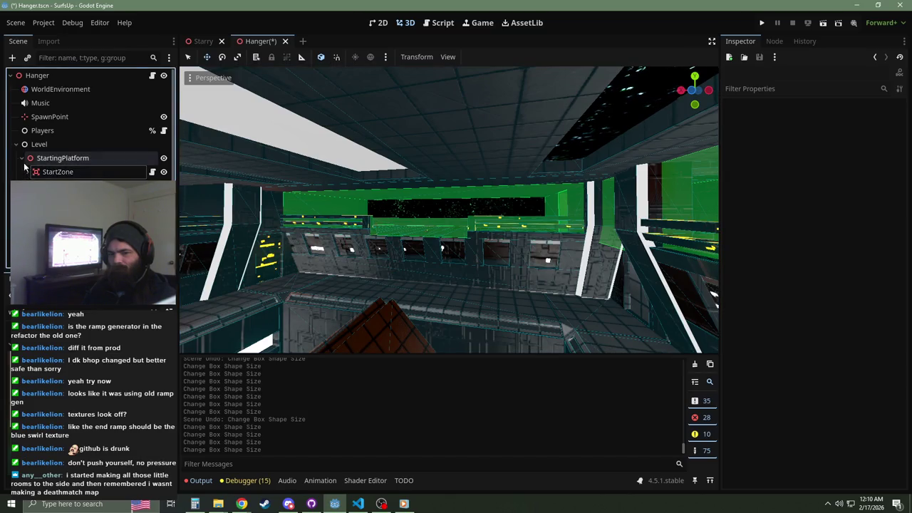
Step: Move StartZone out of StartingPlatform and delete the StartingPlatform node
click(47, 173)
drag(55, 158, 62, 171)
click(63, 172)
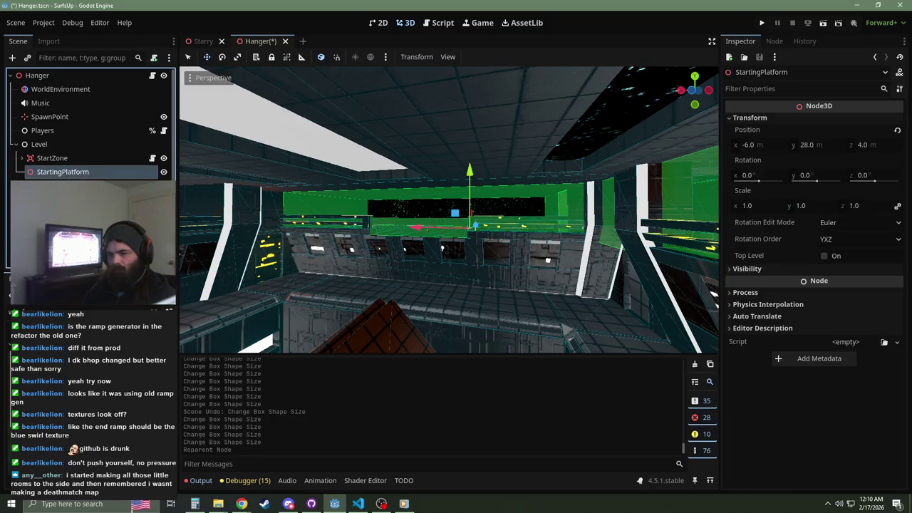
key(Delete)
click(428, 265)
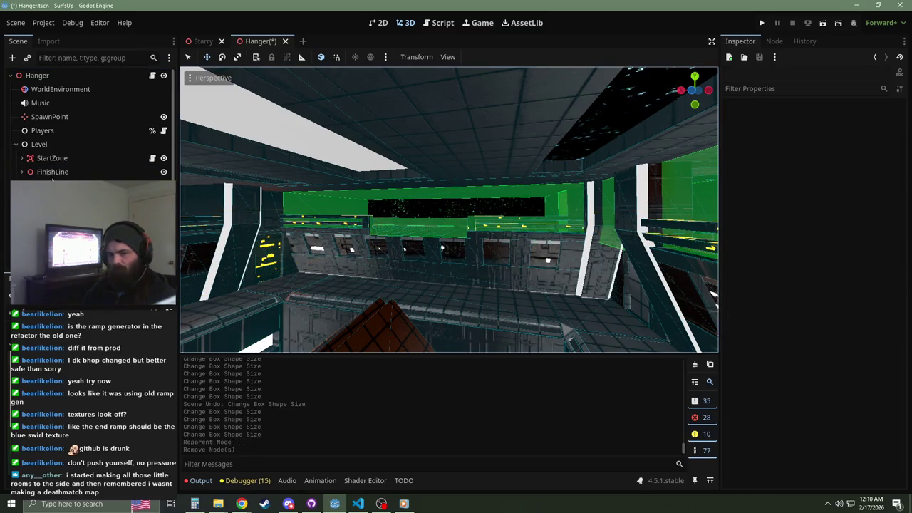
click(22, 158)
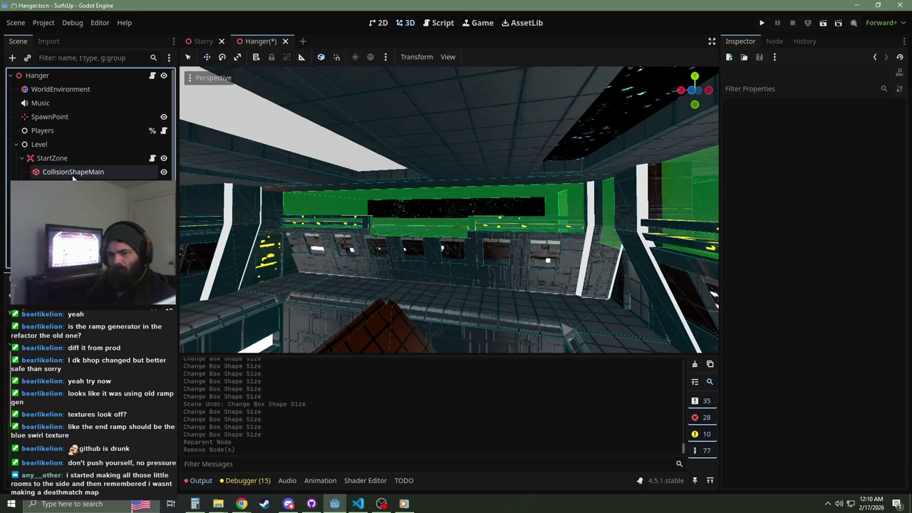
Step: Reset StartZone's position to the origin, rearrange its collision shapes under Level, and clear Top Level on CollisionShapeMain
mouse_move(55, 155)
mouse_down()
mouse_move(54, 165)
mouse_move(59, 159)
mouse_up()
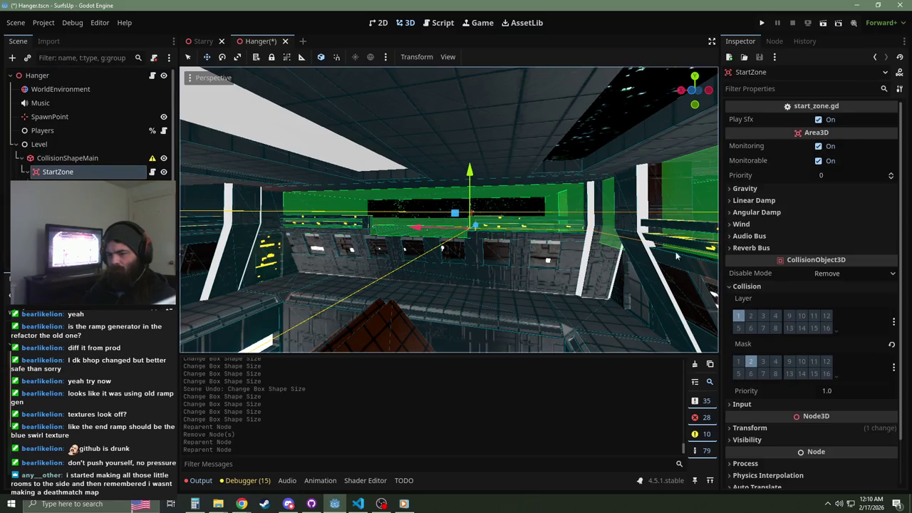
click(754, 285)
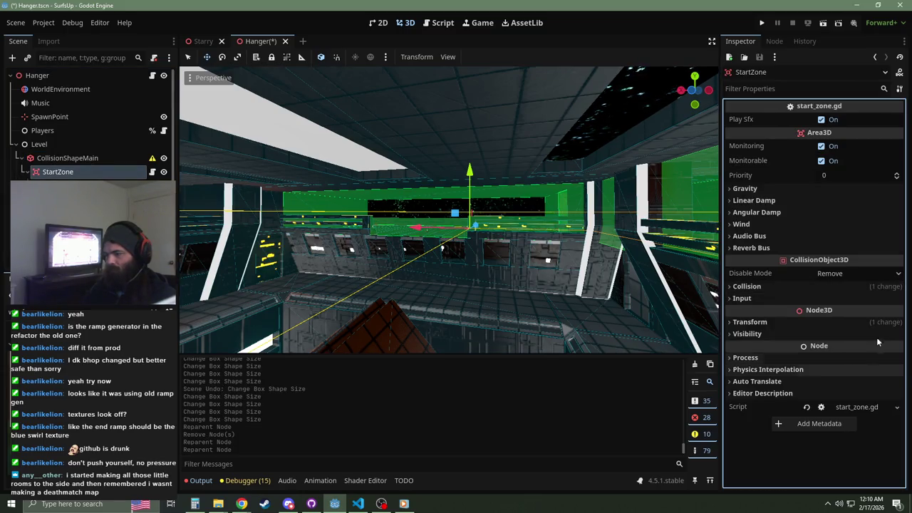
click(840, 325)
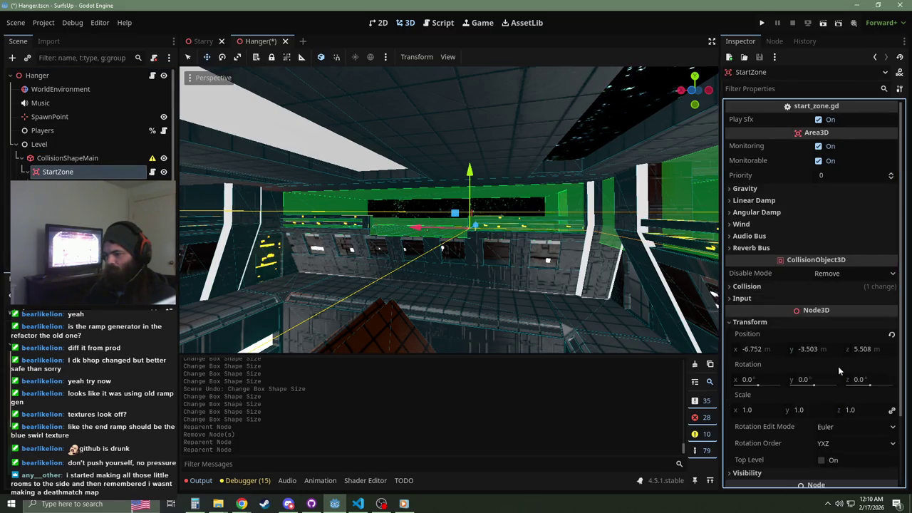
click(891, 335)
drag(62, 161, 65, 171)
drag(69, 176, 63, 173)
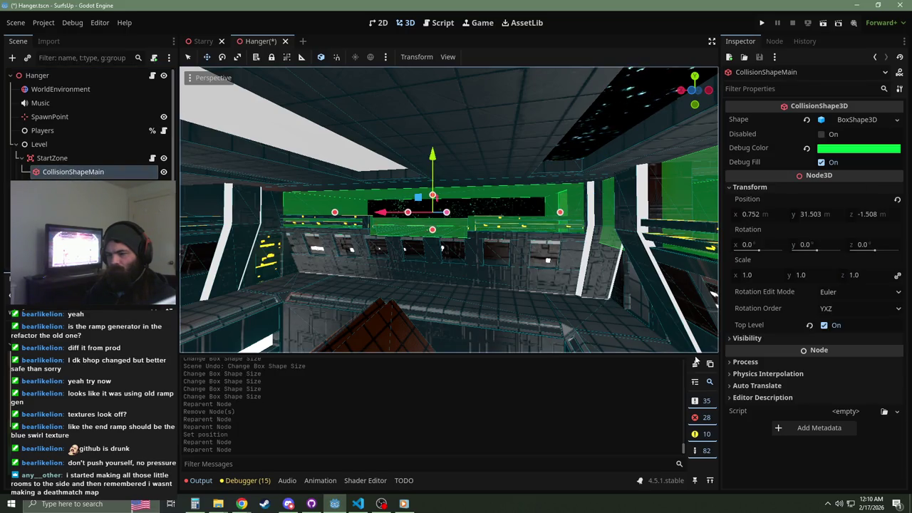
click(823, 325)
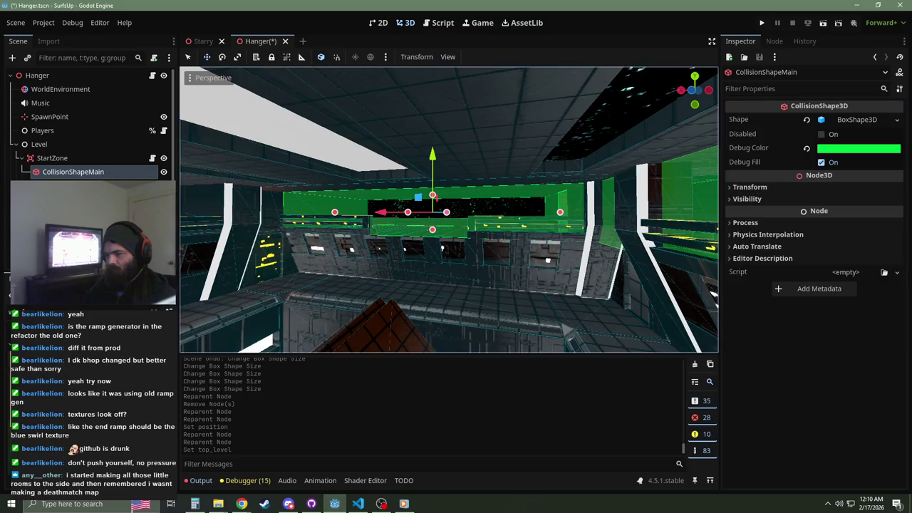
scroll(466, 221, up, 5)
drag(449, 214, 344, 227)
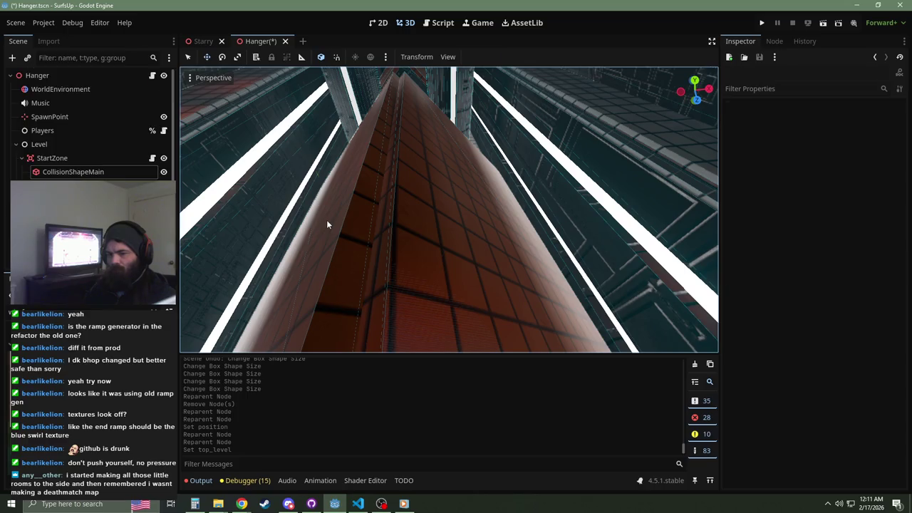
Step: Turn off Top Level on the ramp pieces entity_3_func_geo and entity_4_func_geo
click(327, 224)
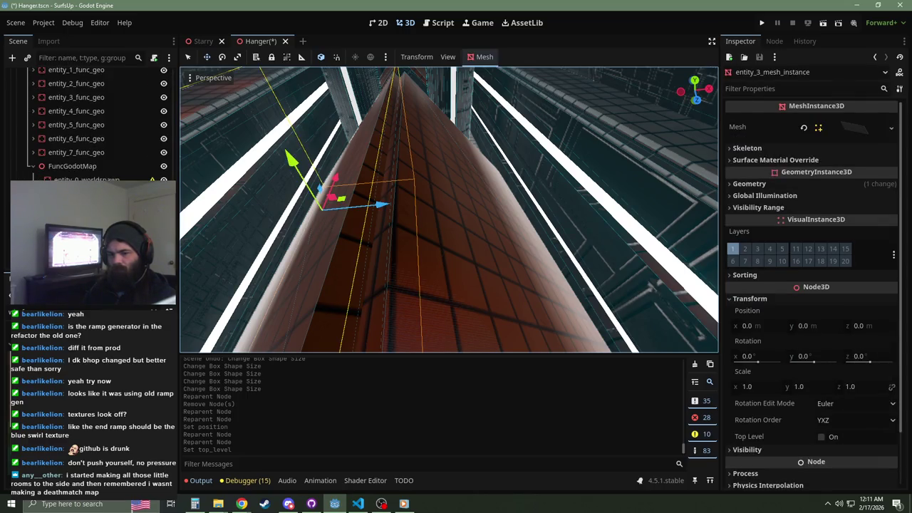
click(327, 224)
click(822, 424)
click(822, 424)
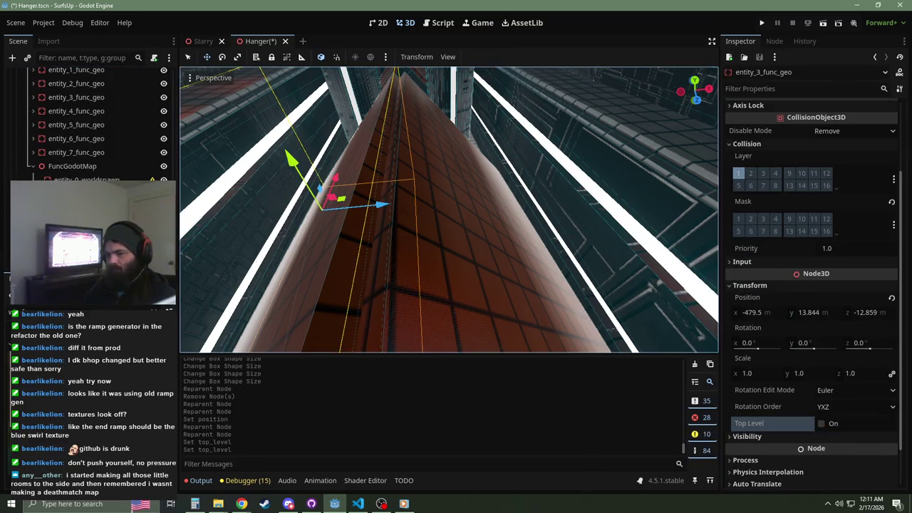
key(Down)
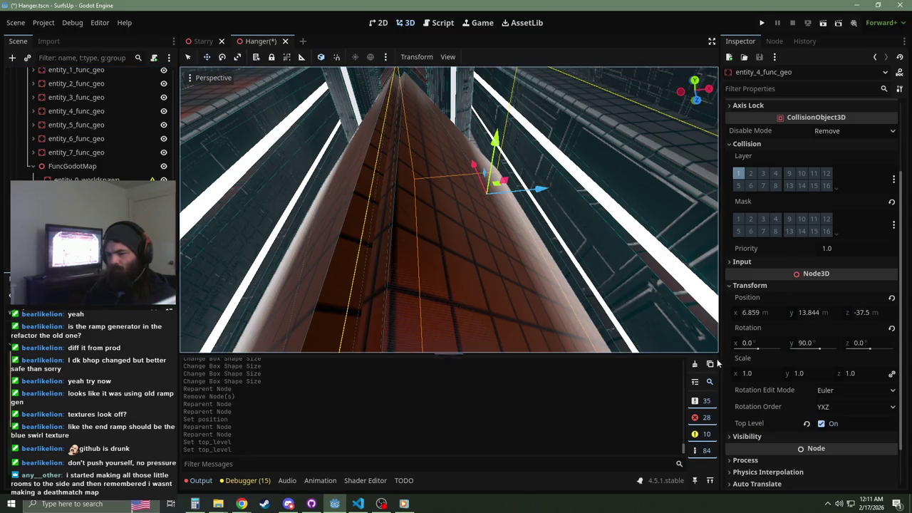
click(821, 424)
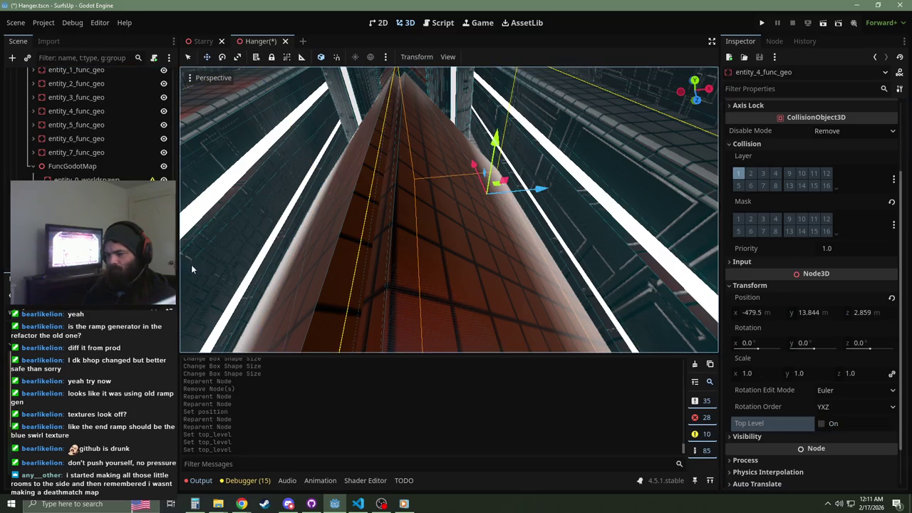
Step: Move DirectionalLight3D to the top of Hanger's children, undoing a misplaced drop
click(30, 167)
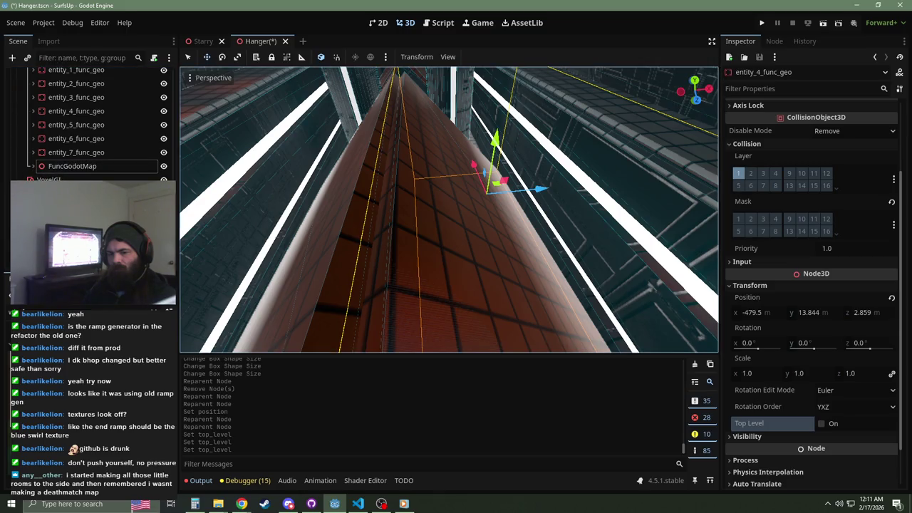
key(Down)
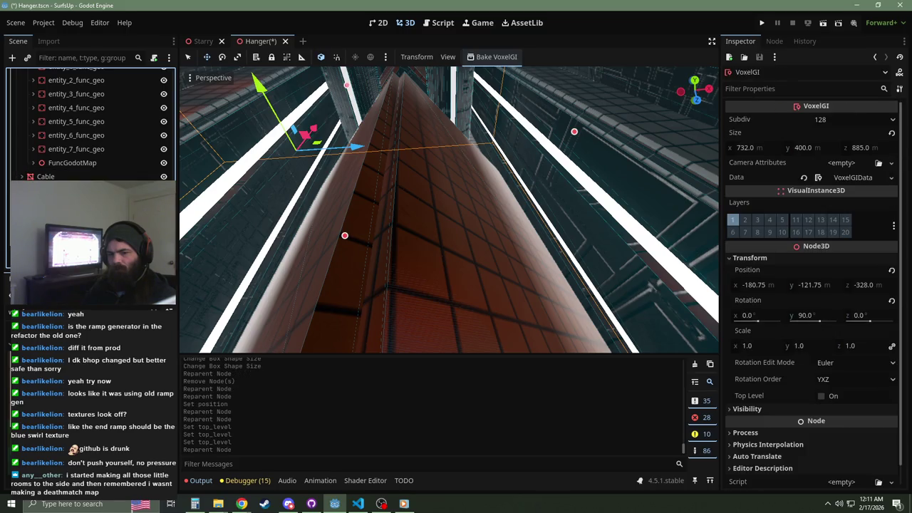
mouse_move(93, 264)
mouse_down()
mouse_move(107, 61)
mouse_move(92, 264)
mouse_up()
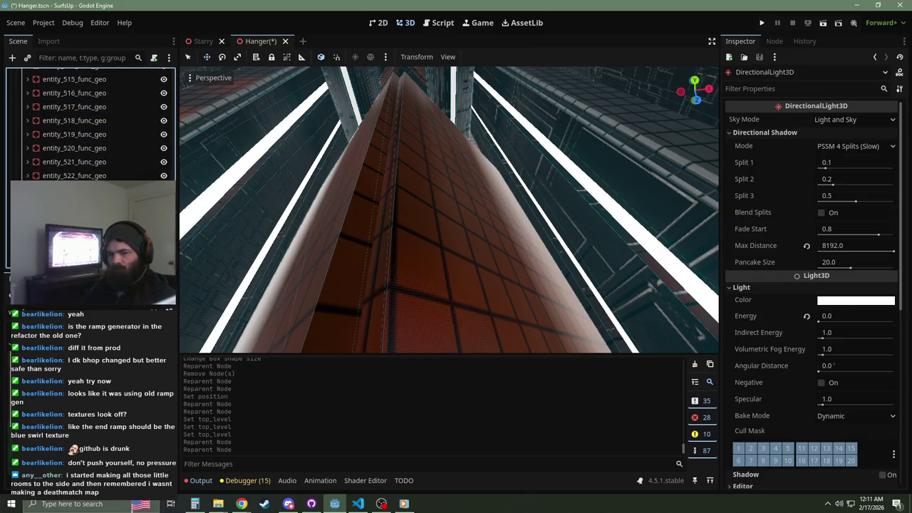
key(ctrl+z)
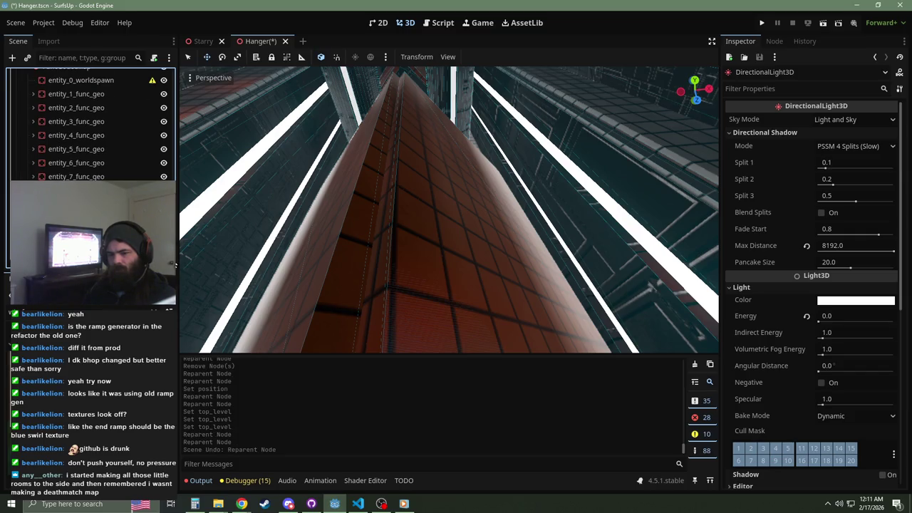
scroll(92, 128, up, 5)
click(16, 144)
mouse_move(22, 161)
mouse_down()
mouse_move(39, 165)
mouse_move(43, 135)
mouse_move(62, 112)
mouse_move(59, 91)
mouse_up()
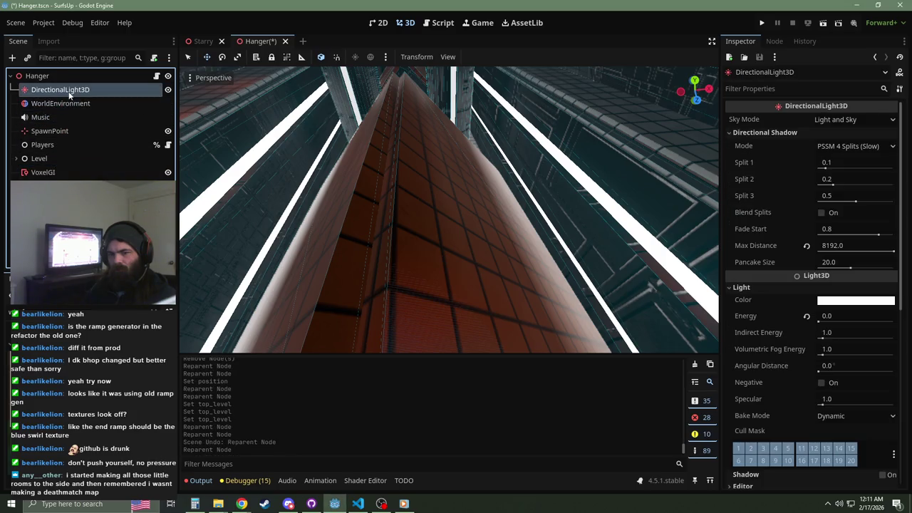
click(742, 288)
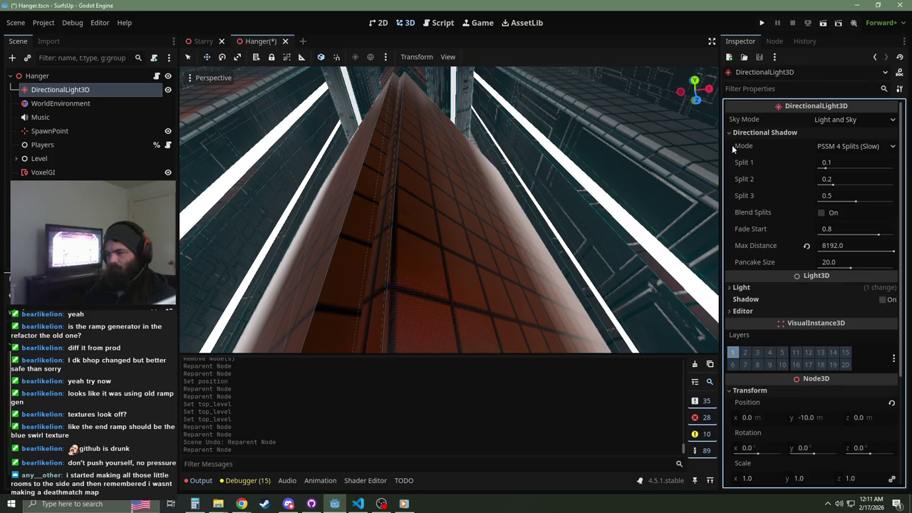
Step: Collapse DirectionalLight3D's inspector groups and select WorldEnvironment
click(734, 134)
click(738, 261)
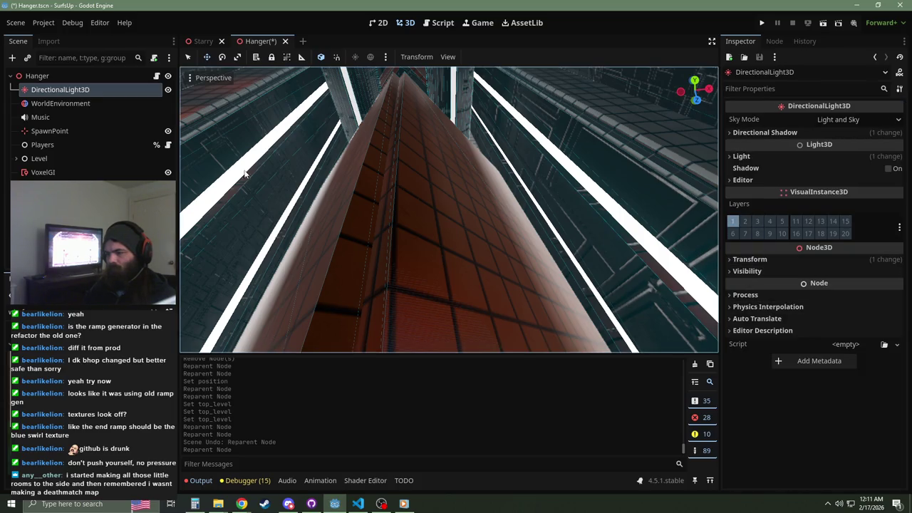
click(45, 105)
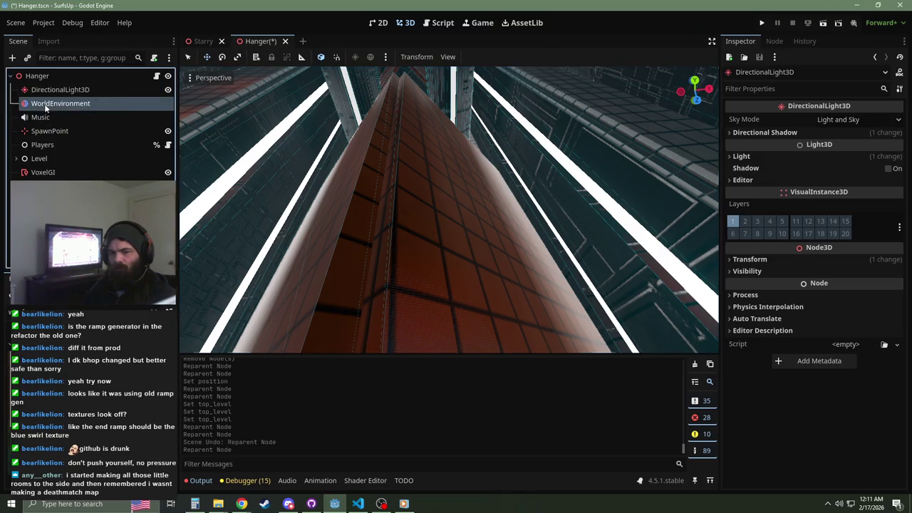
Step: Review the Environment resource's Sky, Ambient, Tonemap and Glow sections, then expand Level
click(856, 119)
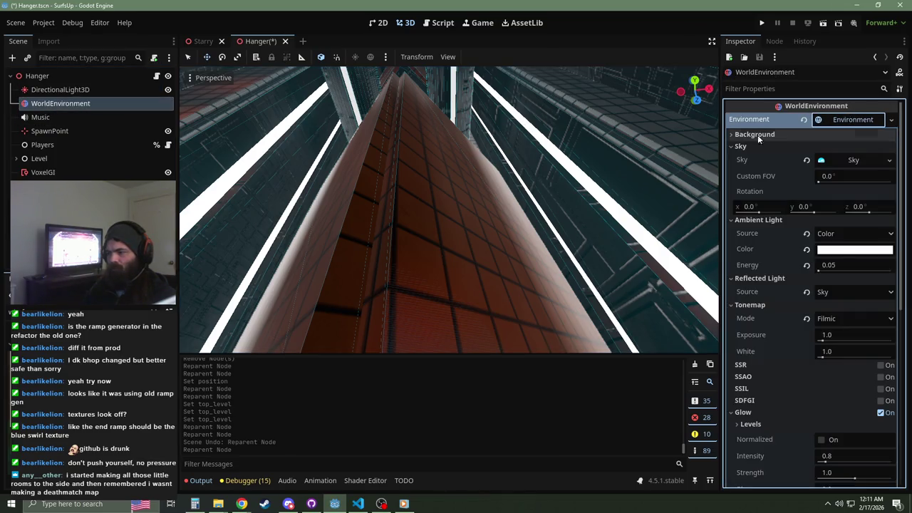
click(731, 146)
click(733, 158)
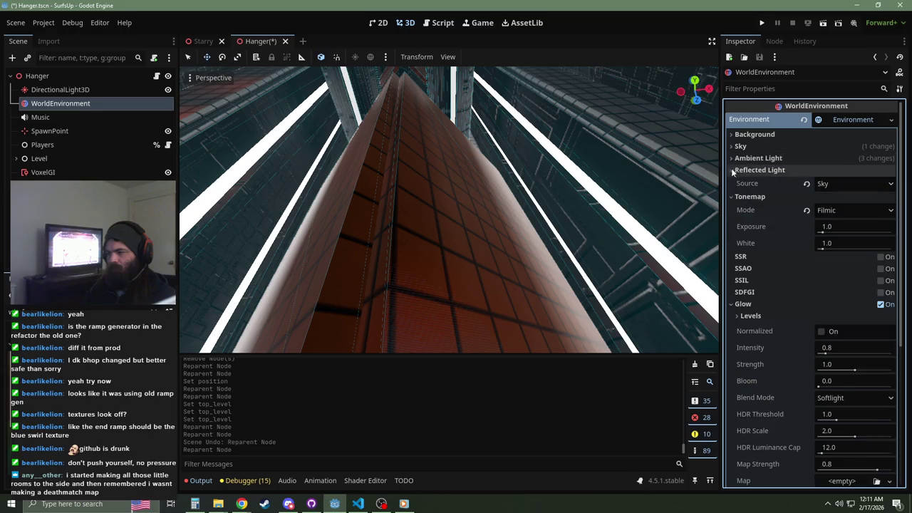
click(729, 169)
click(730, 181)
click(730, 242)
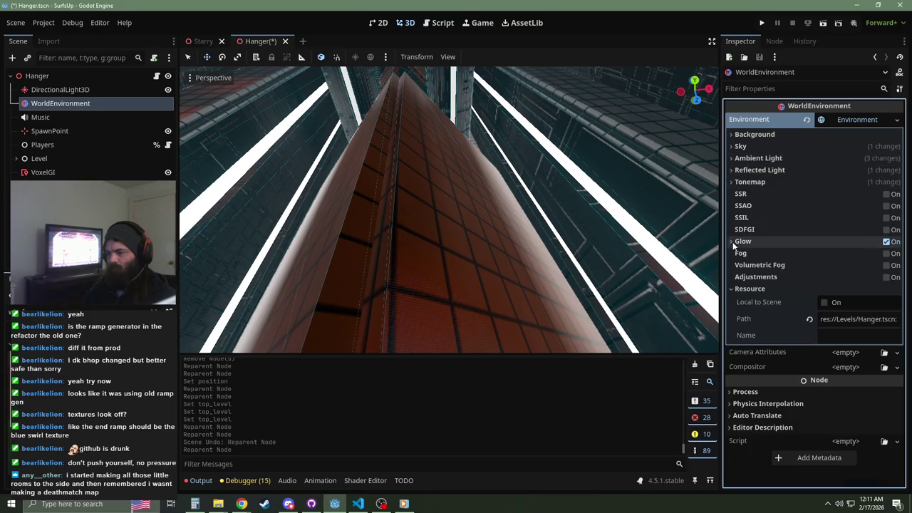
click(732, 288)
click(848, 119)
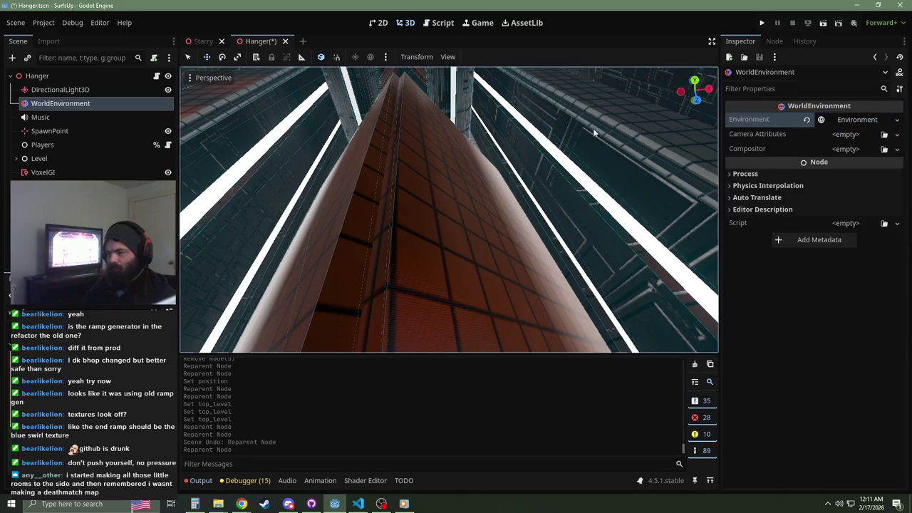
click(16, 159)
drag(449, 214, 182, 210)
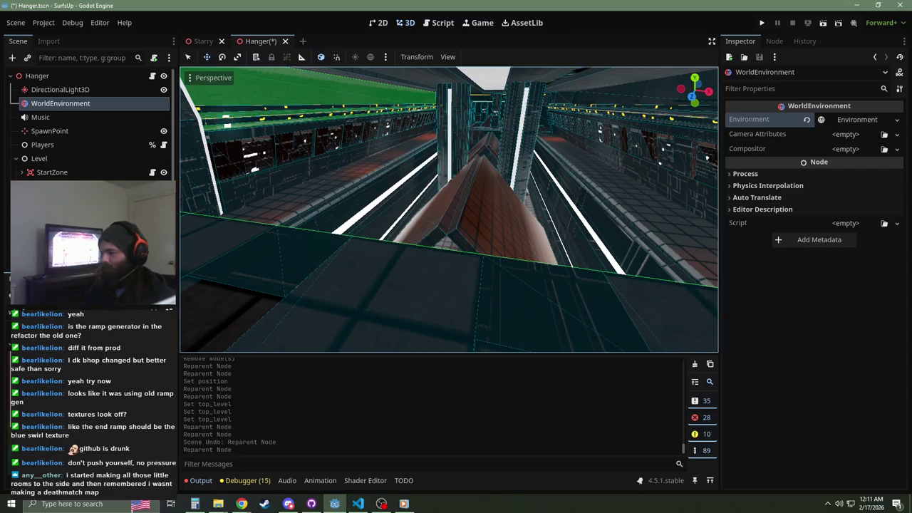
Step: Look around the hangar and select FinishLine, positioned at -425, -214, -163
drag(449, 209, 413, 207)
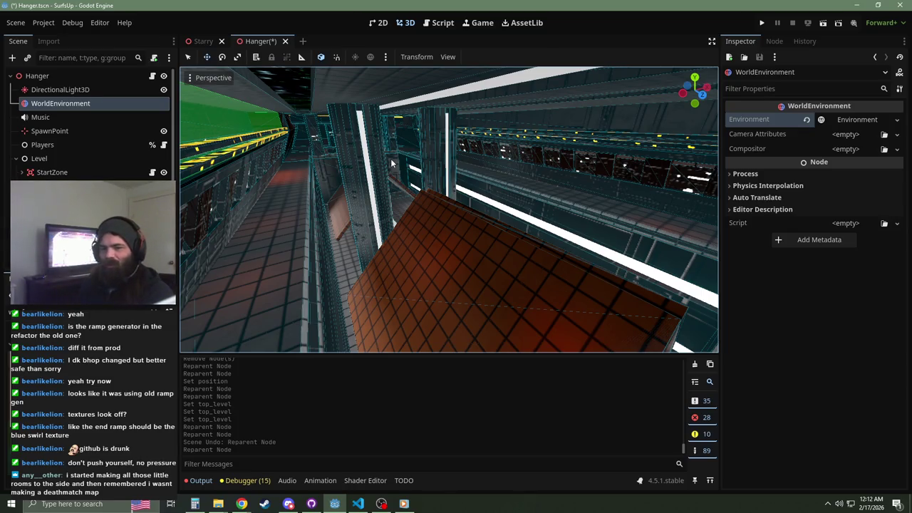
scroll(85, 143, down, 1)
click(52, 162)
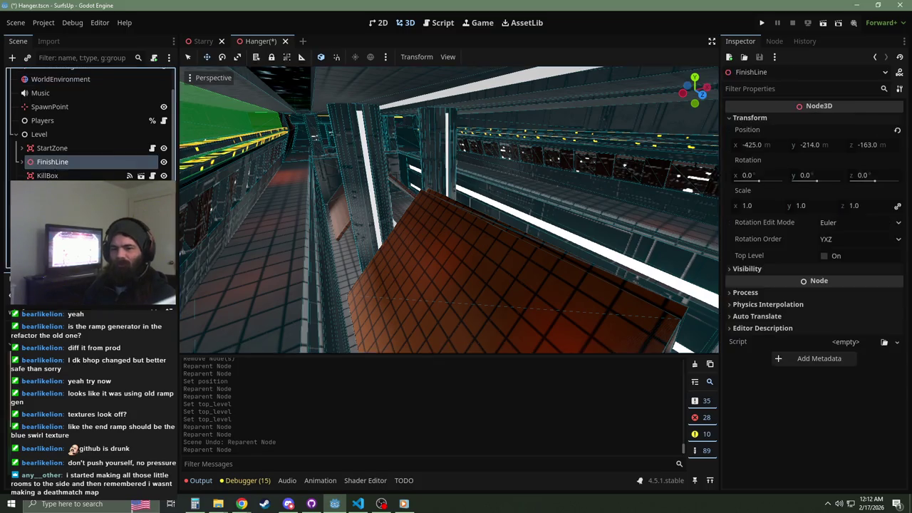
Step: Expand FinishLine and drag its FinishZone child directly under Level
key(f)
scroll(589, 180, up, 3)
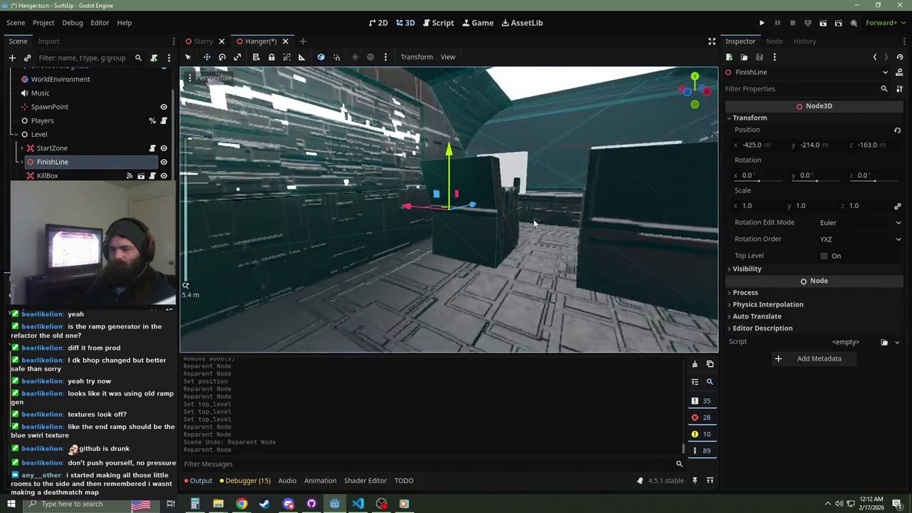
scroll(534, 224, up, 3)
key(w)
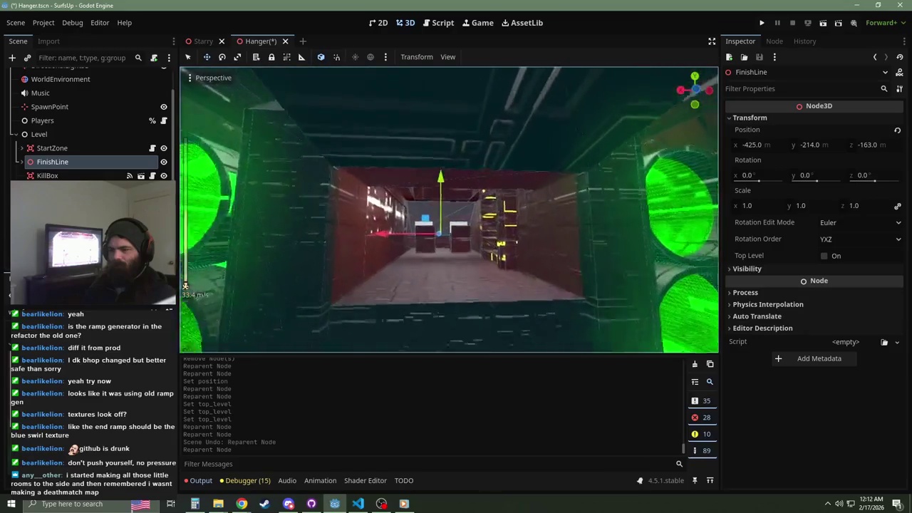
key(w)
click(21, 161)
click(59, 176)
drag(59, 175, 61, 165)
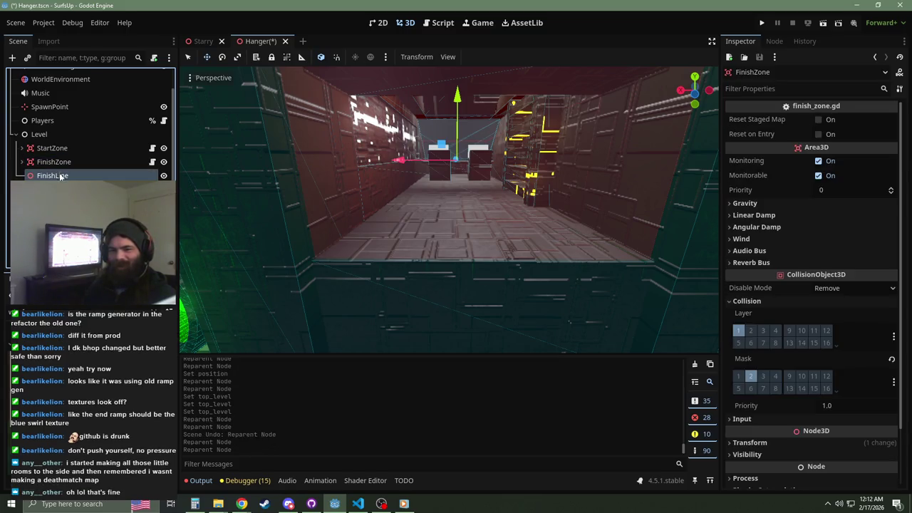
Step: Delete the emptied FinishLine node and select FinishZone
click(52, 176)
key(Delete)
click(413, 272)
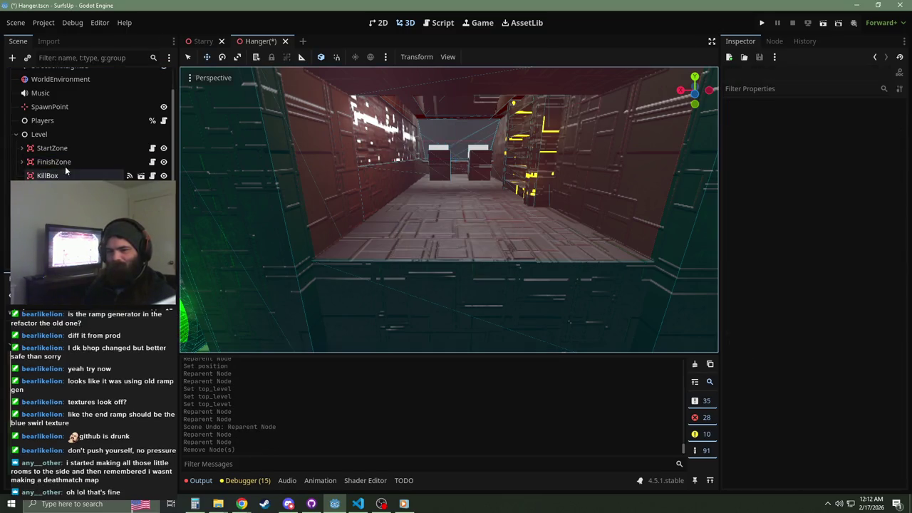
click(61, 162)
right_click(81, 175)
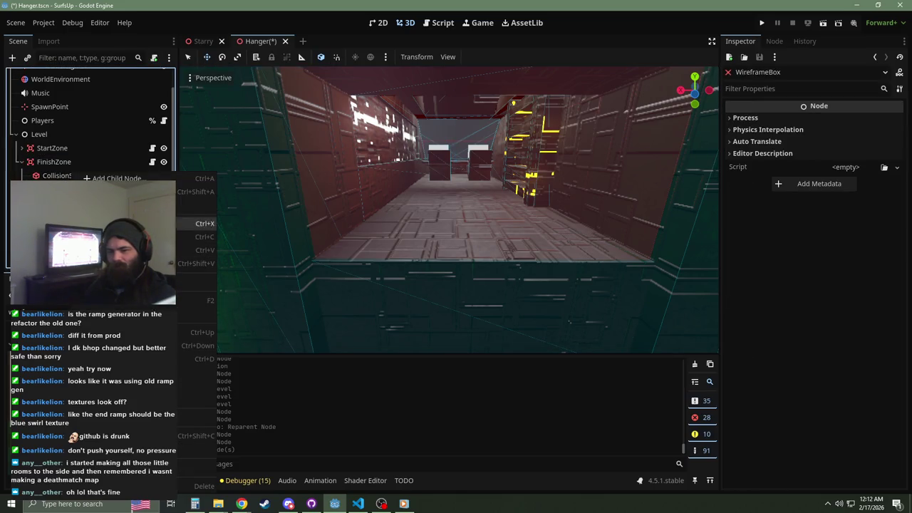
Step: Change WireframeBox to a Node3D with the wireframe_box.gd script and colour RED
click(207, 314)
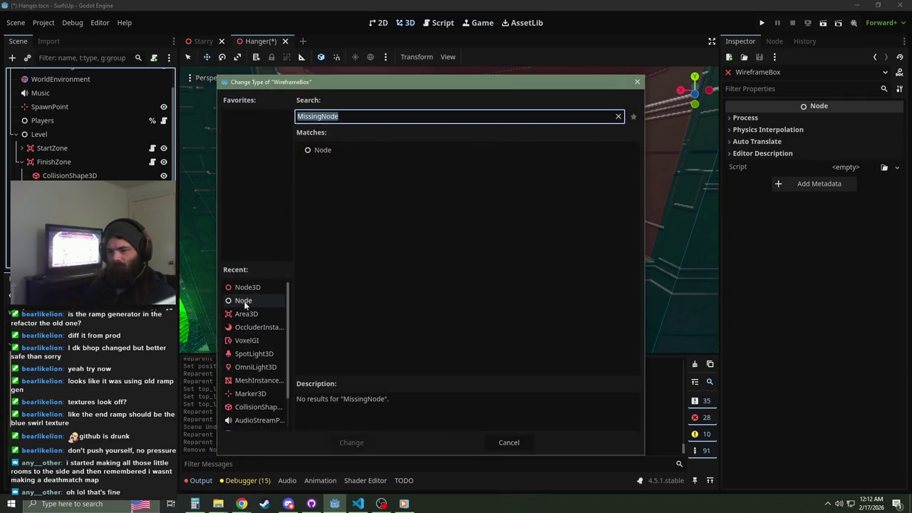
double_click(245, 287)
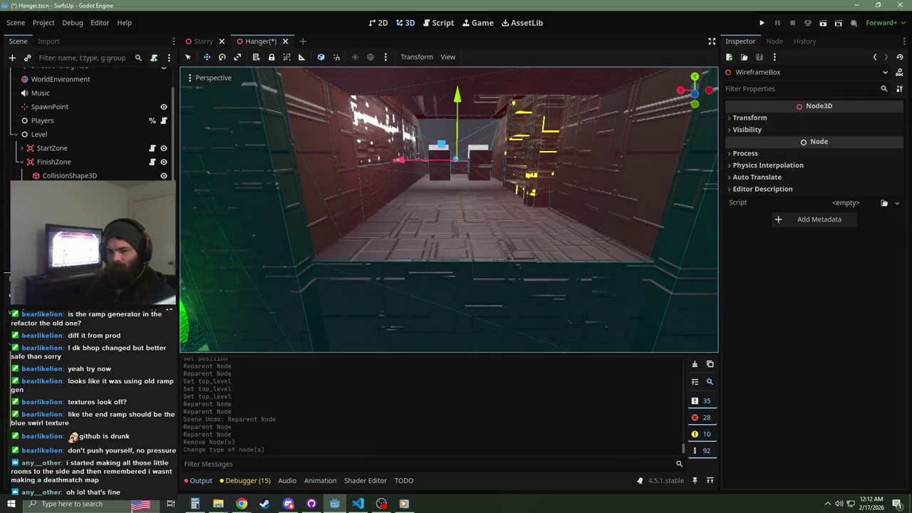
drag(846, 202, 846, 203)
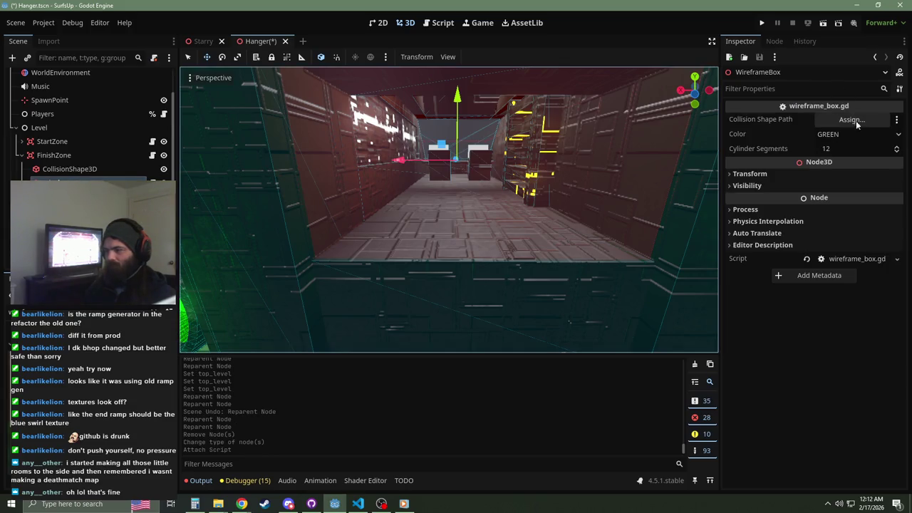
click(844, 135)
click(829, 148)
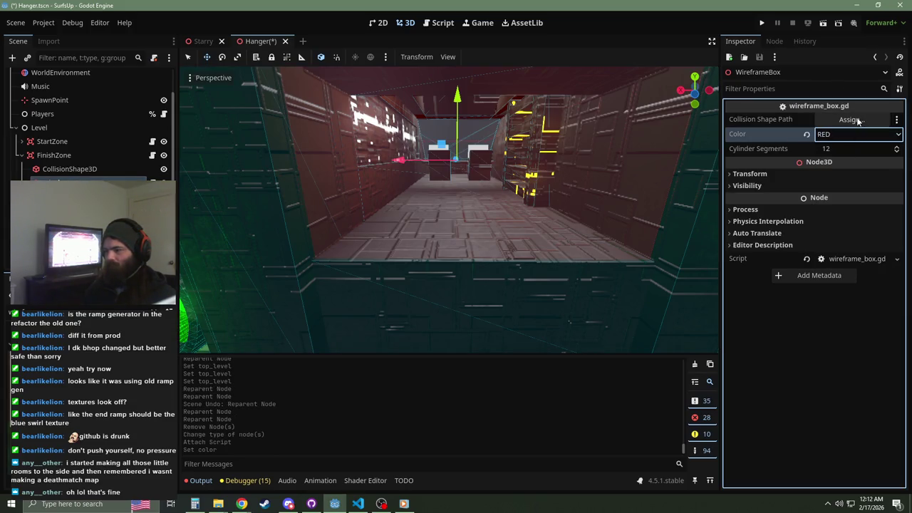
Step: Link CollisionShape3D as the wireframe's collision shape and widen that box along X
click(853, 119)
double_click(449, 300)
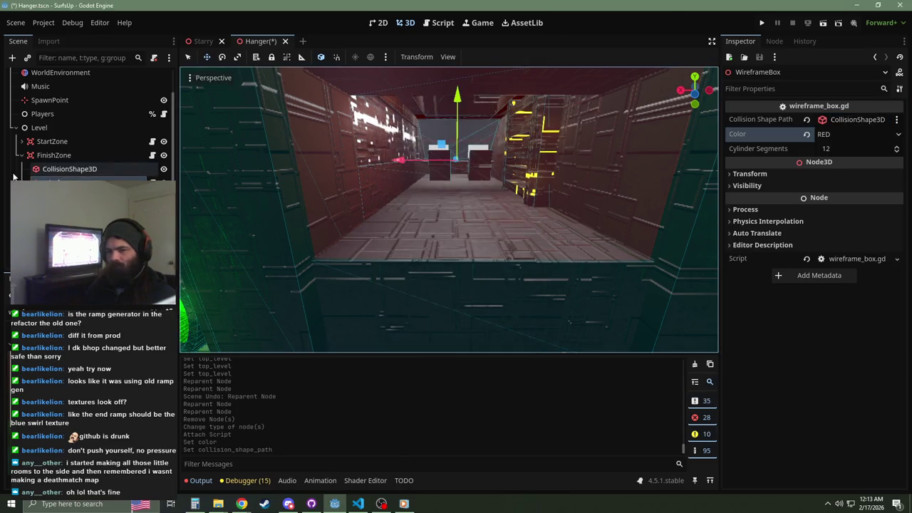
click(50, 171)
drag(401, 160, 411, 169)
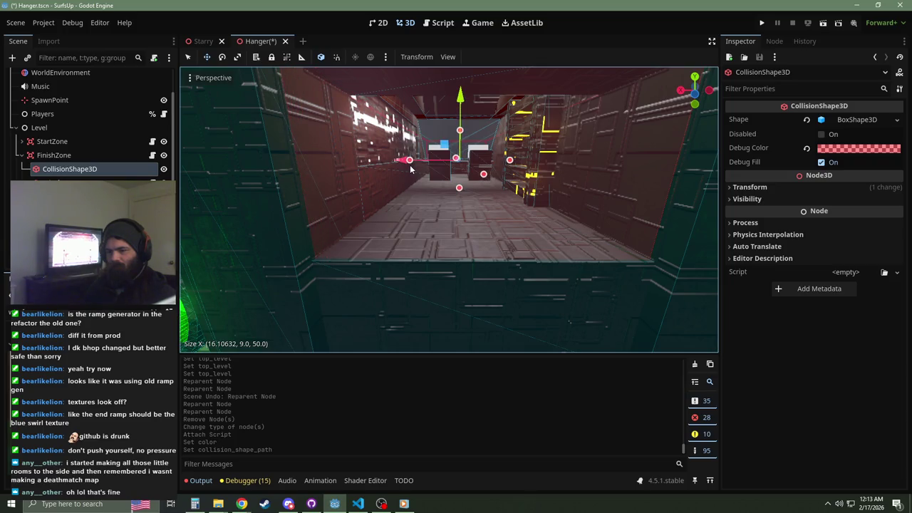
Step: Drag the finish box's handles to make it about 16 wide and slightly lower
drag(411, 169, 411, 169)
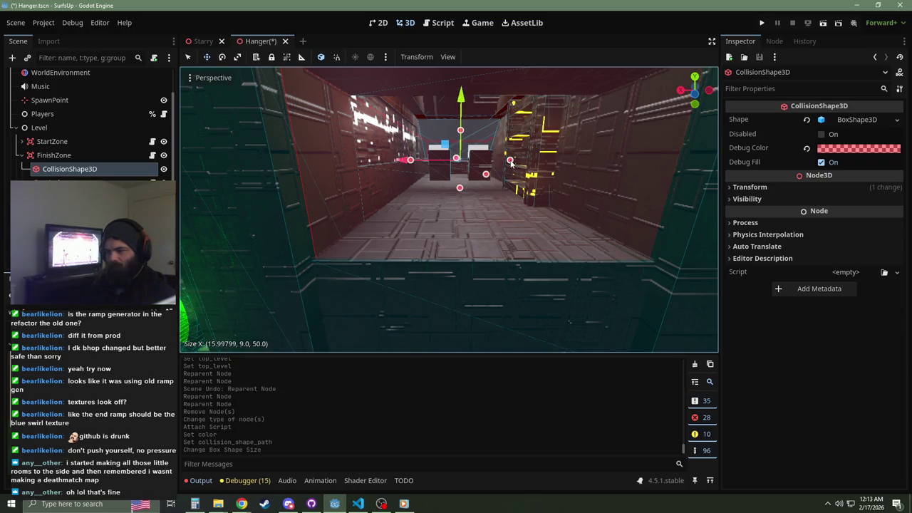
click(510, 161)
drag(460, 187, 459, 188)
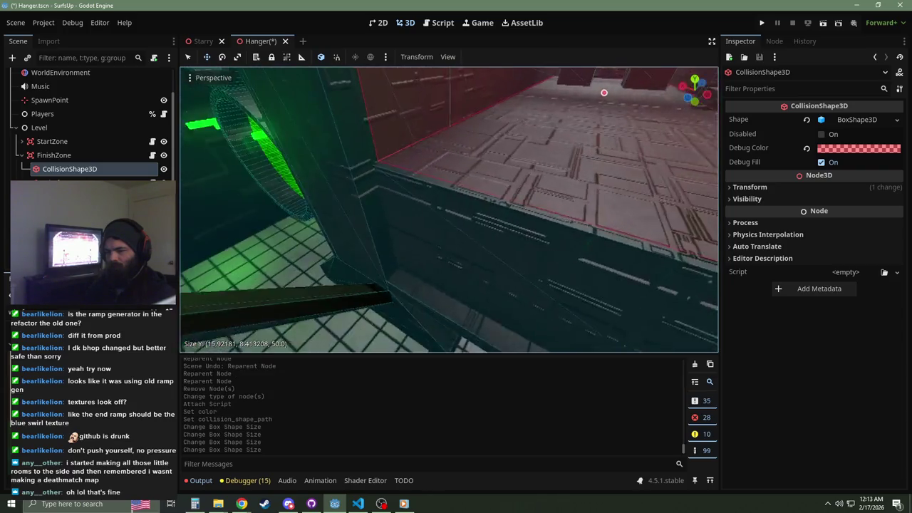
key(s)
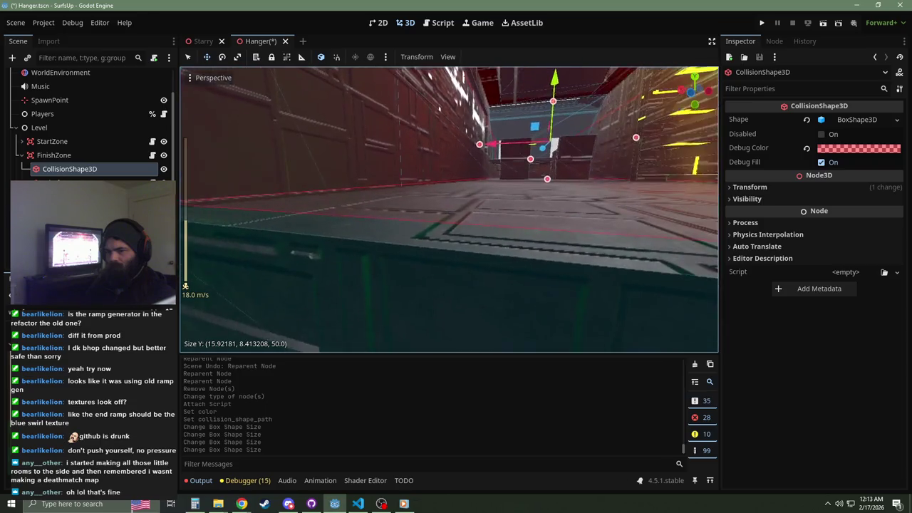
Step: Set the box's Y position to 0.208, then trim and stretch it to about 15.92 × 8.46 × 34.34 at Z -7.989
click(777, 187)
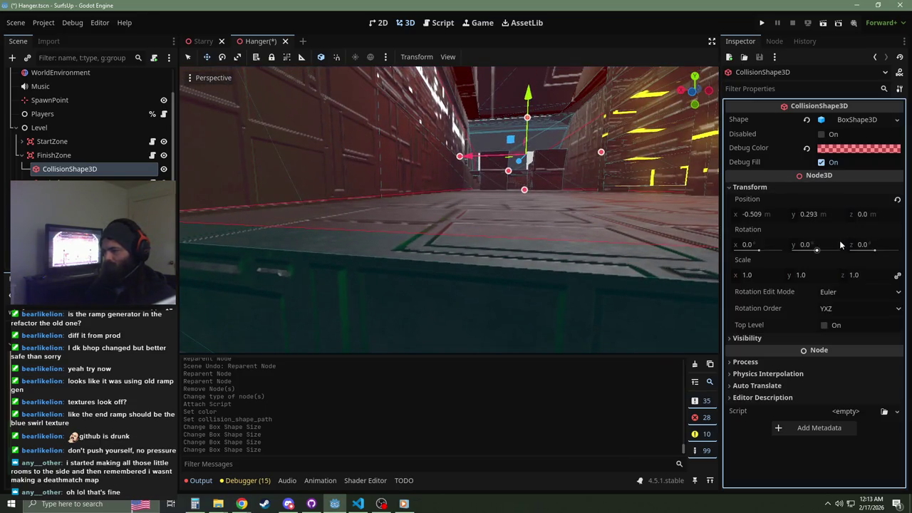
drag(827, 218, 813, 218)
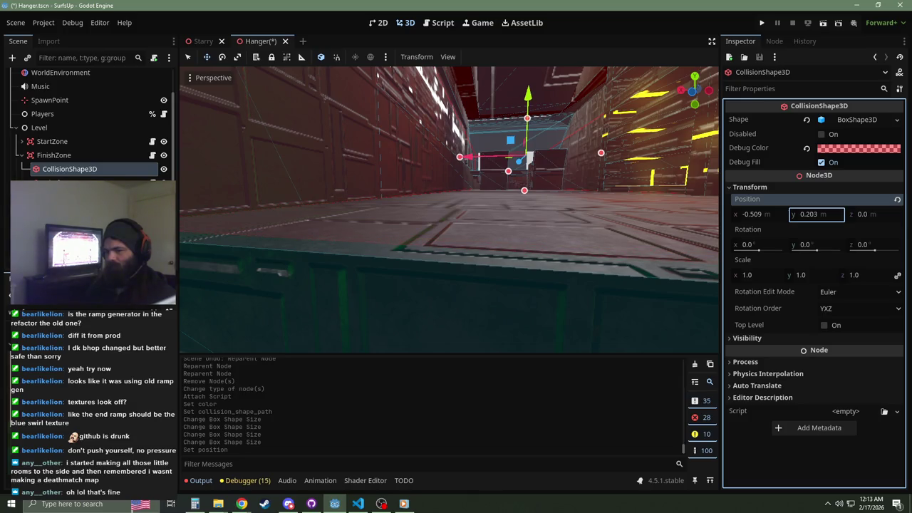
drag(817, 214, 819, 214)
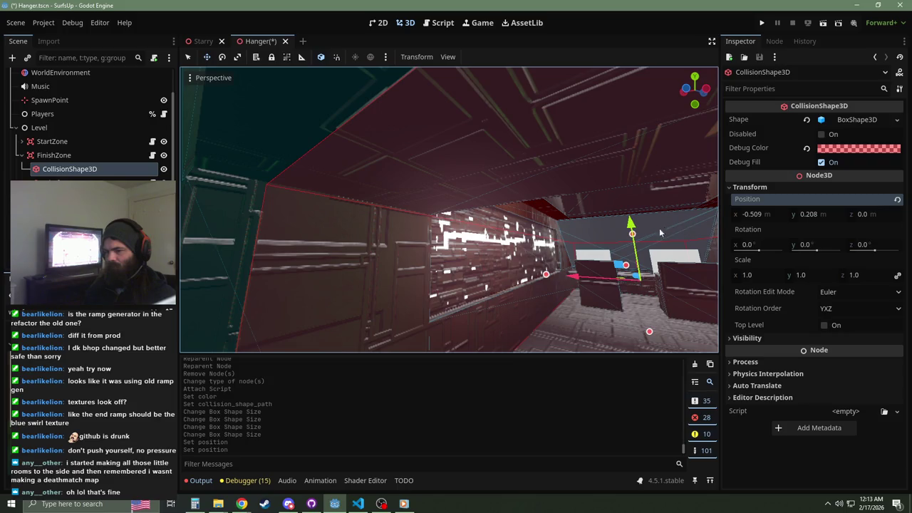
drag(636, 232, 637, 233)
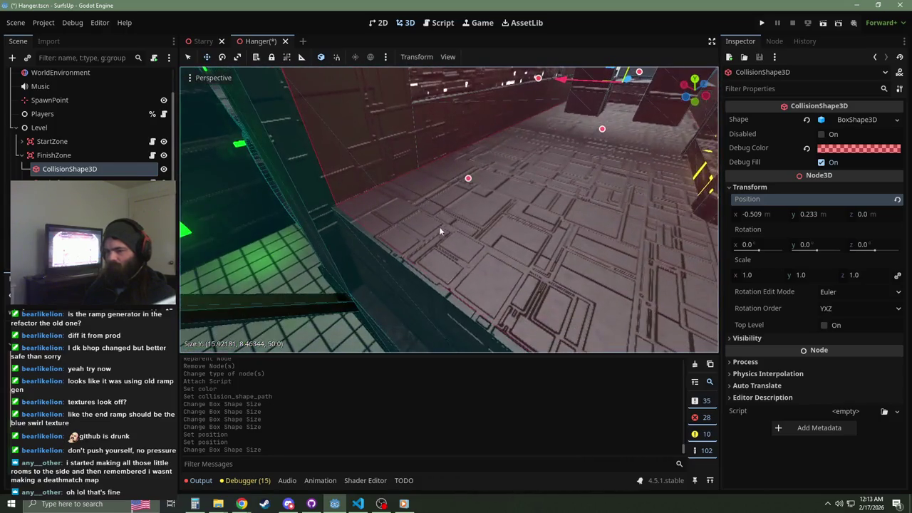
drag(464, 183, 464, 183)
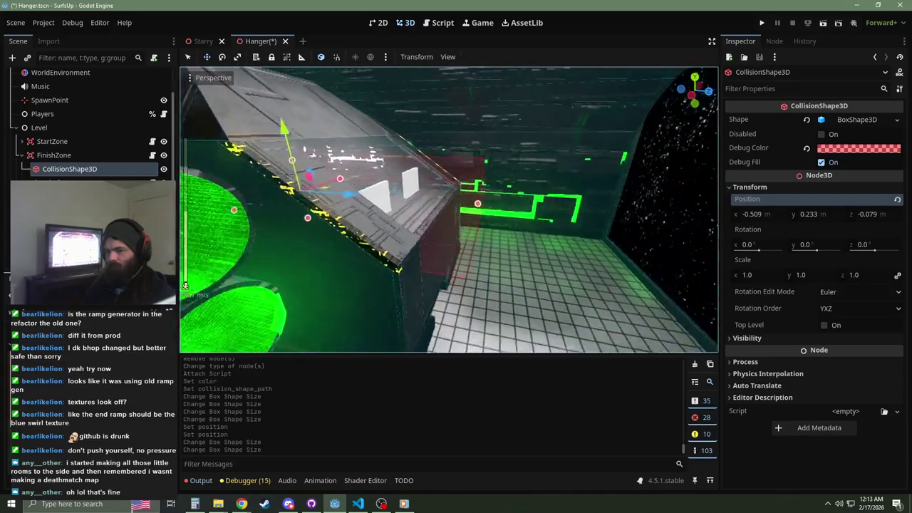
drag(345, 193, 342, 274)
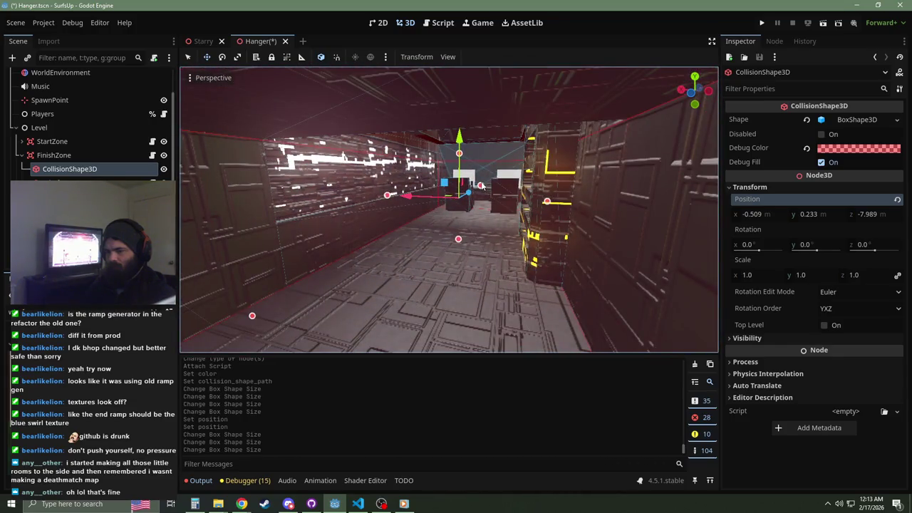
drag(482, 186, 385, 248)
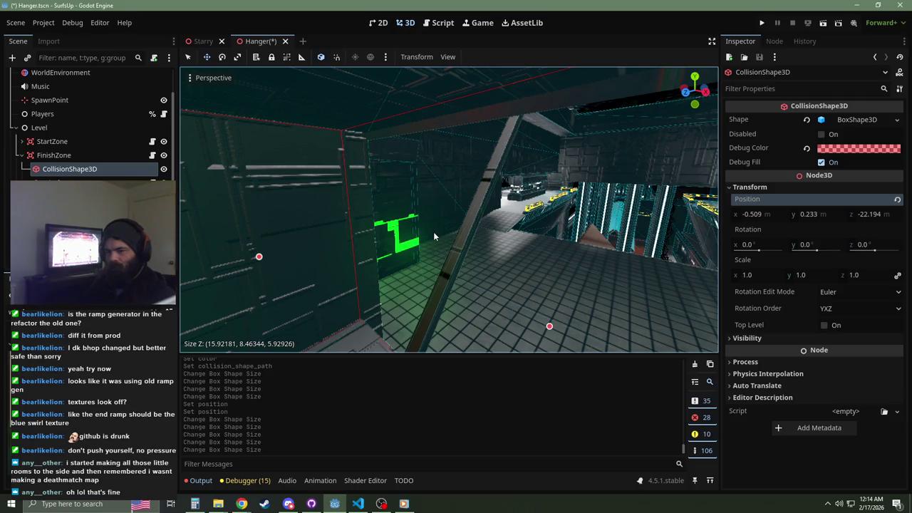
Step: Collapse FinishZone, briefly filter the tree by 'wi', then save Hanger.tscn
click(22, 155)
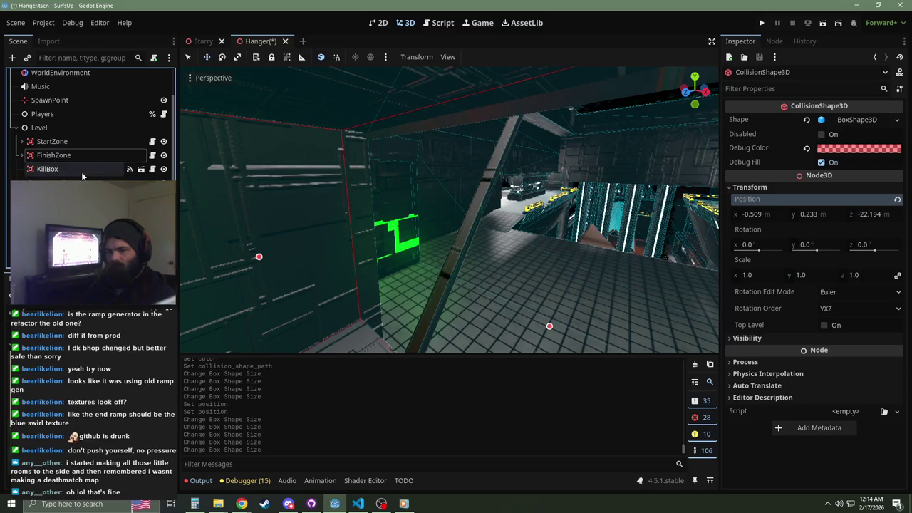
click(66, 57)
text(wire)
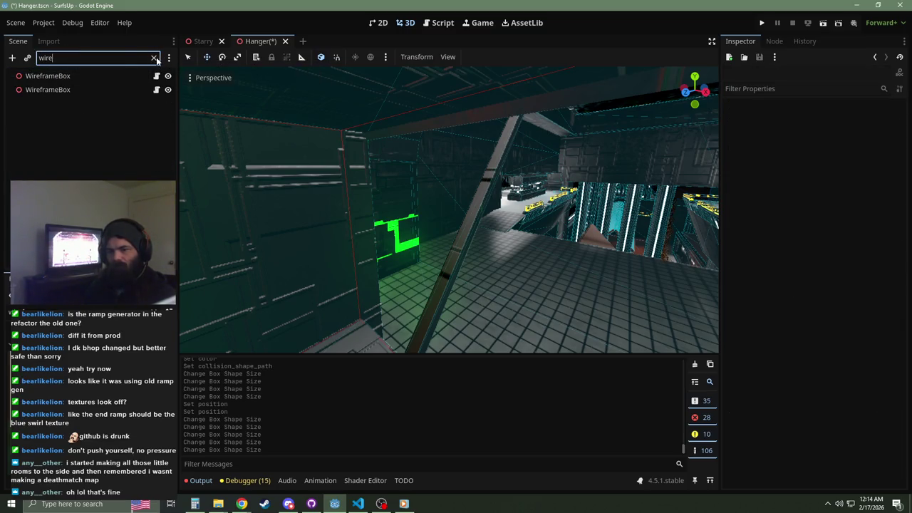
click(153, 57)
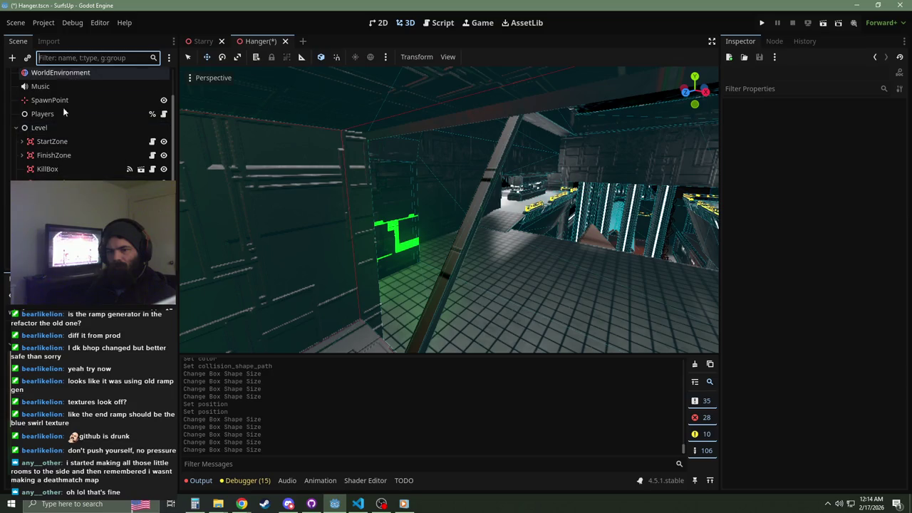
drag(424, 209, 425, 208)
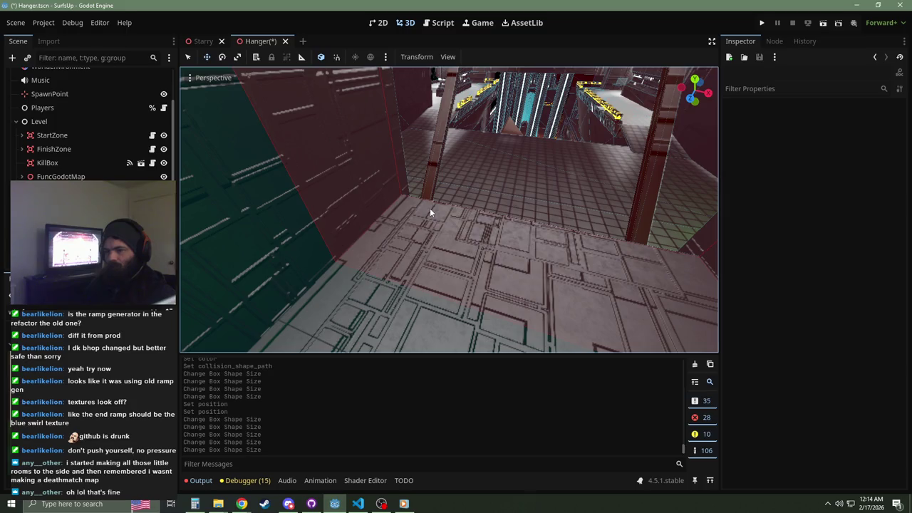
key(ctrl+s)
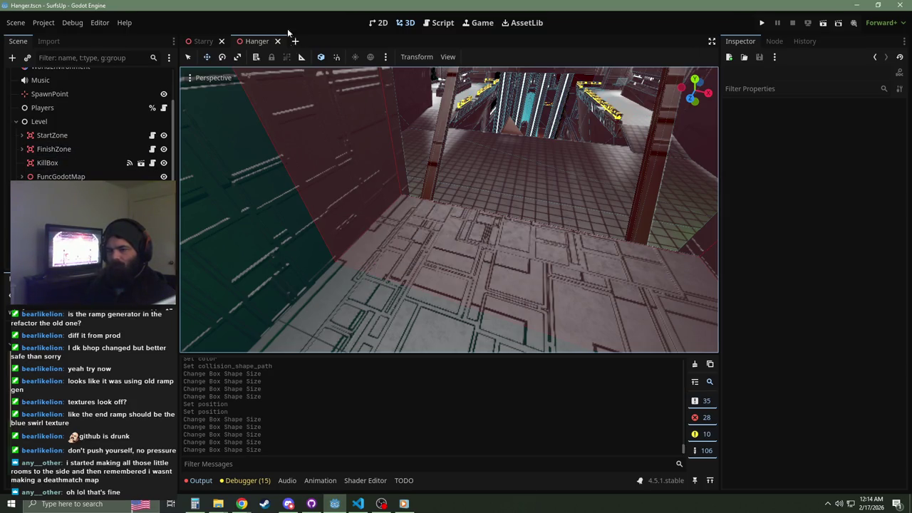
Step: Run SurfsUp, host a server on HANGER (filtered by 'Han'), start a timed run, then return to Godot
key(F5)
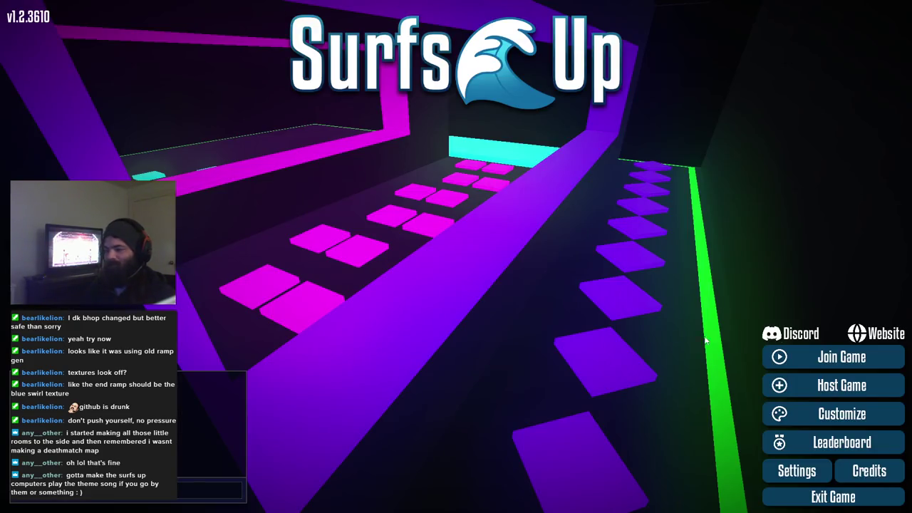
click(841, 385)
click(410, 127)
text(Han)
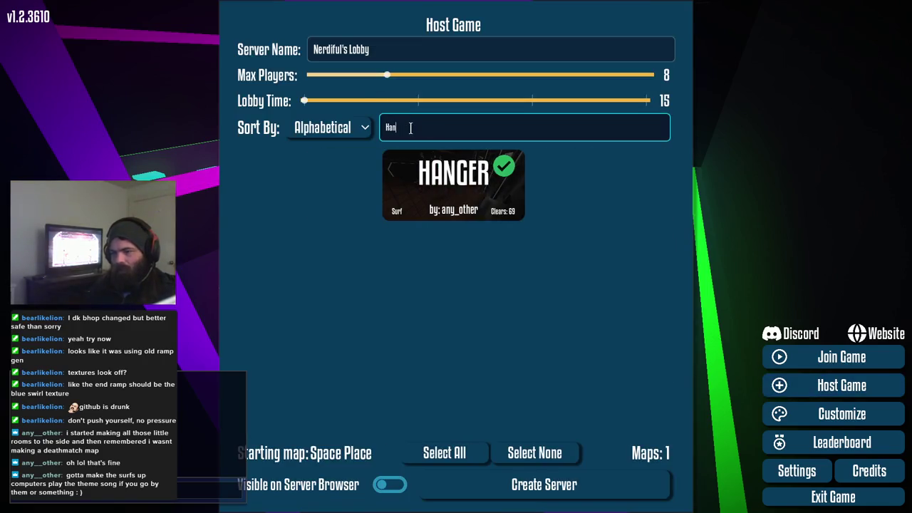
click(451, 211)
click(539, 487)
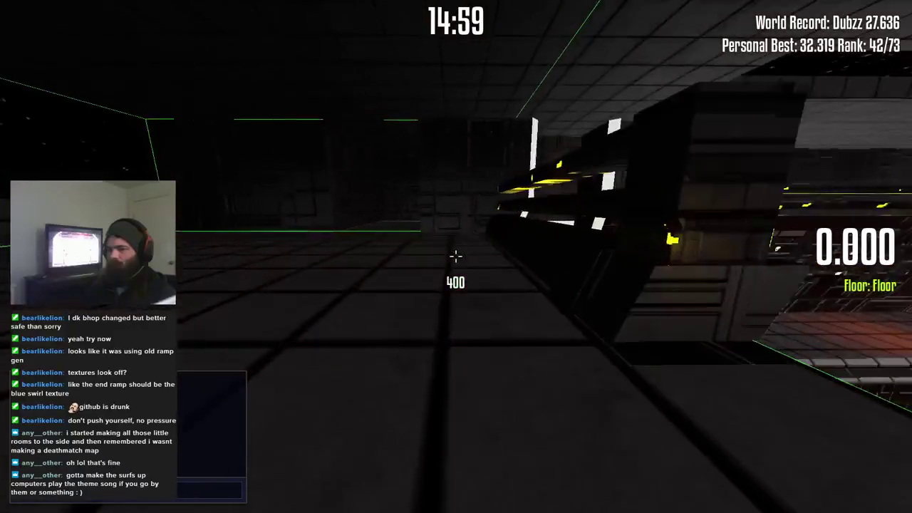
key(w)
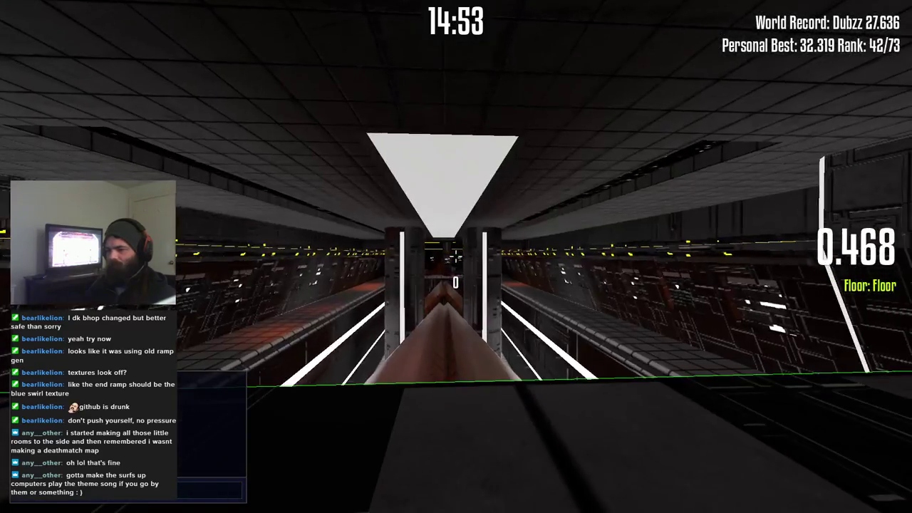
key(alt+Tab)
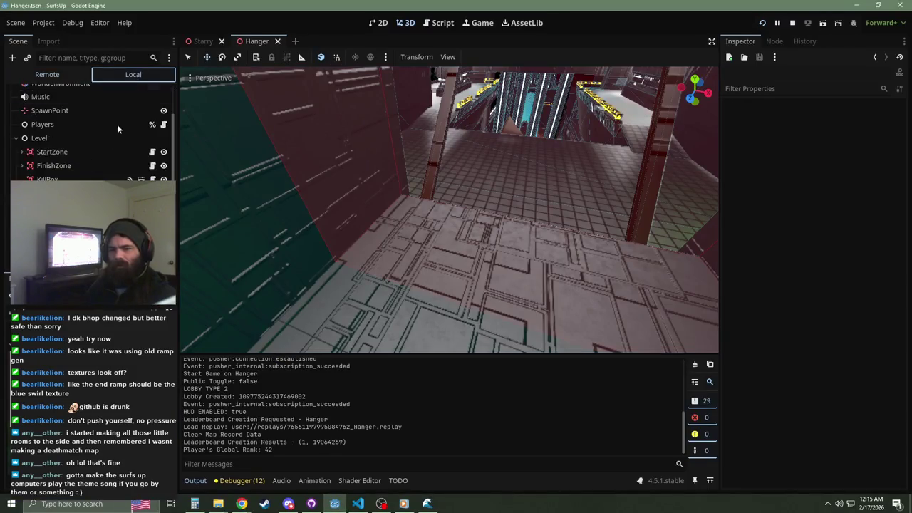
click(22, 152)
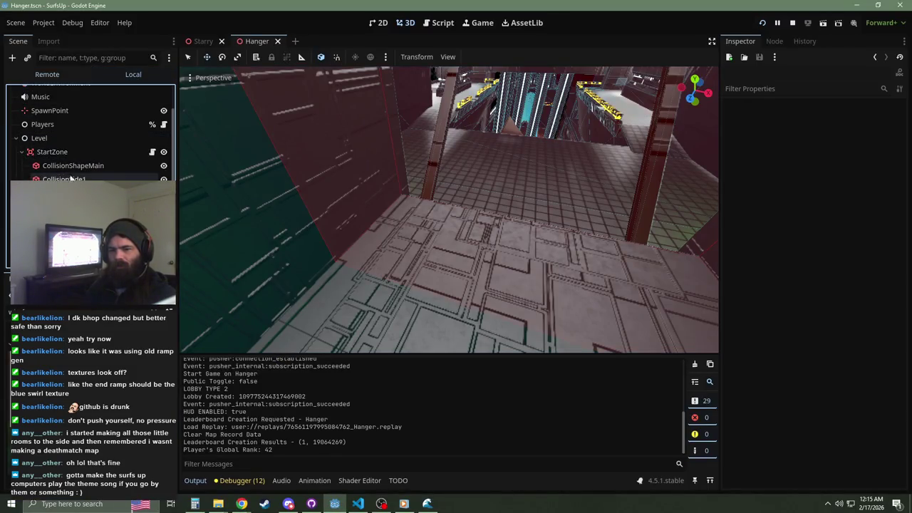
click(64, 179)
mouse_move(524, 204)
mouse_down()
mouse_move(428, 211)
mouse_move(442, 223)
mouse_move(410, 225)
mouse_up()
key(f)
scroll(449, 208, up, 5)
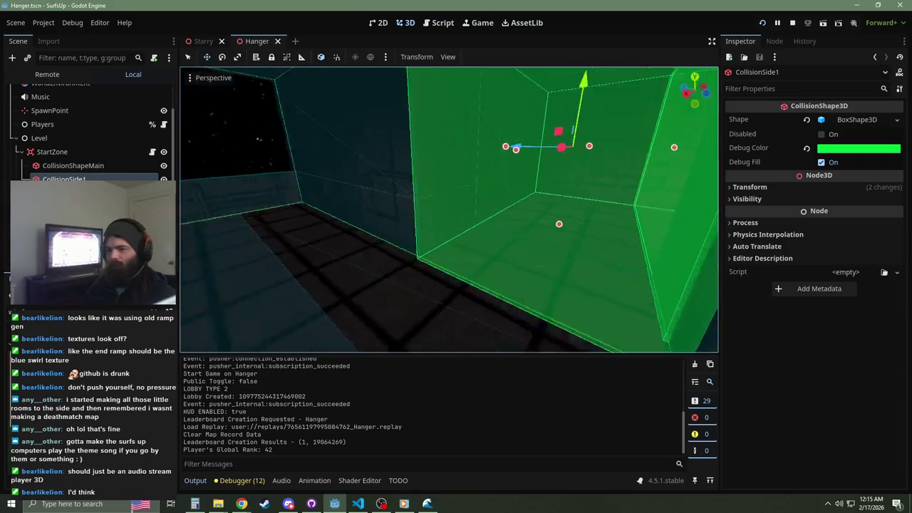
scroll(449, 209, up, 2)
key(w)
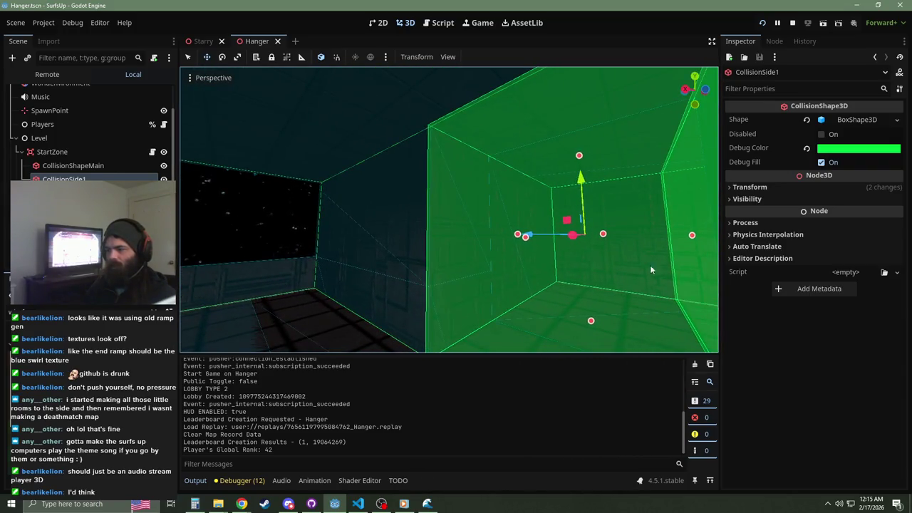
click(772, 187)
click(800, 188)
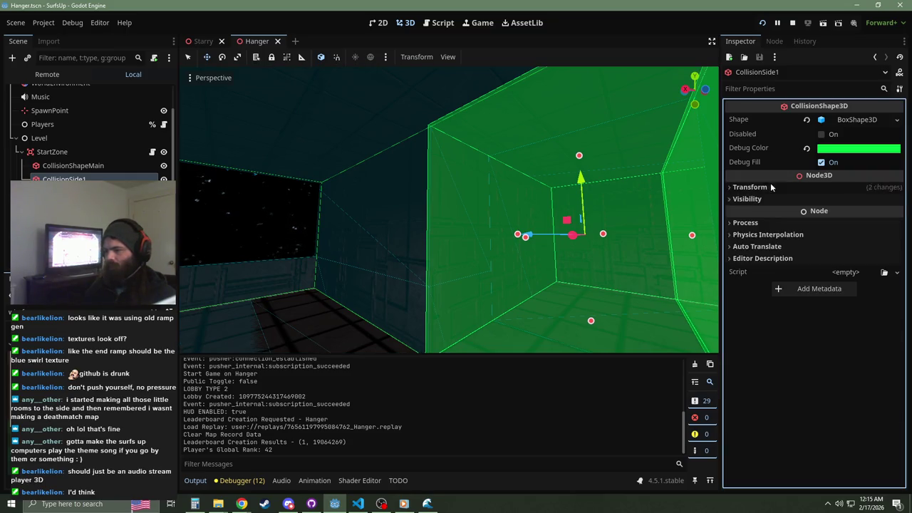
click(102, 168)
key(s)
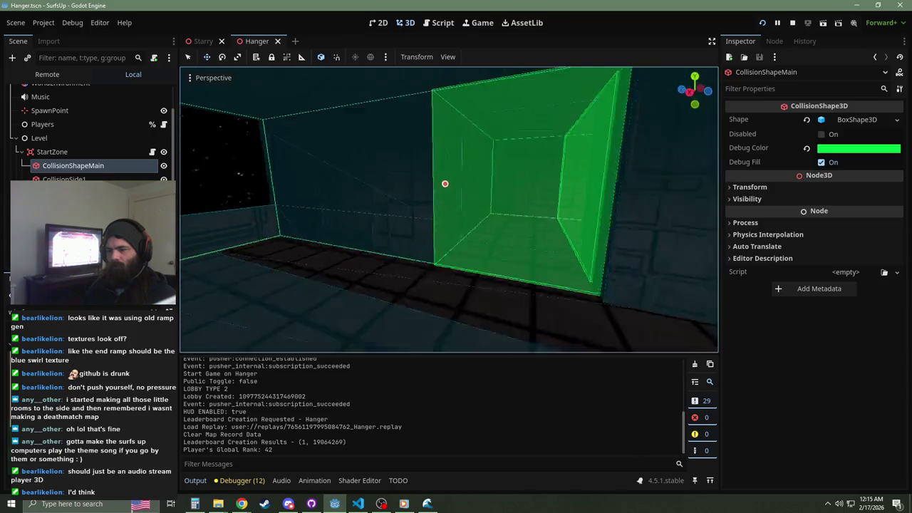
click(52, 152)
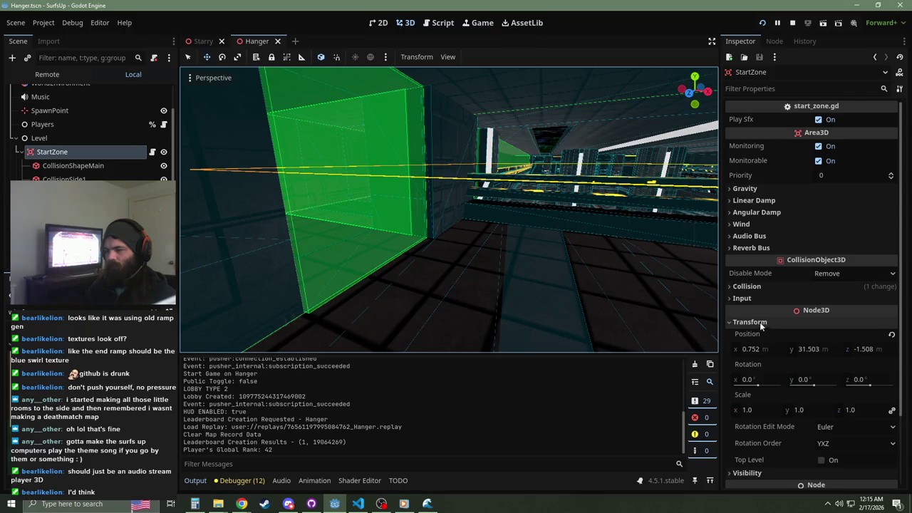
click(750, 323)
click(747, 285)
click(747, 285)
click(750, 323)
click(750, 322)
click(747, 286)
click(747, 286)
drag(464, 220, 417, 211)
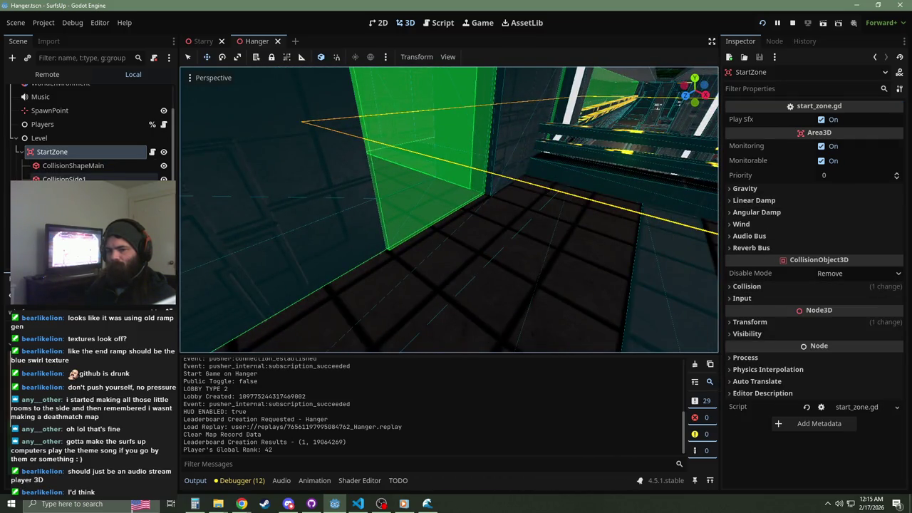
click(64, 179)
mouse_move(248, 183)
mouse_down()
mouse_move(209, 186)
mouse_move(309, 180)
mouse_move(360, 202)
mouse_move(285, 230)
mouse_up()
click(57, 154)
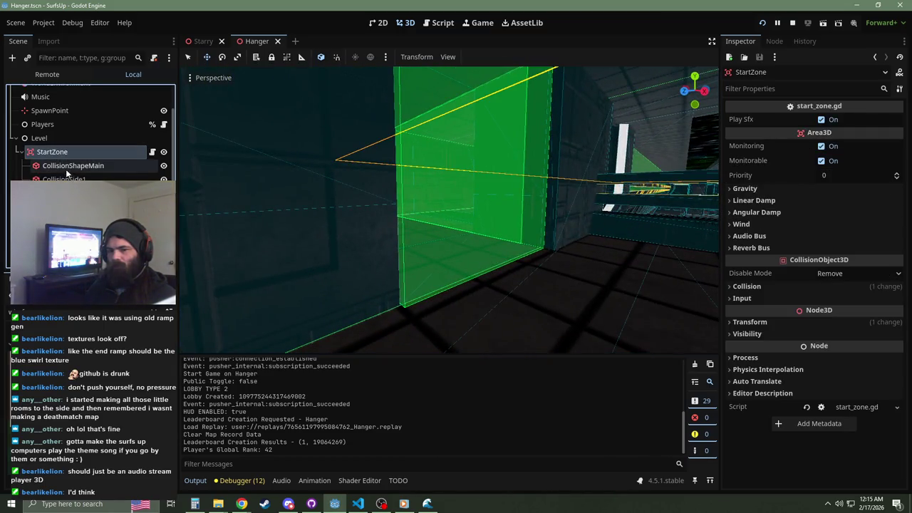
click(65, 193)
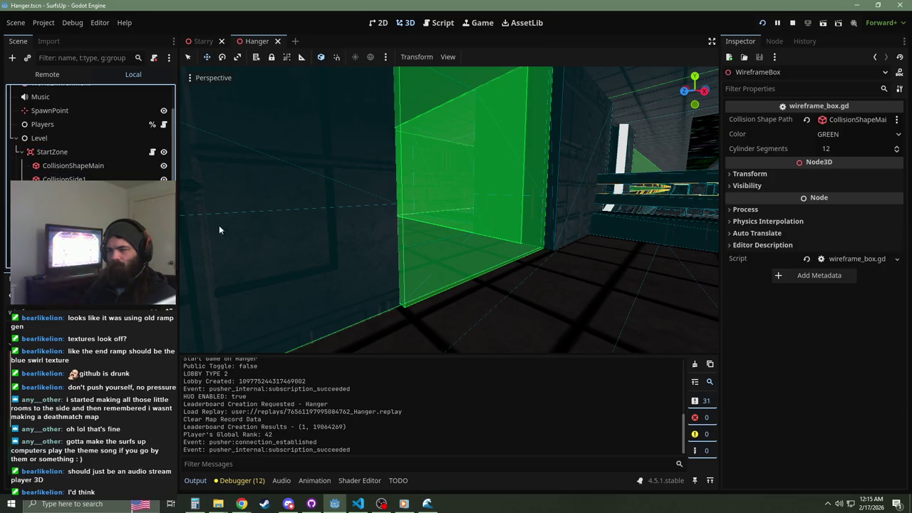
mouse_move(449, 207)
mouse_down()
mouse_move(371, 207)
mouse_move(464, 207)
mouse_move(298, 307)
mouse_up()
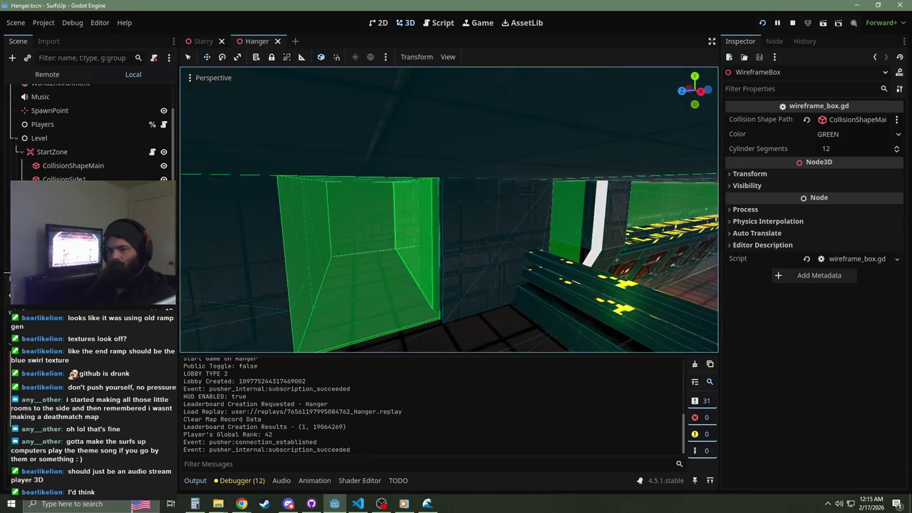
click(64, 193)
mouse_move(456, 214)
mouse_down()
mouse_move(427, 221)
mouse_move(502, 258)
mouse_up()
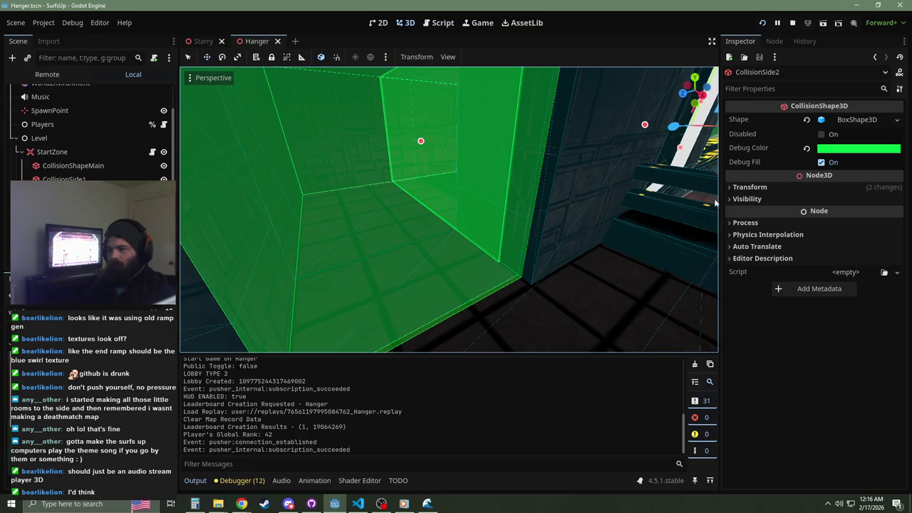
Step: Reset the Debug Color of CollisionSide2 and CollisionSide1 to the default
click(805, 150)
click(657, 193)
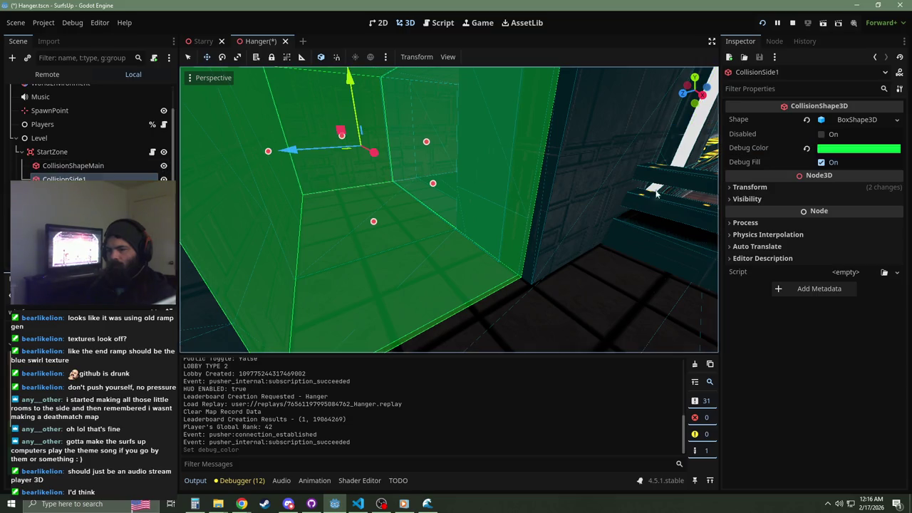
click(807, 148)
click(73, 165)
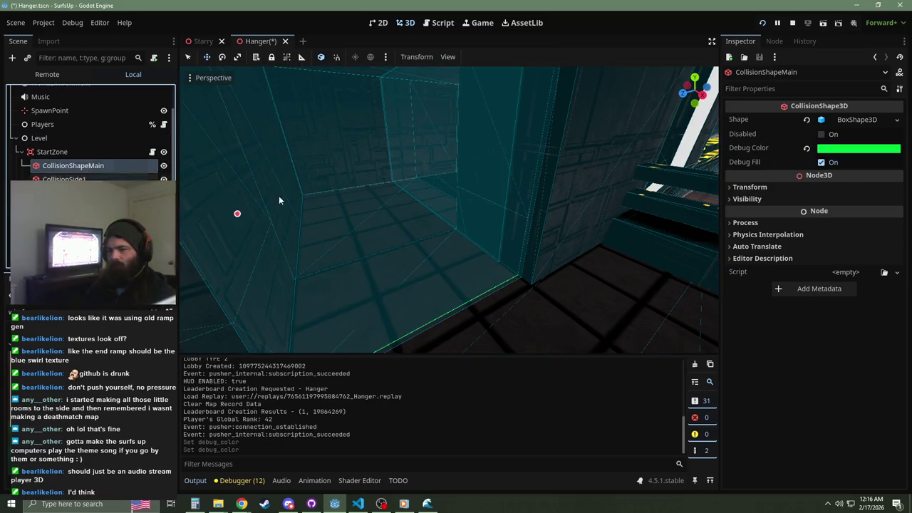
drag(623, 196, 297, 233)
click(296, 233)
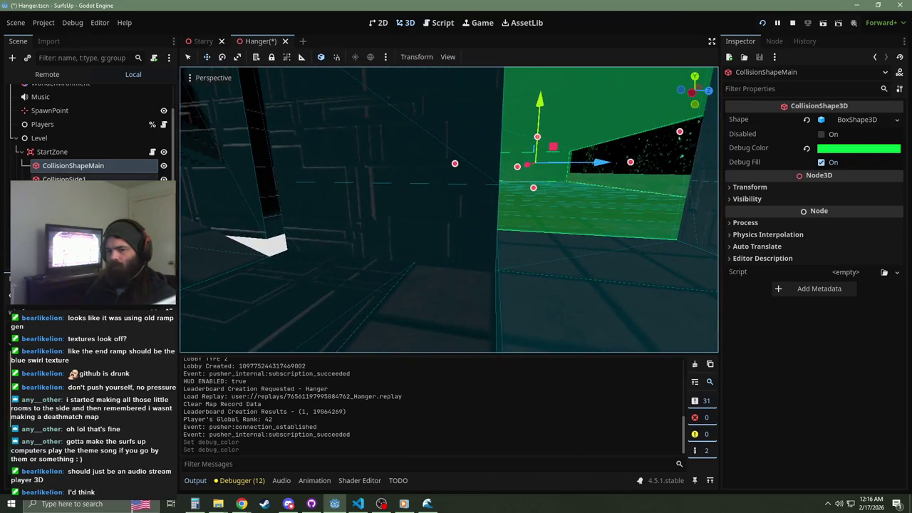
click(52, 152)
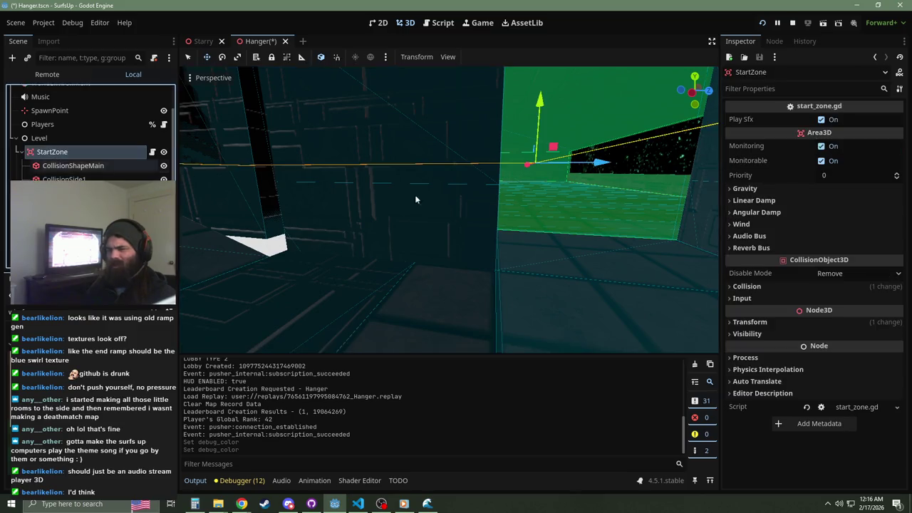
Step: Turn off Transform > Top Level on both CollisionSide1 and CollisionSide2
click(772, 285)
click(772, 285)
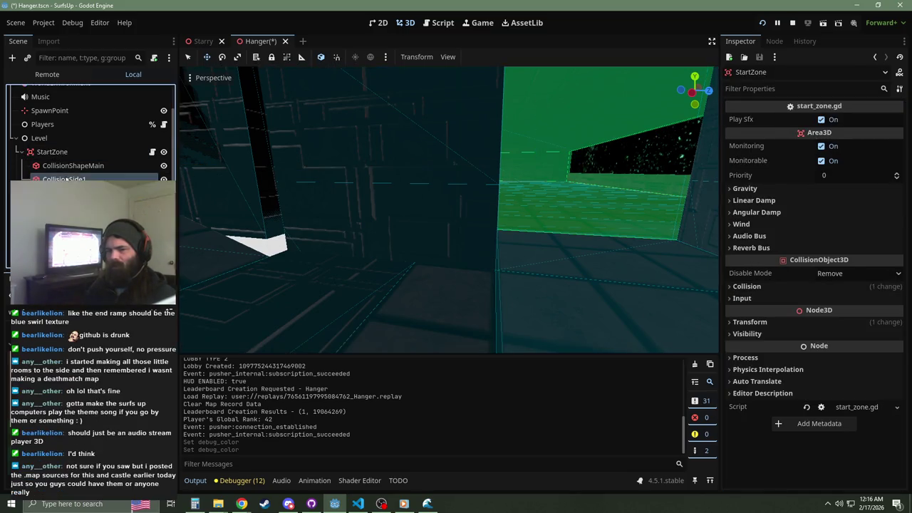
drag(453, 187, 458, 187)
click(750, 187)
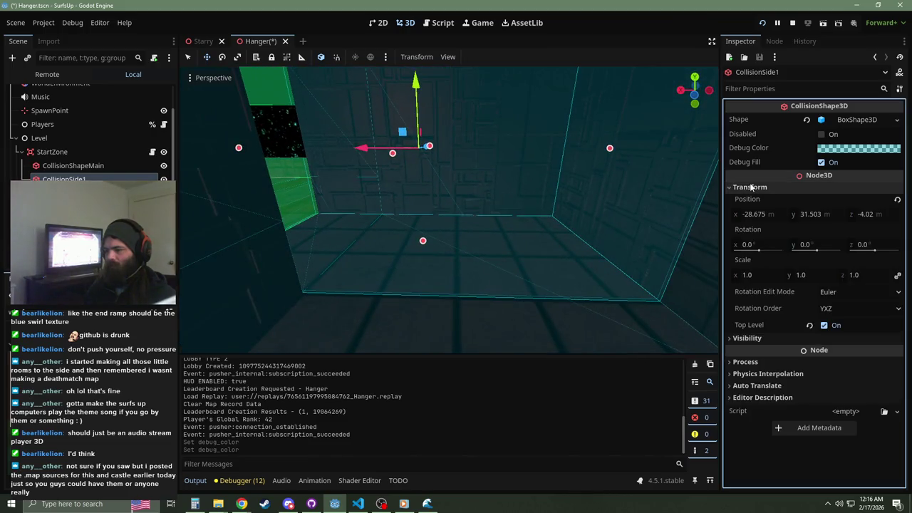
click(825, 326)
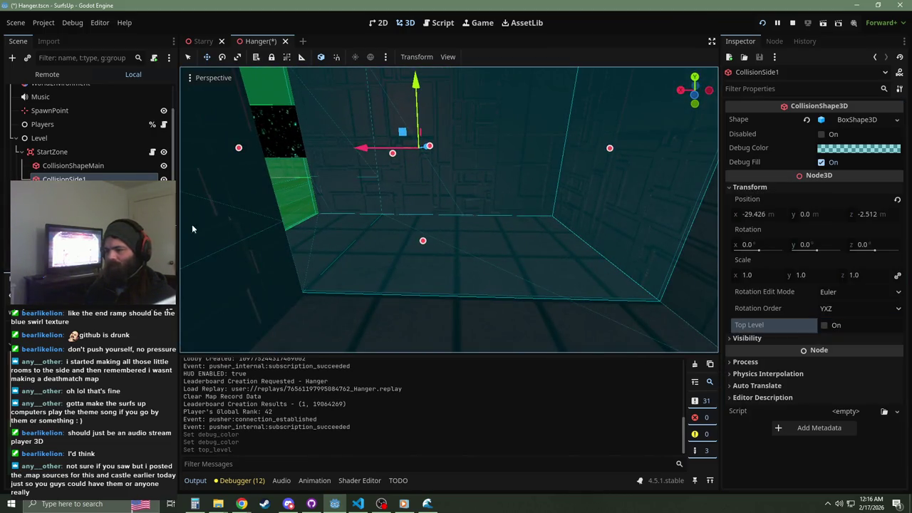
click(64, 193)
click(751, 186)
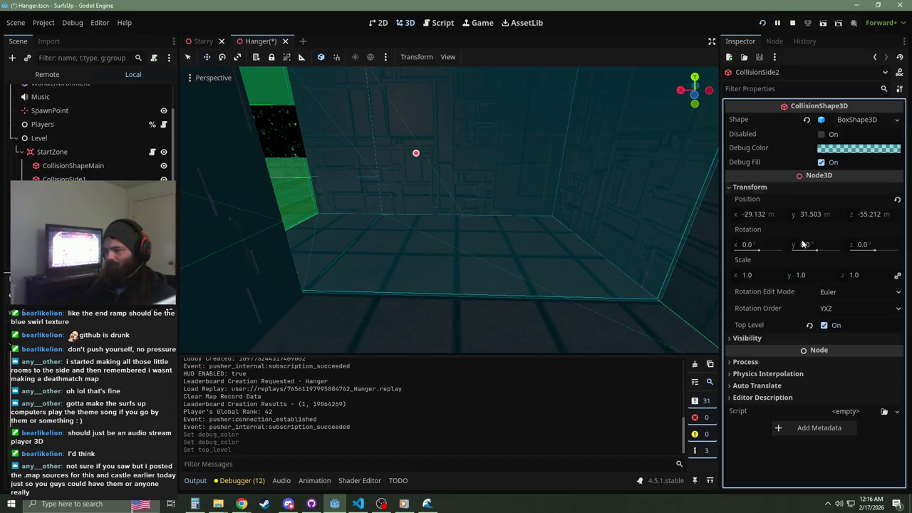
click(825, 325)
click(750, 187)
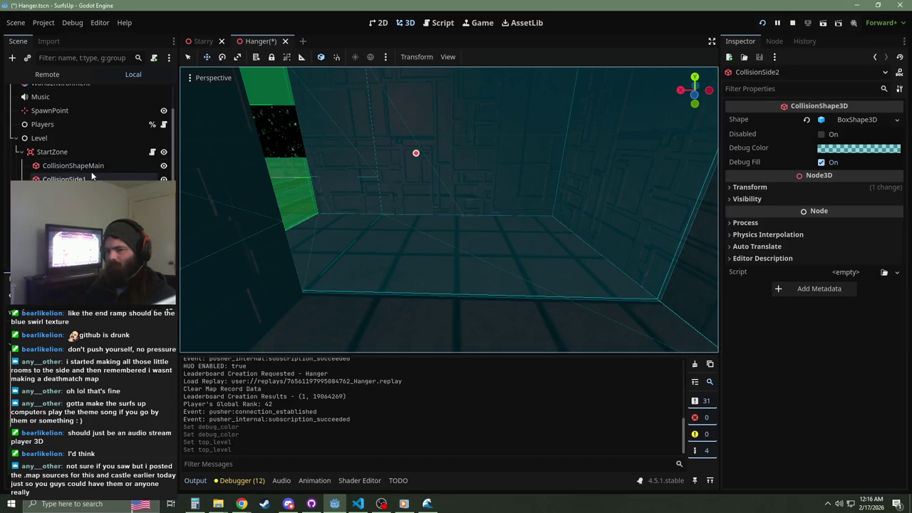
Step: Check CollisionShapeMain's transform values, then save and relaunch the game with F5
click(71, 166)
click(767, 184)
click(767, 184)
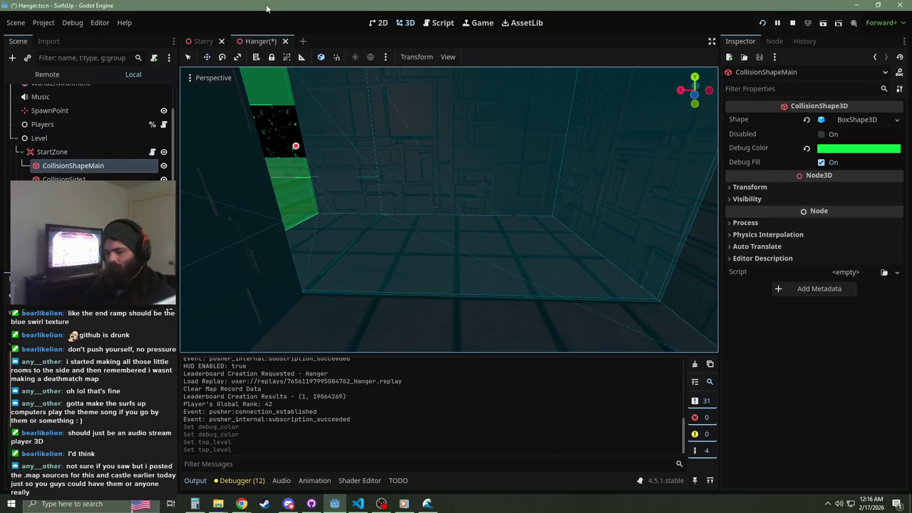
key(F5)
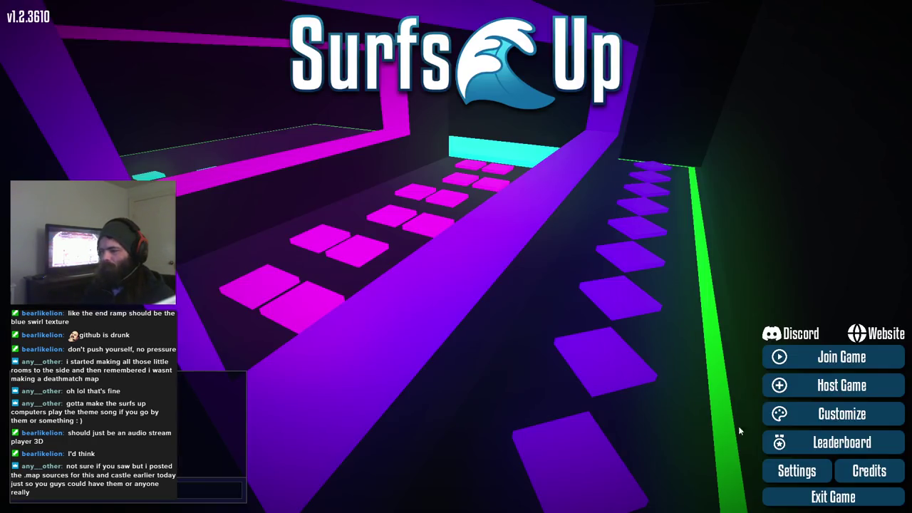
Step: Host a game on the Hanger map, play through it, then close the game with F8
click(838, 384)
click(533, 489)
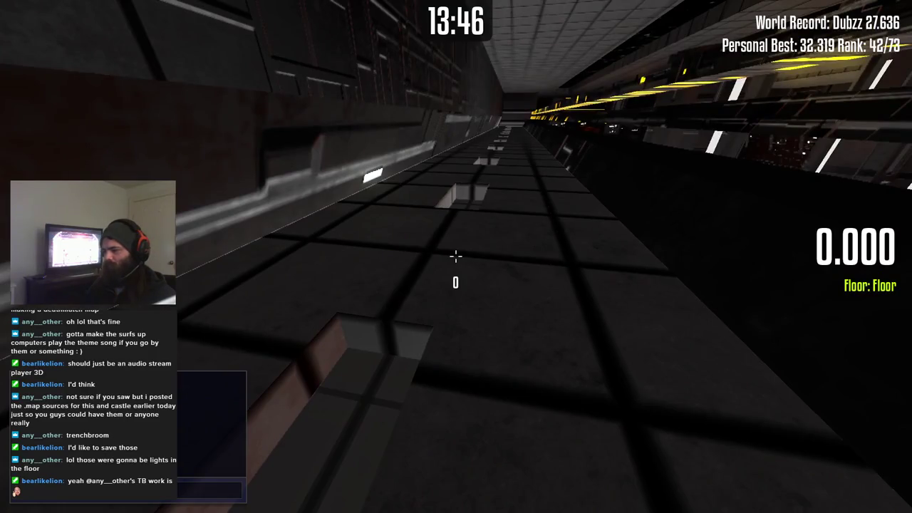
key(F8)
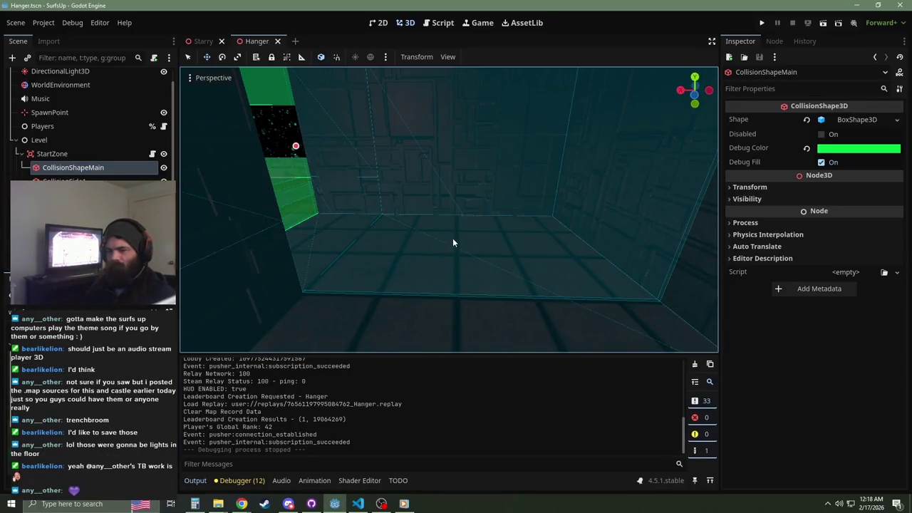
Step: Select CollisionSide2 under StartZone, then add a StaticBody3D node (searched as 'stat') for FloorHoles
click(52, 154)
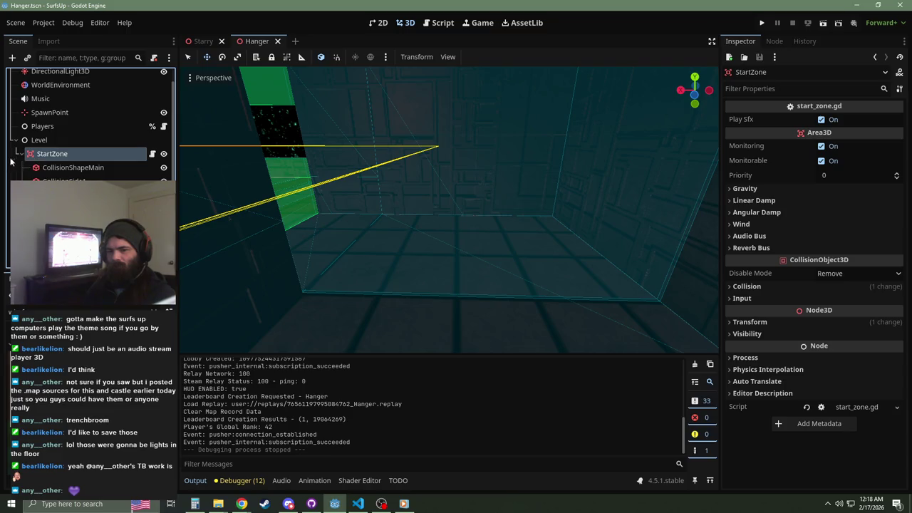
key(Left)
key(Left)
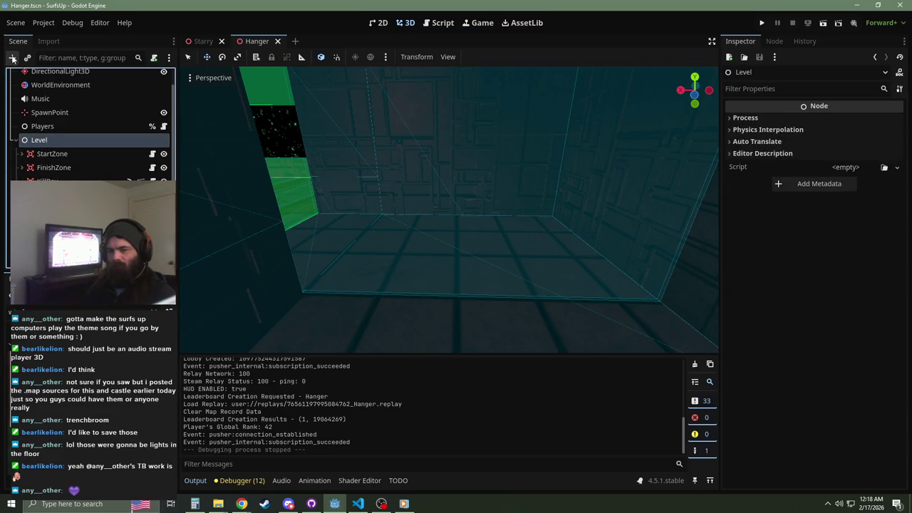
right_click(676, 231)
key(w)
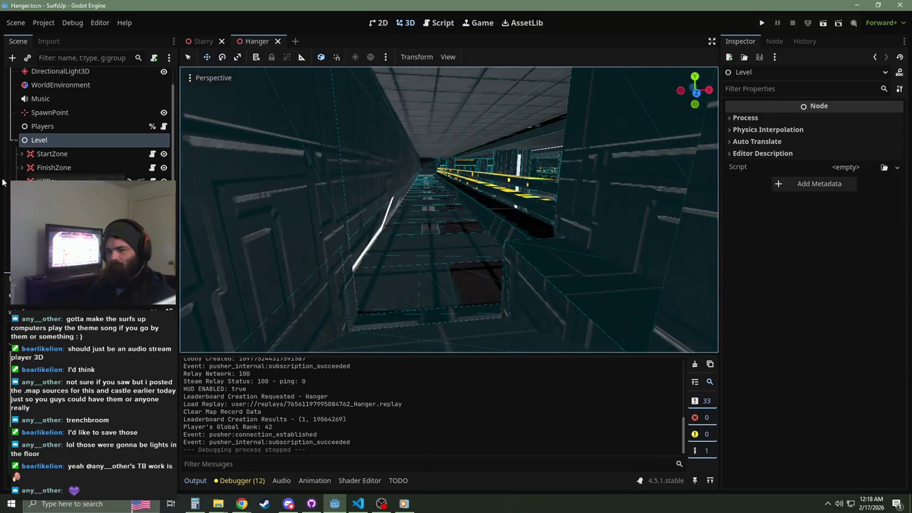
click(21, 154)
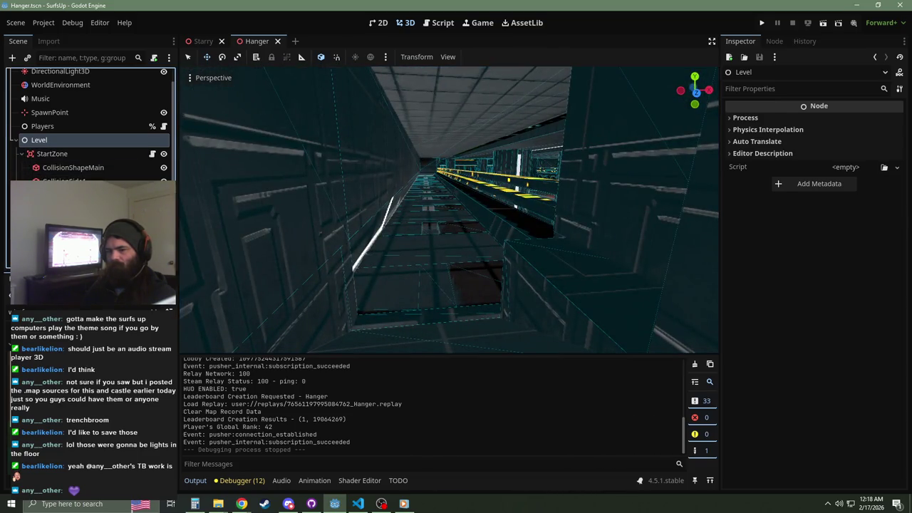
click(64, 179)
click(12, 57)
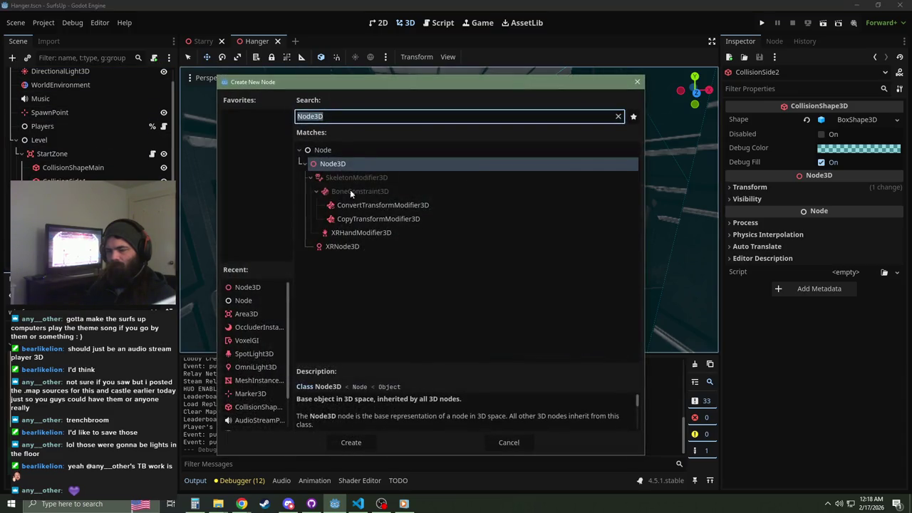
text(stat)
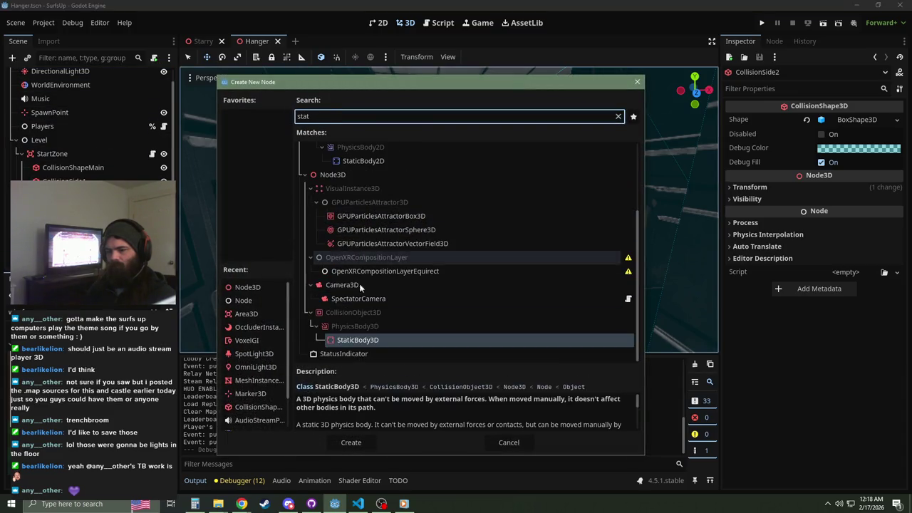
click(350, 443)
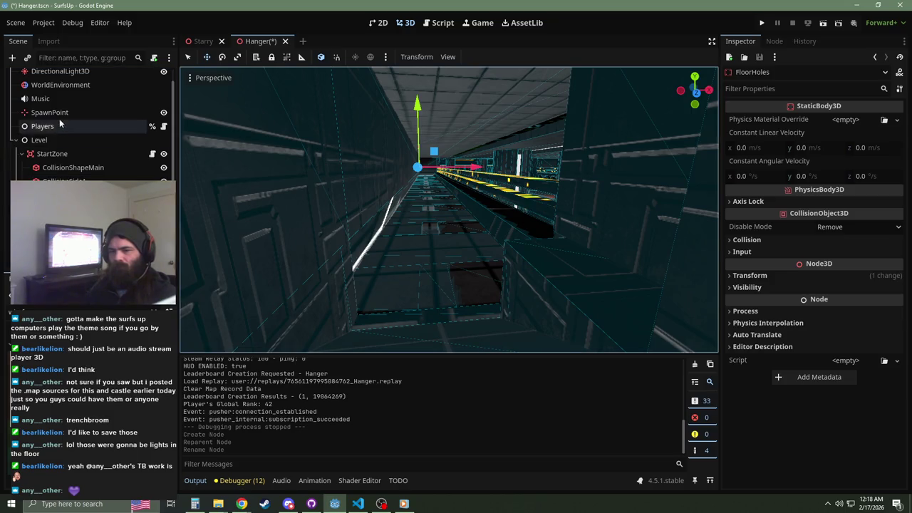
click(12, 57)
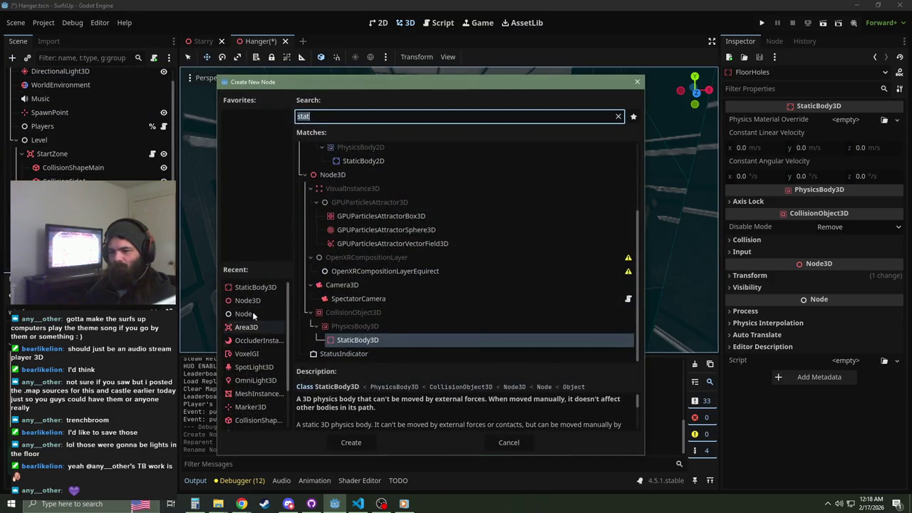
Step: Paste CollisionSide2 under FloorHoles and give it a new BoxShape3D
key(Escape)
click(71, 195)
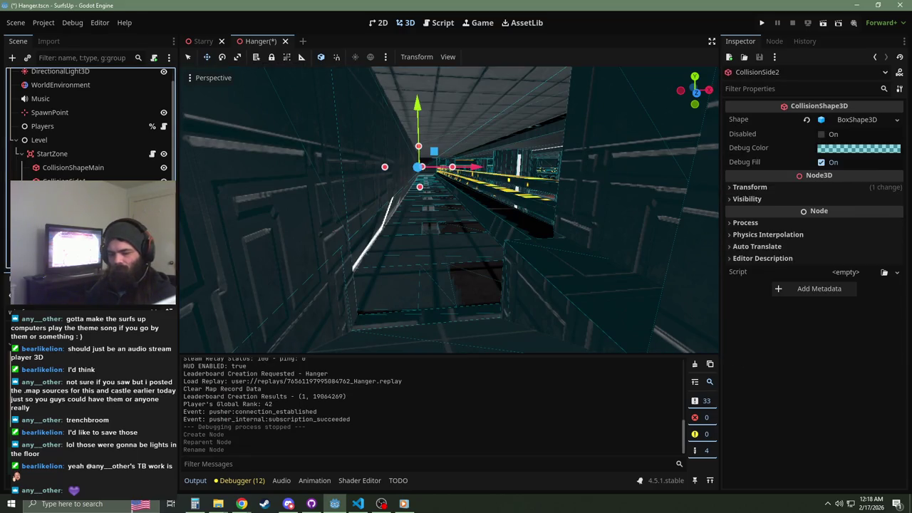
click(72, 223)
key(ctrl+v)
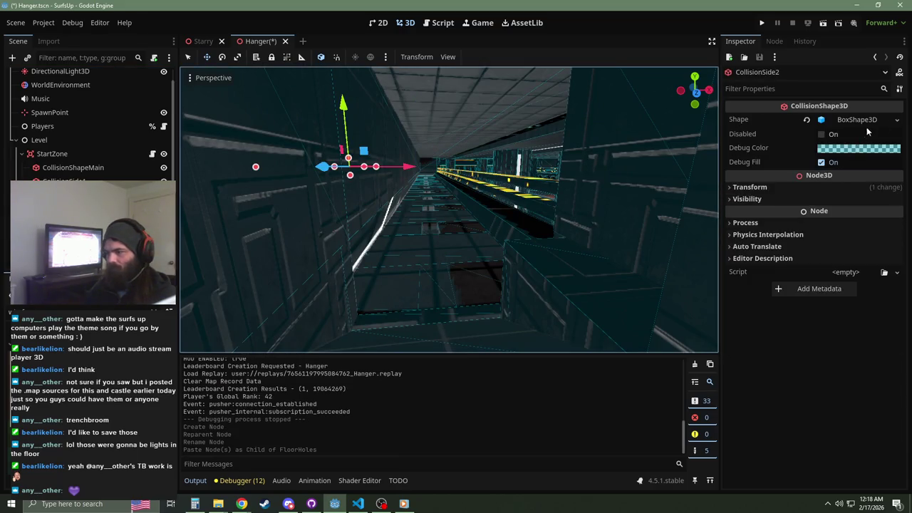
click(884, 120)
click(898, 121)
click(826, 324)
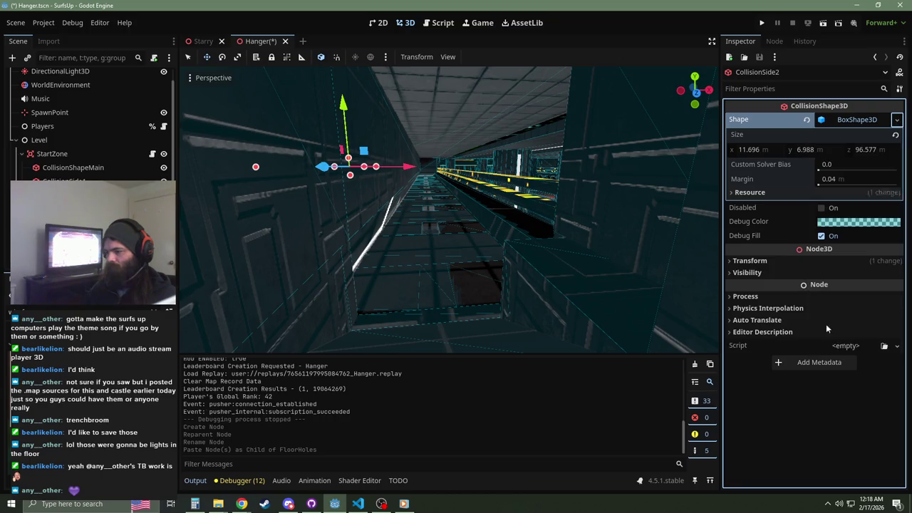
Step: Drag the new box's size handles to stretch and re-size it along X
key(a)
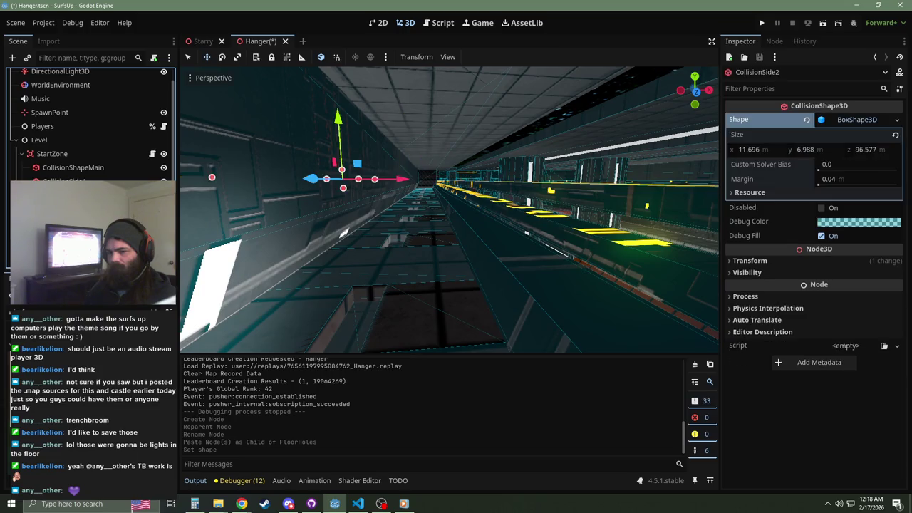
scroll(449, 209, up, 2)
scroll(449, 210, up, 10)
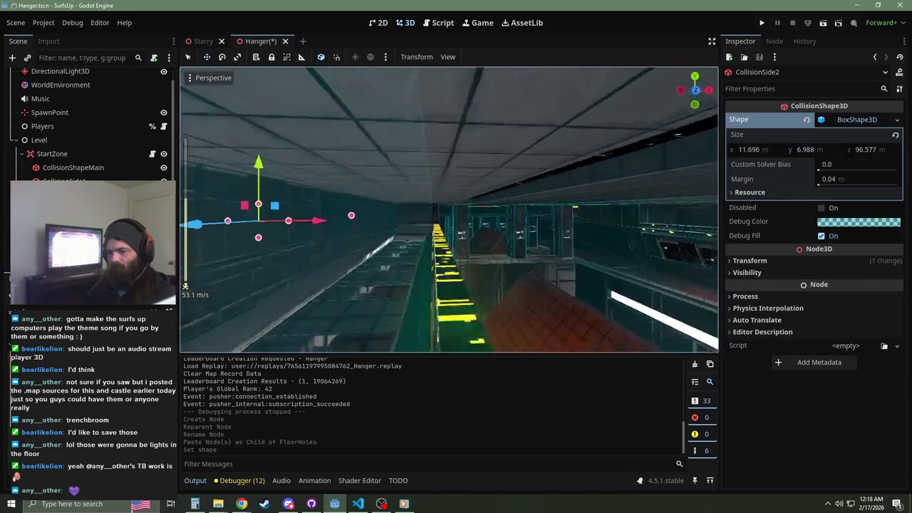
key(w)
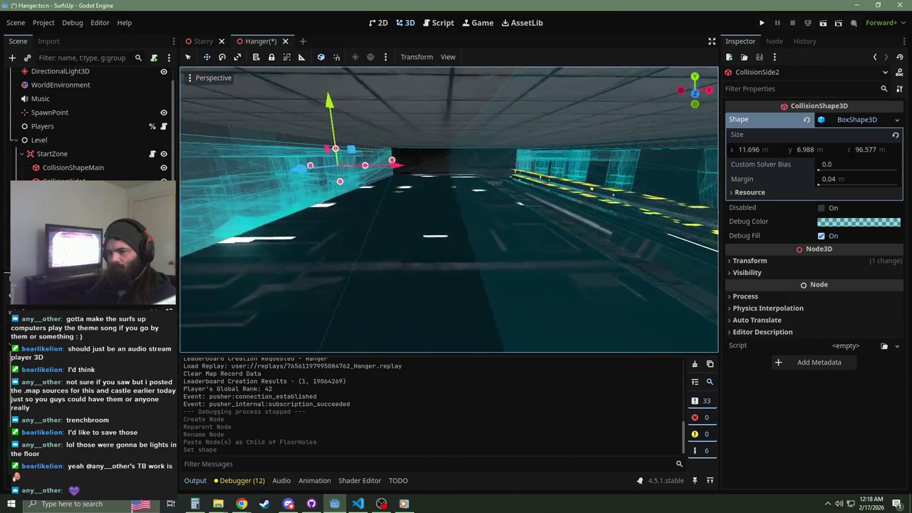
mouse_move(416, 166)
mouse_down()
mouse_move(658, 169)
mouse_move(507, 166)
mouse_up()
click(522, 178)
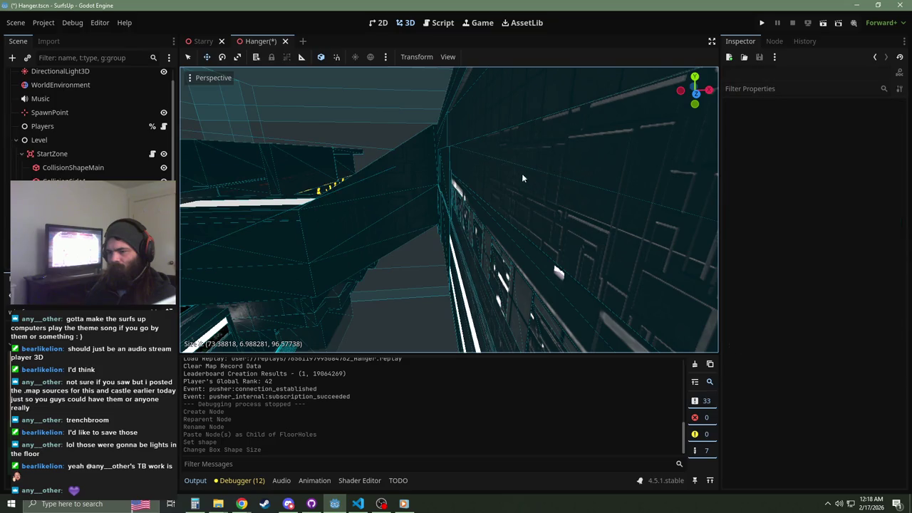
click(416, 179)
drag(358, 166, 525, 182)
mouse_move(433, 162)
mouse_down()
mouse_move(407, 160)
mouse_move(396, 170)
mouse_move(433, 184)
mouse_move(437, 144)
mouse_move(429, 175)
mouse_up()
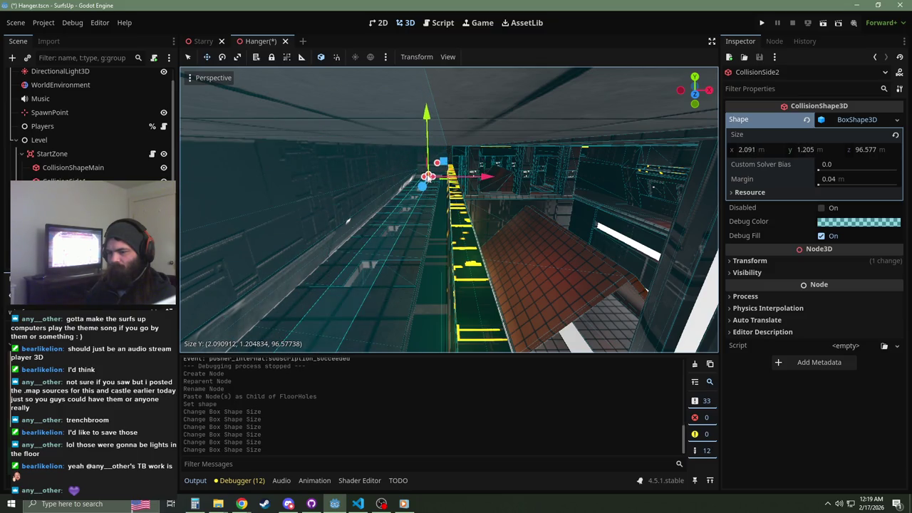
Step: Lower CollisionSide2's Position y to -4.112
key(w)
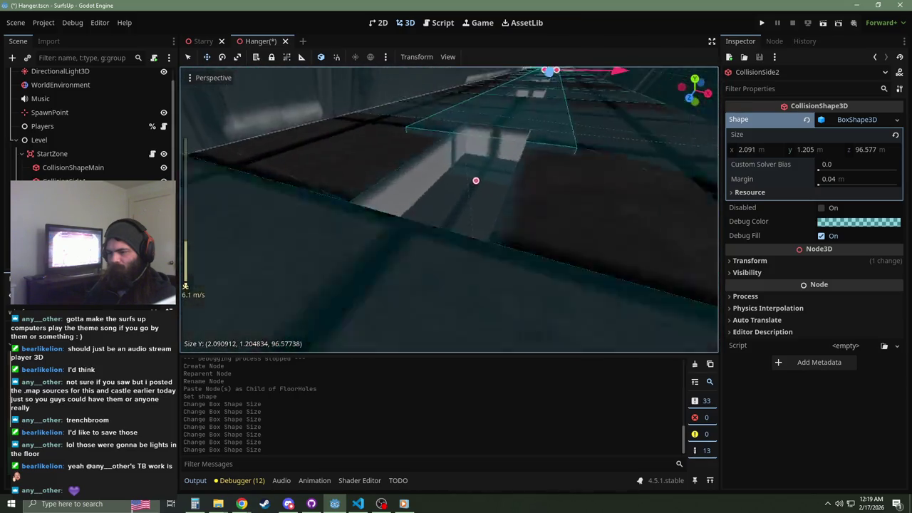
click(638, 149)
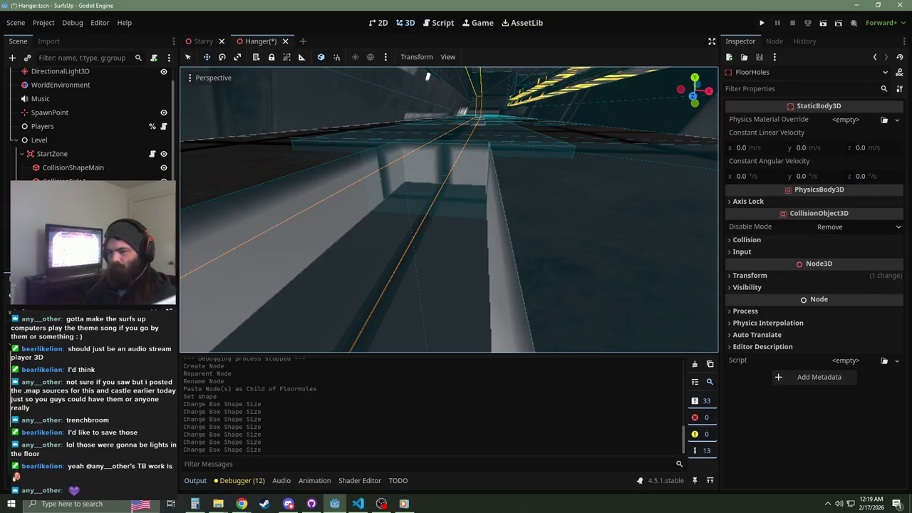
click(584, 193)
click(820, 263)
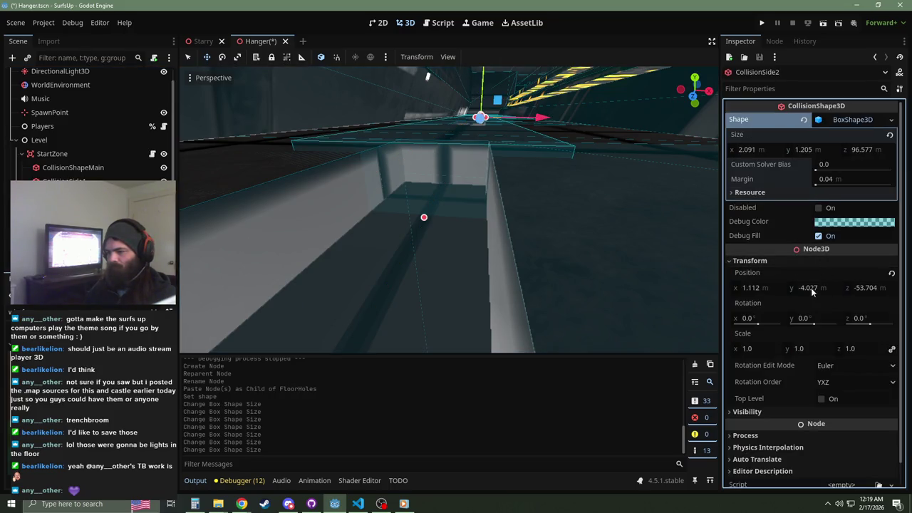
drag(811, 293, 804, 292)
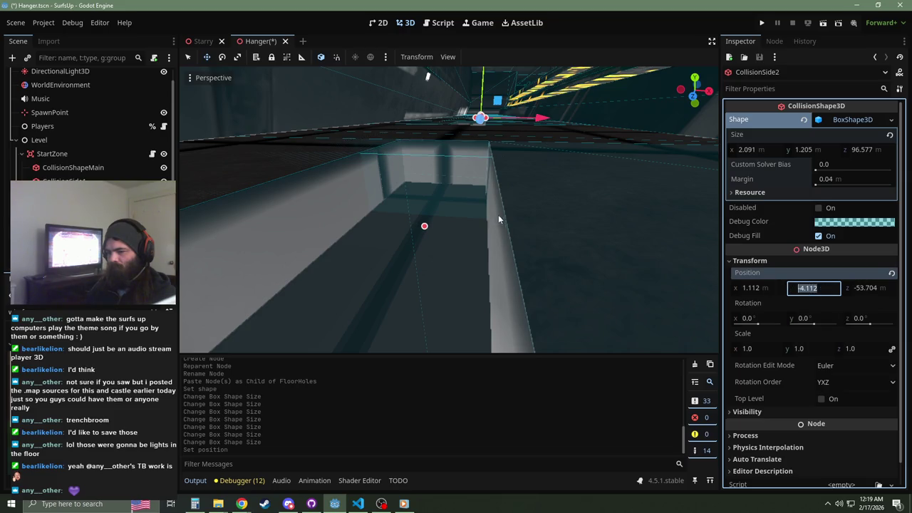
Step: Trim the box length to about 77 m, leaving it roughly 2.09 × 1.21 × 77.07
right_click(499, 219)
scroll(449, 214, up, 3)
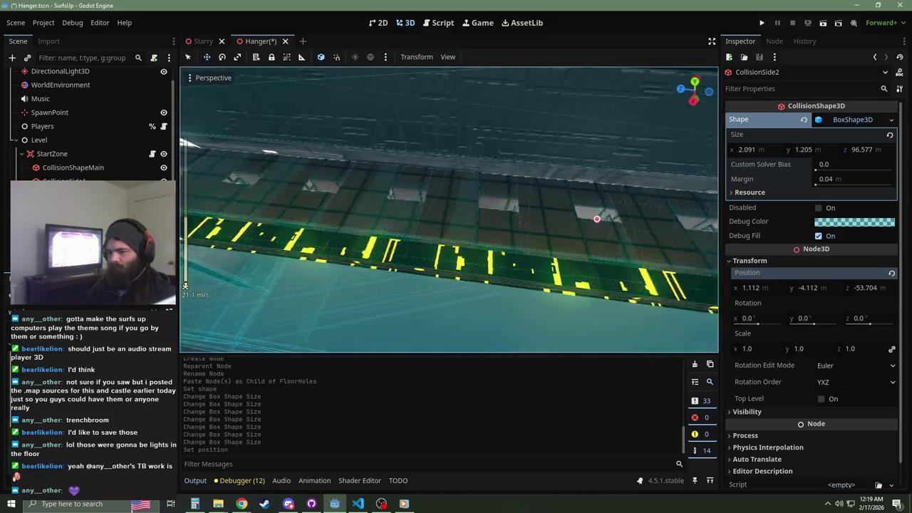
key(w)
key(w)
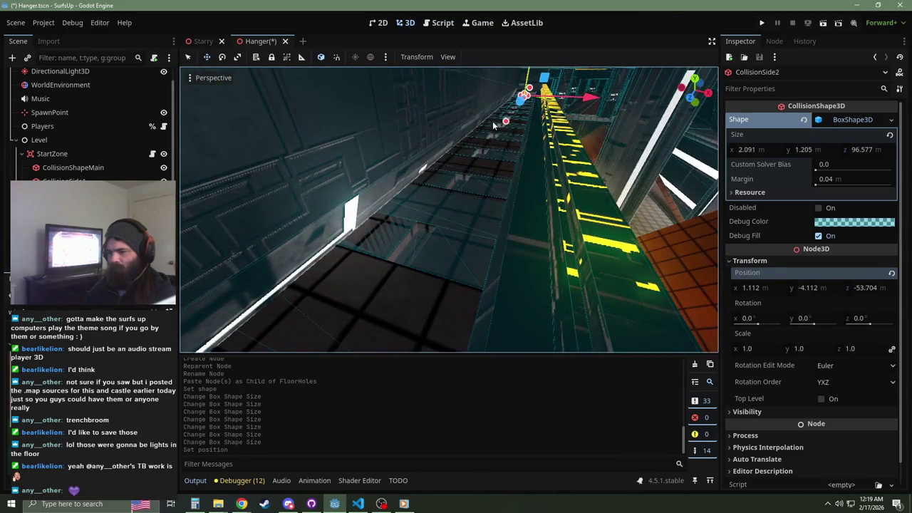
right_click(393, 286)
key(w)
scroll(449, 214, up, 3)
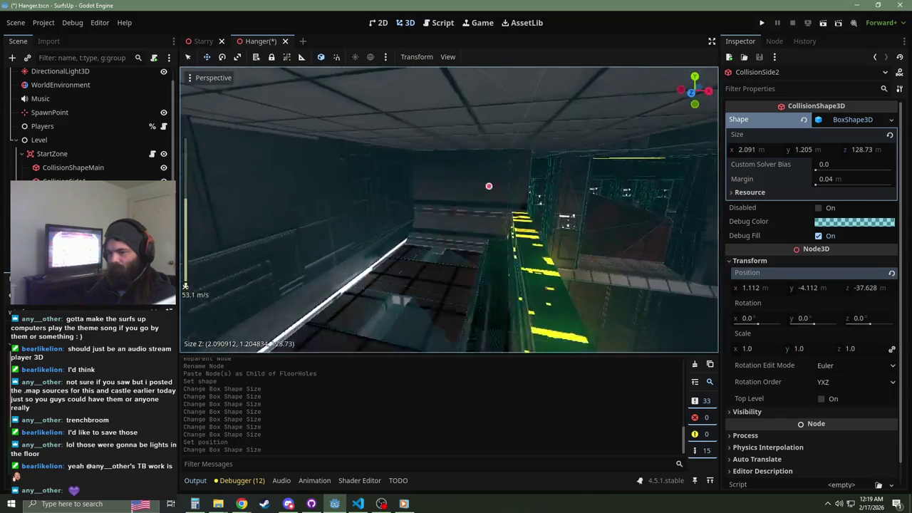
key(w)
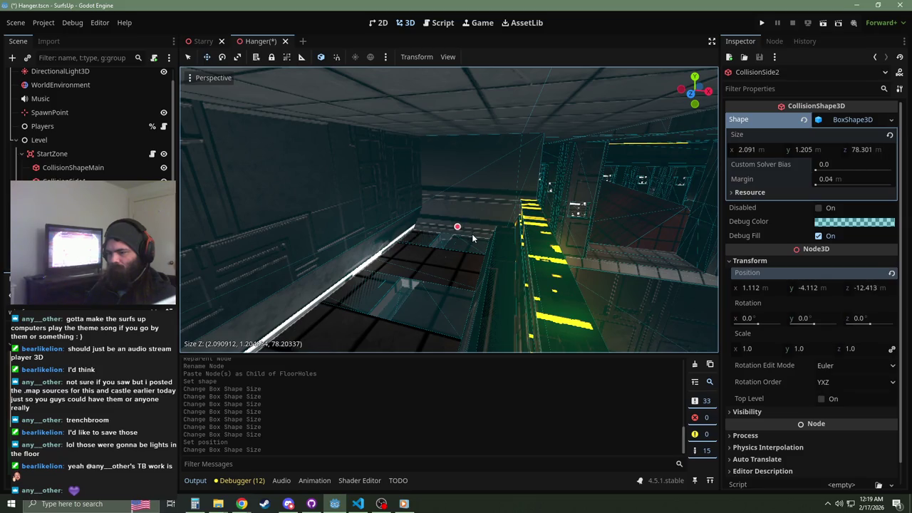
drag(470, 236, 471, 238)
right_click(471, 239)
key(w)
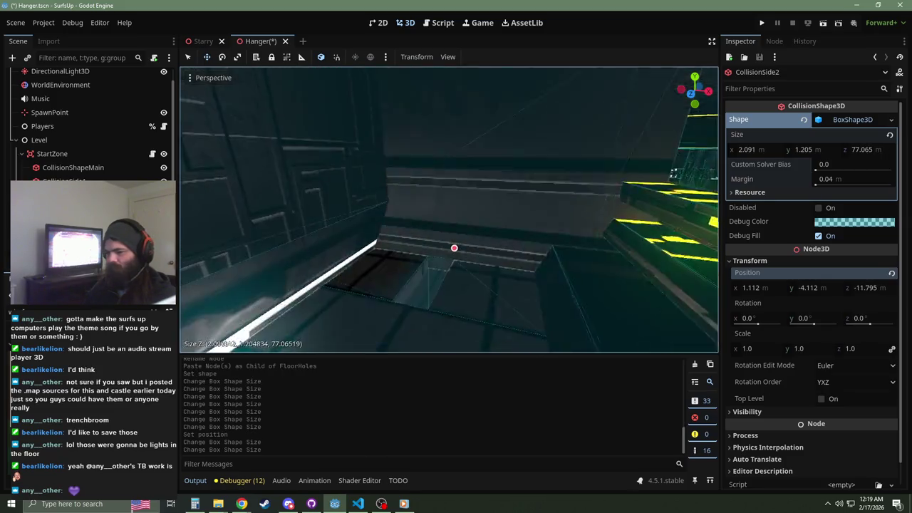
key(w)
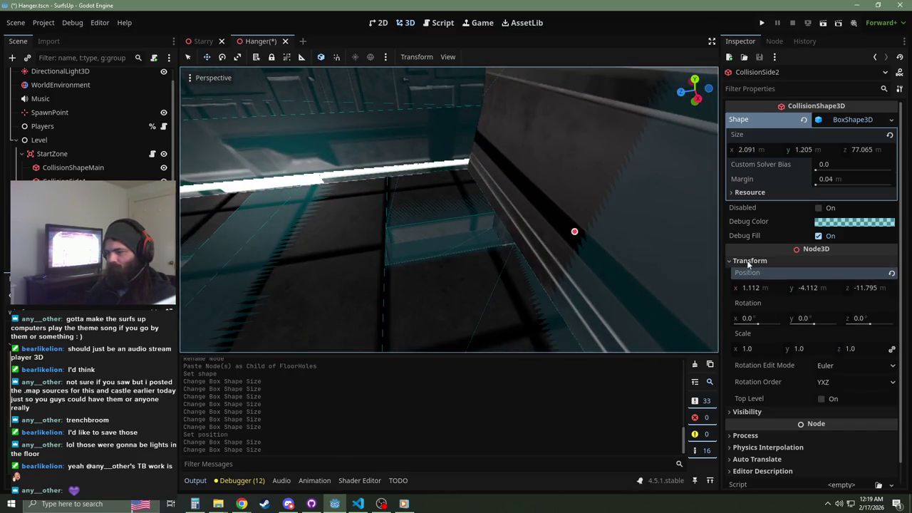
Step: Enable collision mask layer 2 on the FloorHoles body
click(768, 261)
click(774, 175)
click(781, 186)
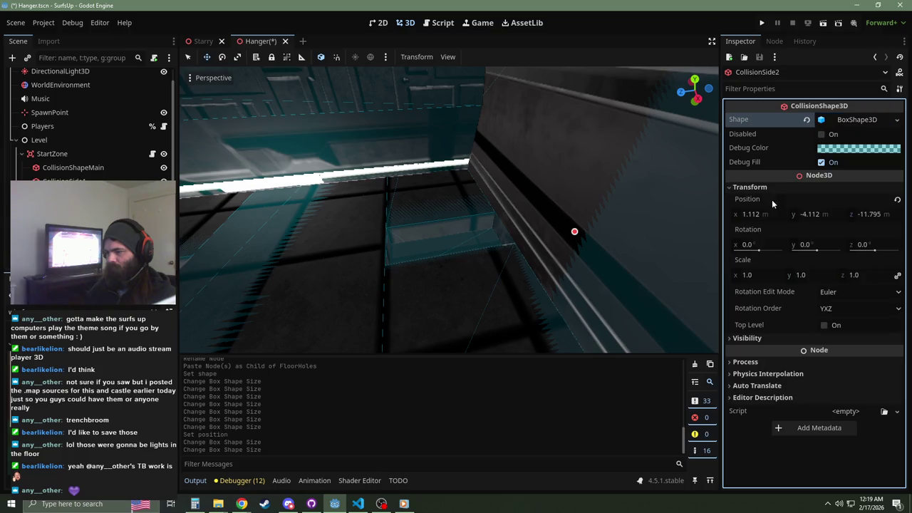
click(758, 186)
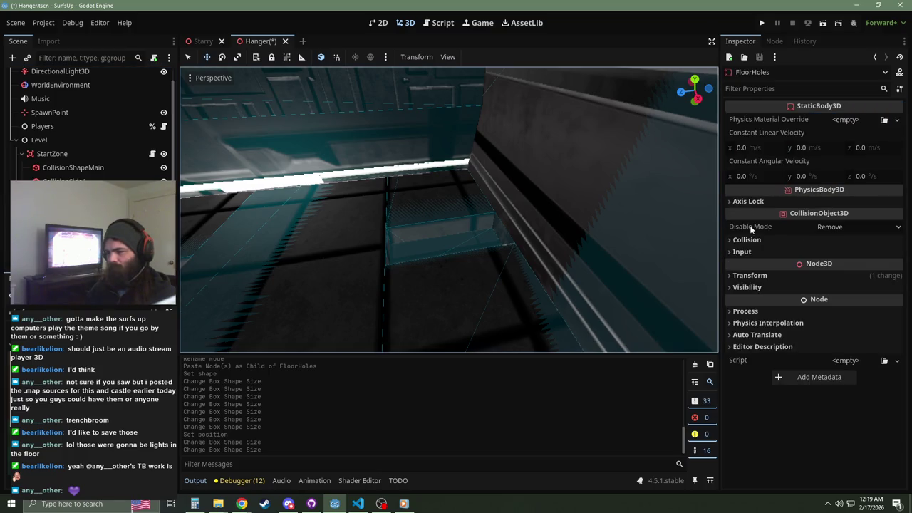
click(747, 239)
click(751, 314)
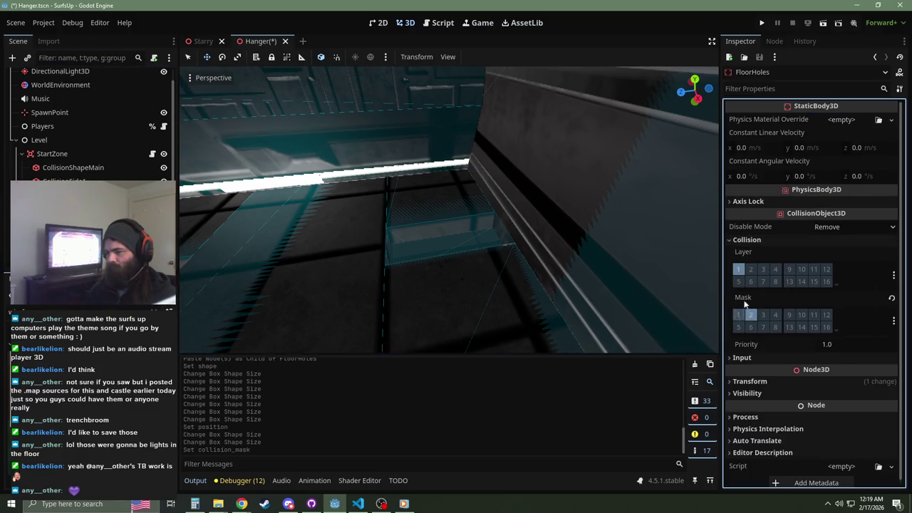
click(741, 241)
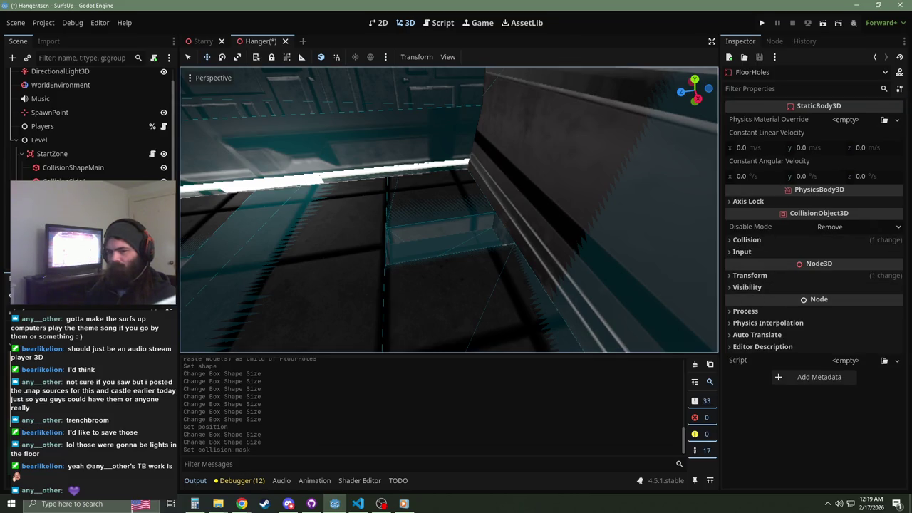
Step: Regroup CollisionSide2 under FloorHoles and set FloorHoles' position to -28.02, 27.391, -67.007
drag(68, 195, 60, 223)
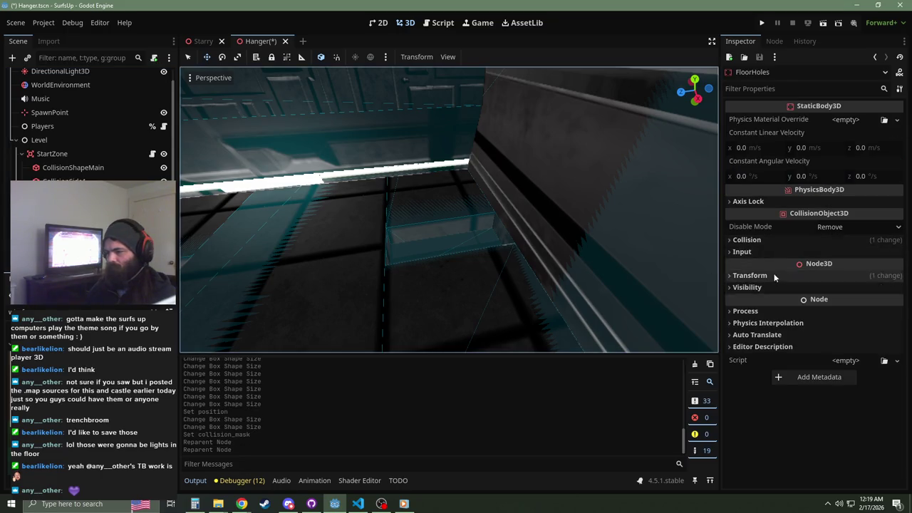
click(774, 276)
click(892, 289)
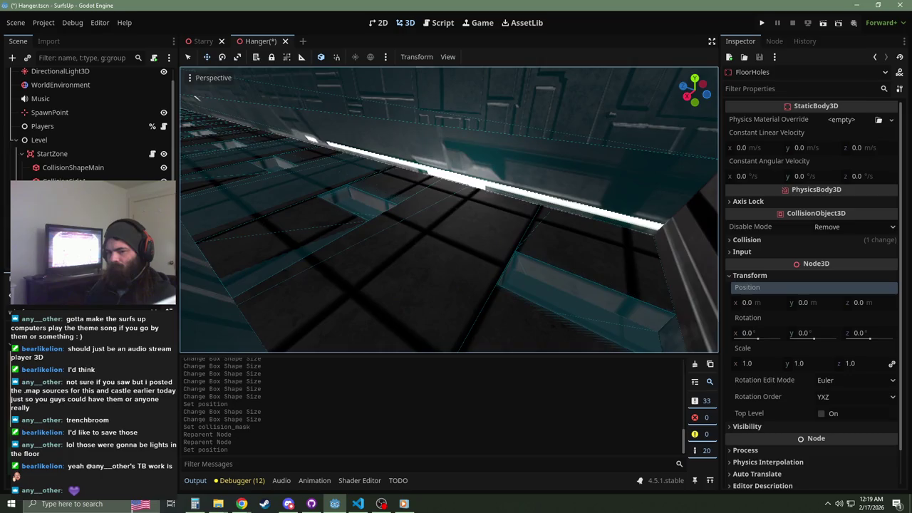
key(f)
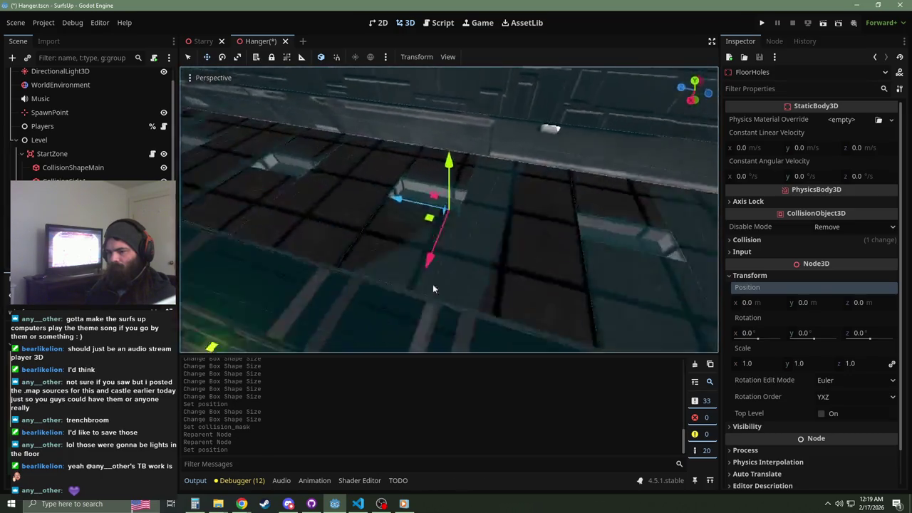
key(ctrl+v)
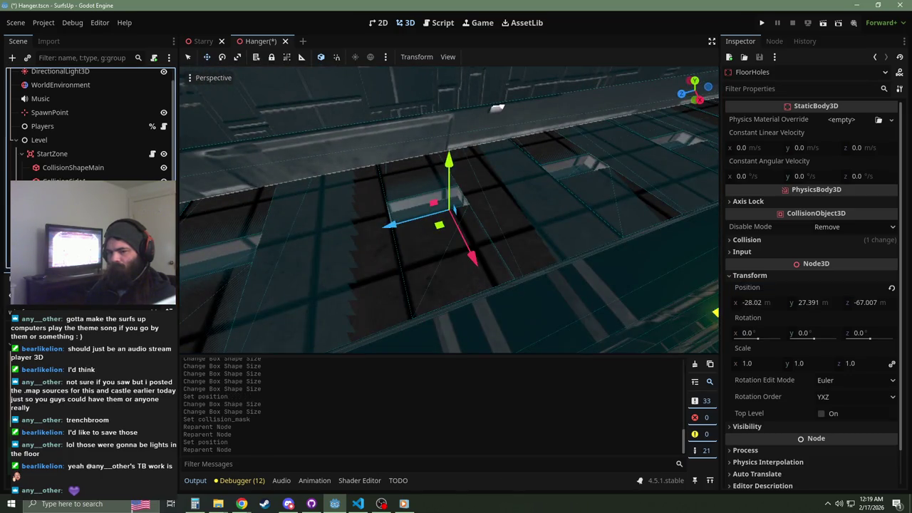
click(64, 181)
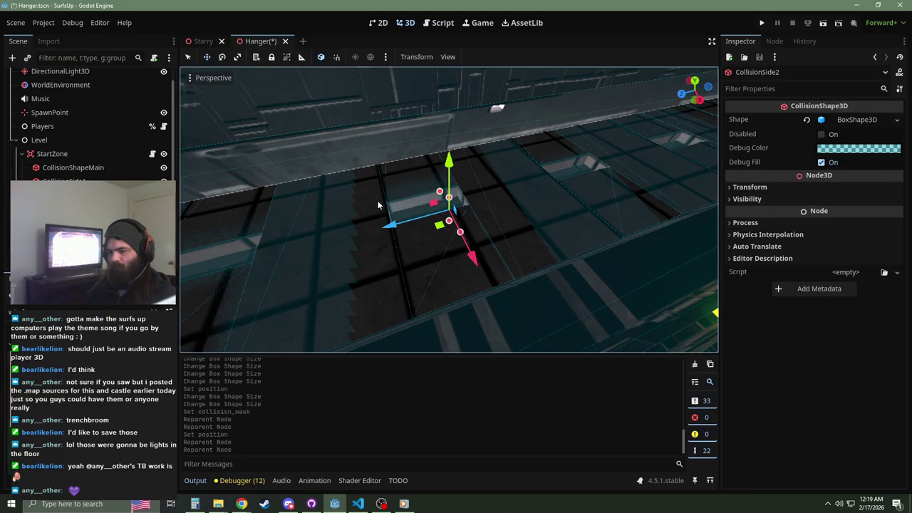
scroll(449, 213, up, 2)
scroll(449, 210, down, 4)
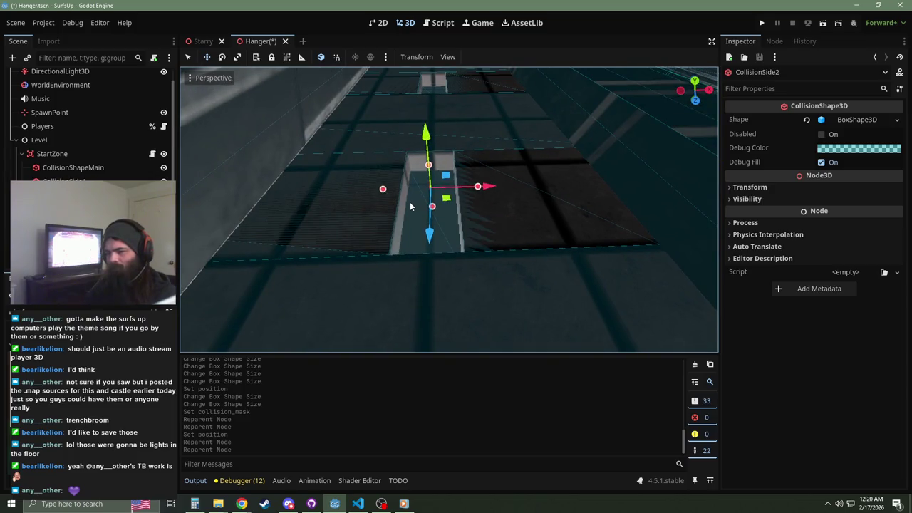
scroll(419, 187, down, 12)
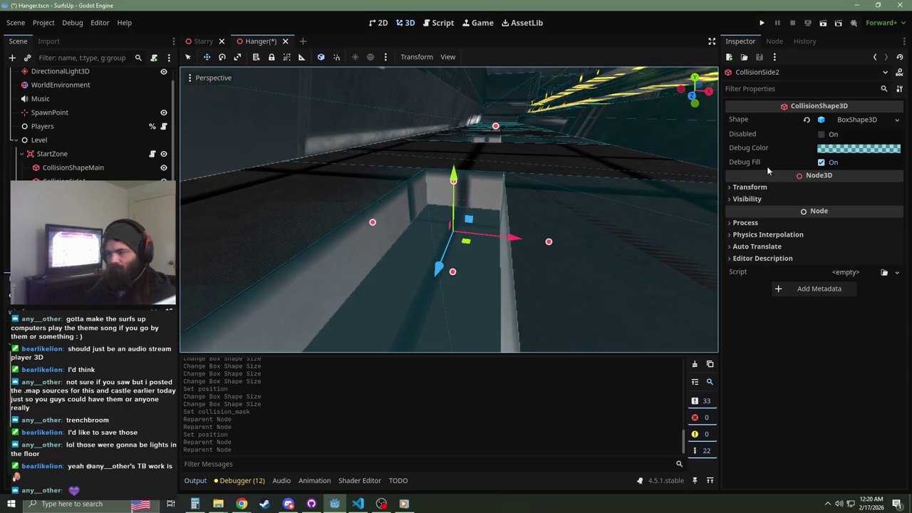
Step: Set the floor-slot box's debug colour to a bright, more opaque red
click(838, 152)
drag(825, 193, 889, 232)
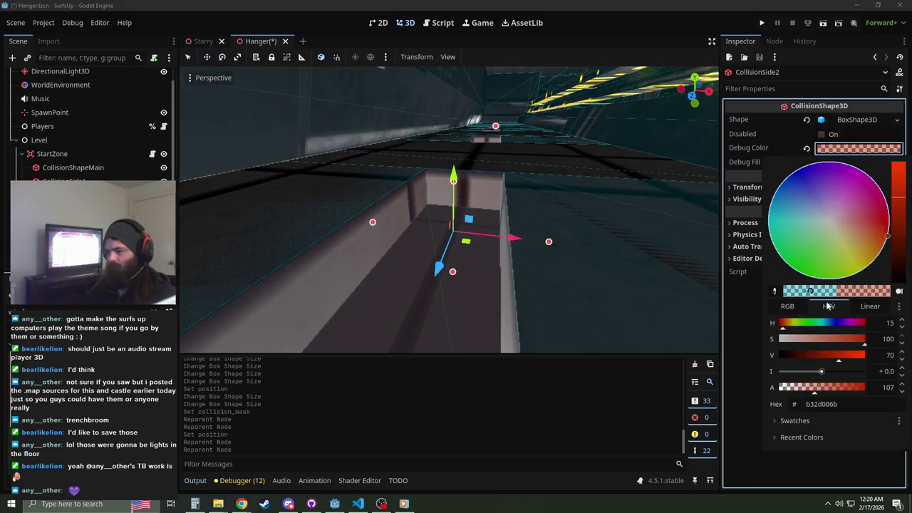
drag(849, 389, 864, 387)
drag(838, 354, 865, 354)
click(562, 190)
right_click(562, 190)
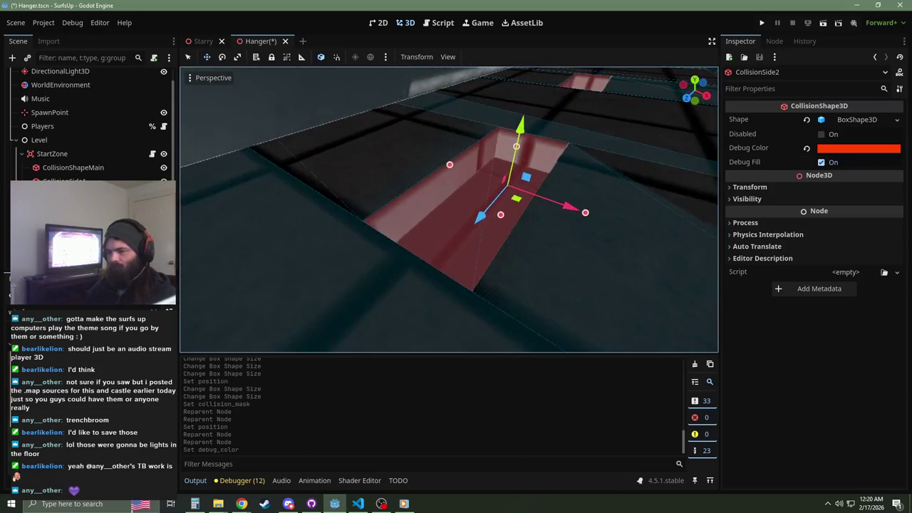
Step: Narrow the box to about 1.71 × 1.20 × 77.07 and save Hanger.tscn
drag(512, 193, 491, 192)
right_click(491, 192)
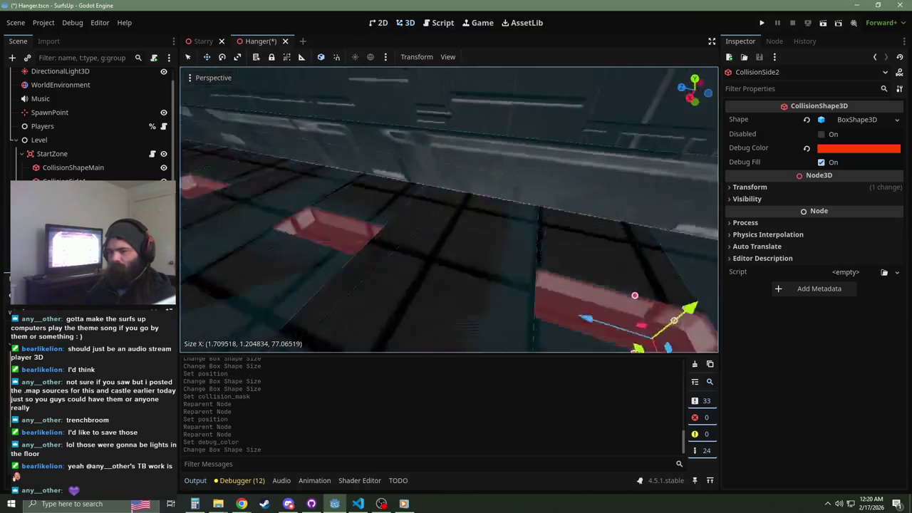
key(w)
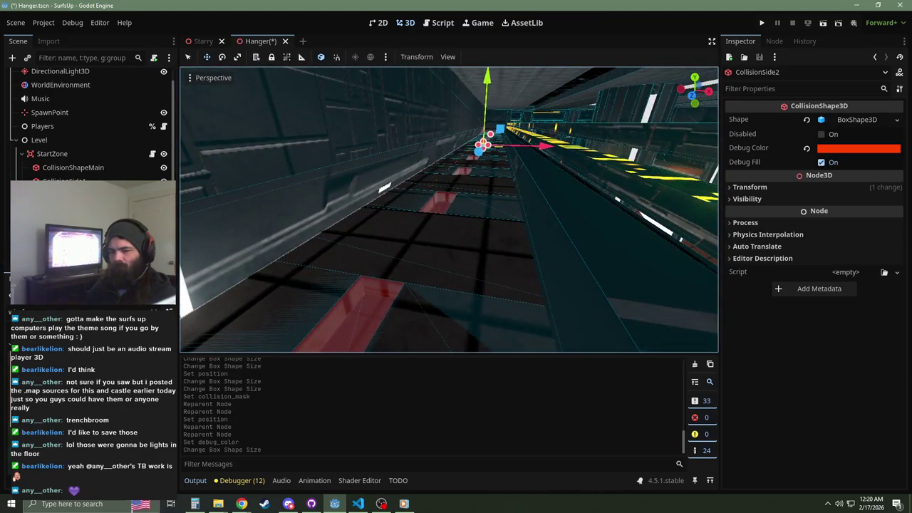
click(9, 224)
click(750, 275)
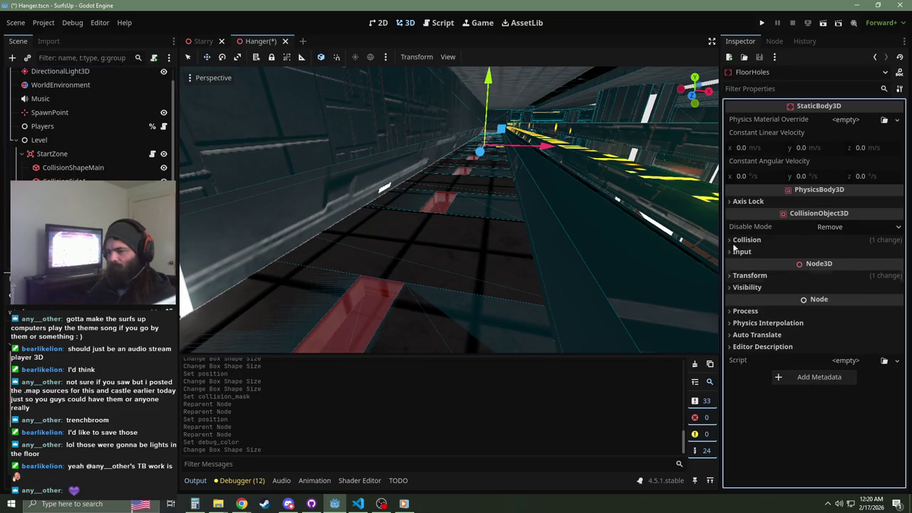
key(ctrl+s)
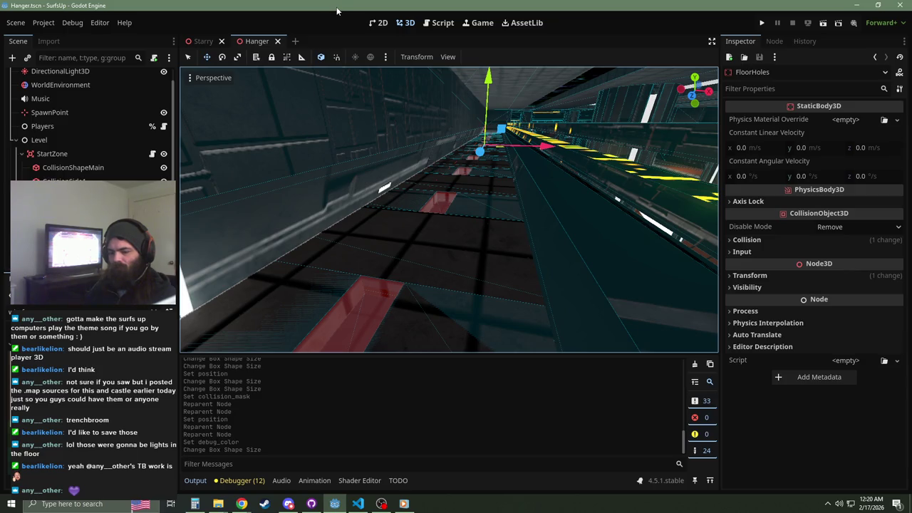
Step: Run the project and create a hosted server with Hanger as the starting map
key(F5)
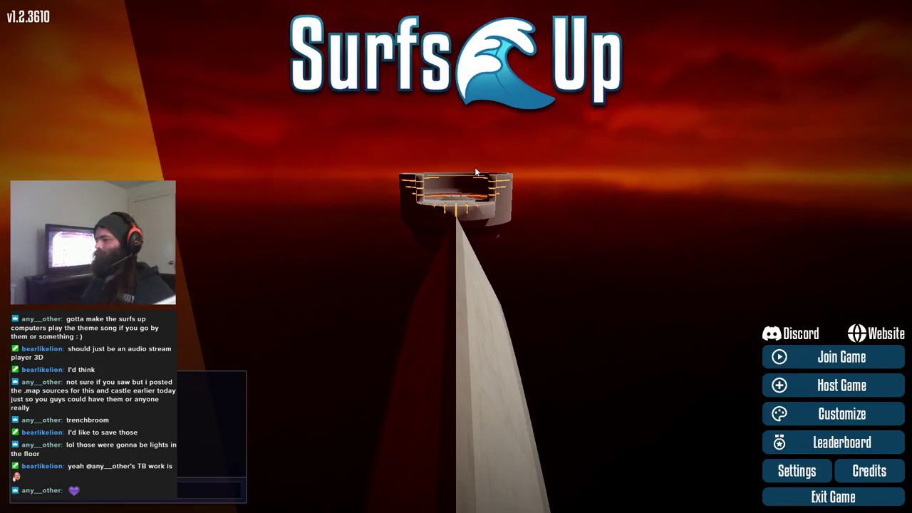
click(849, 395)
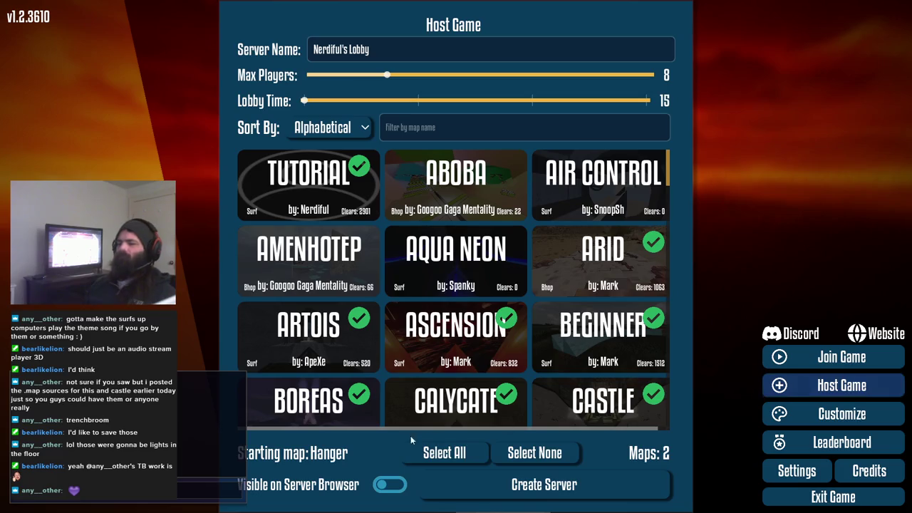
click(477, 494)
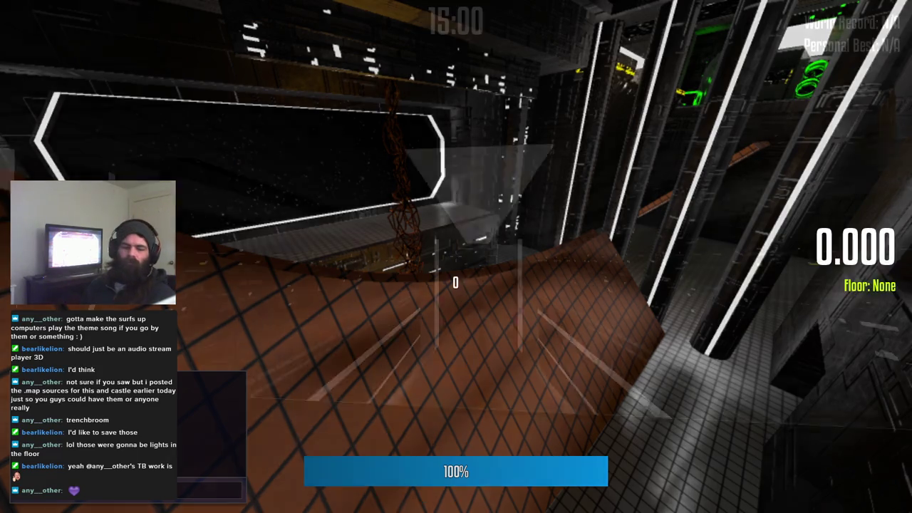
Step: Run the player across the starting room and down the lit corridor onto the raised block, then return to Godot
key(w)
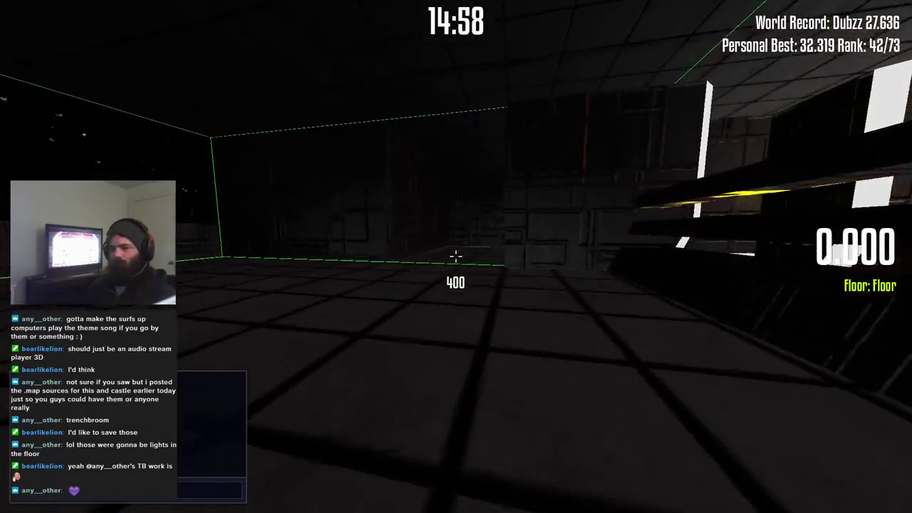
key(a)
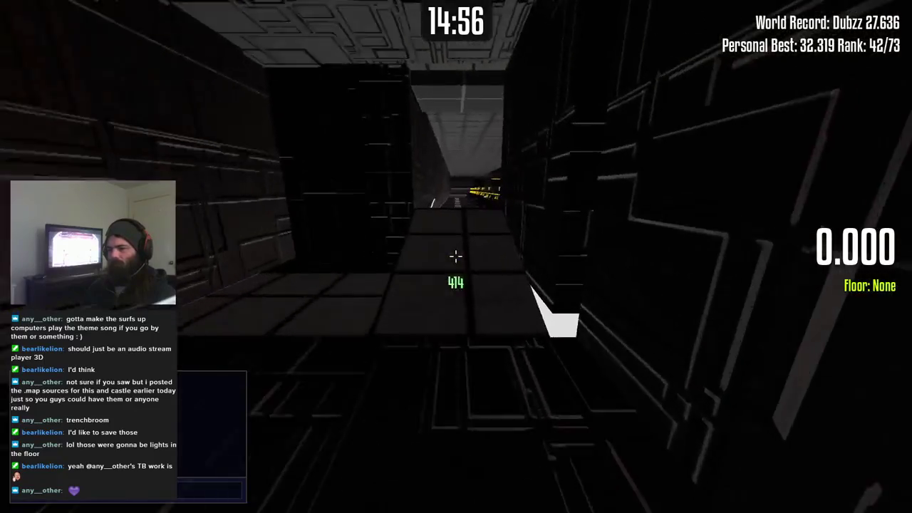
key(w)
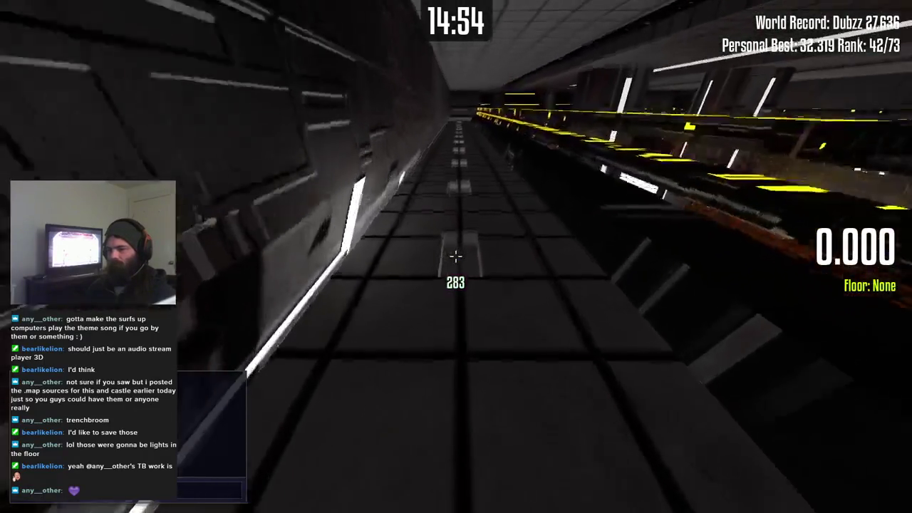
key(w)
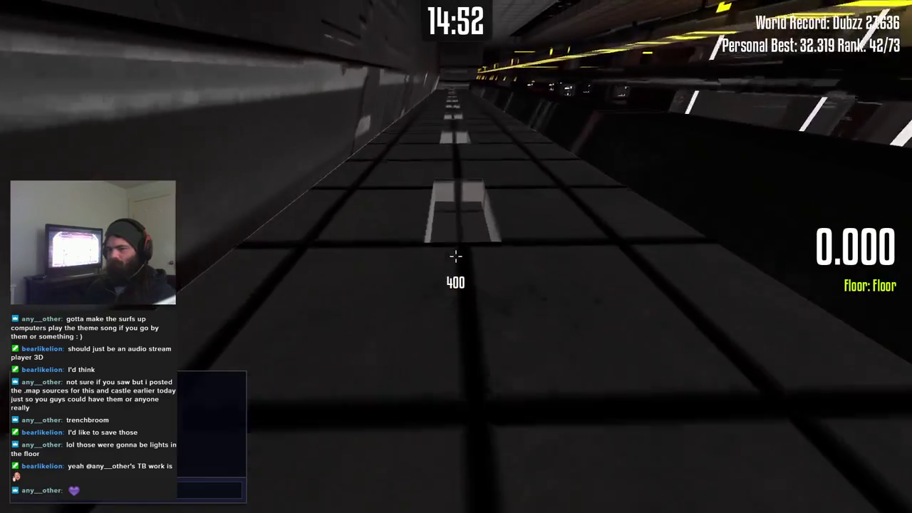
key(w)
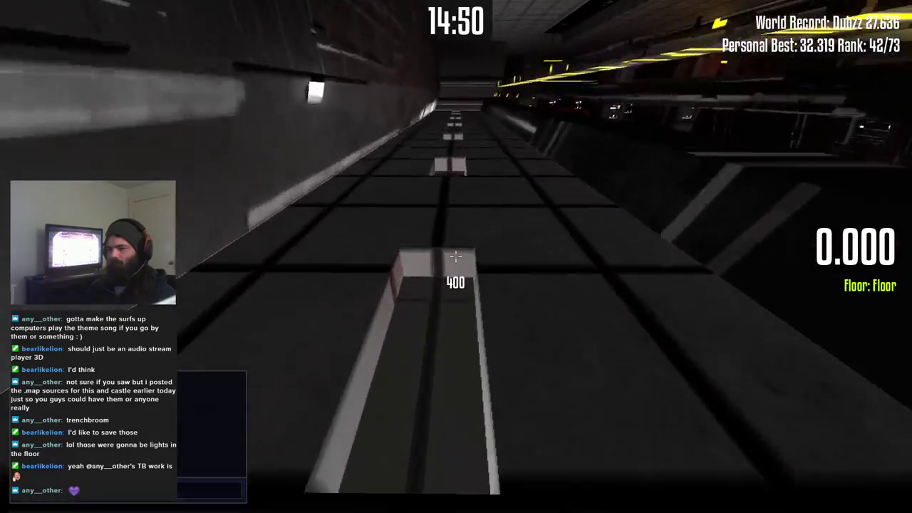
key(w)
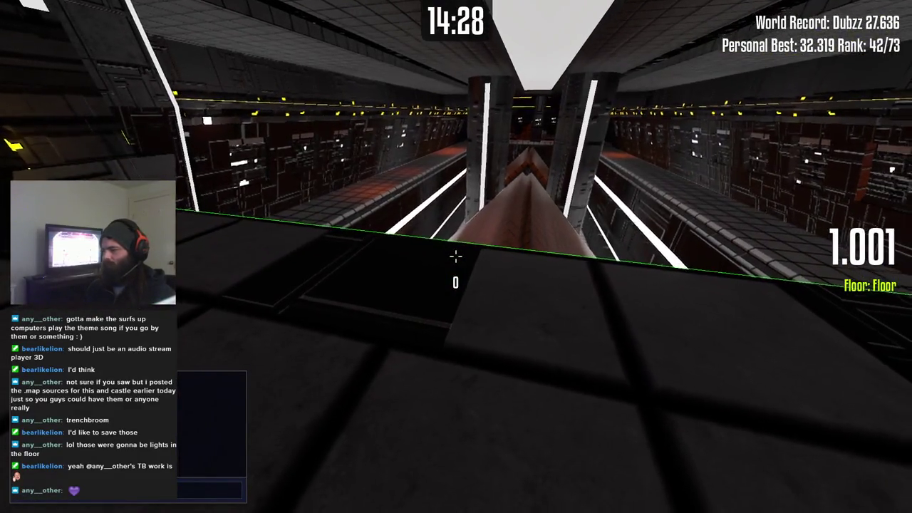
key(alt+Tab)
drag(453, 339, 452, 338)
Step: Select the SpawnPoint node in the local scene tree, undoing an accidental marker drag
click(133, 74)
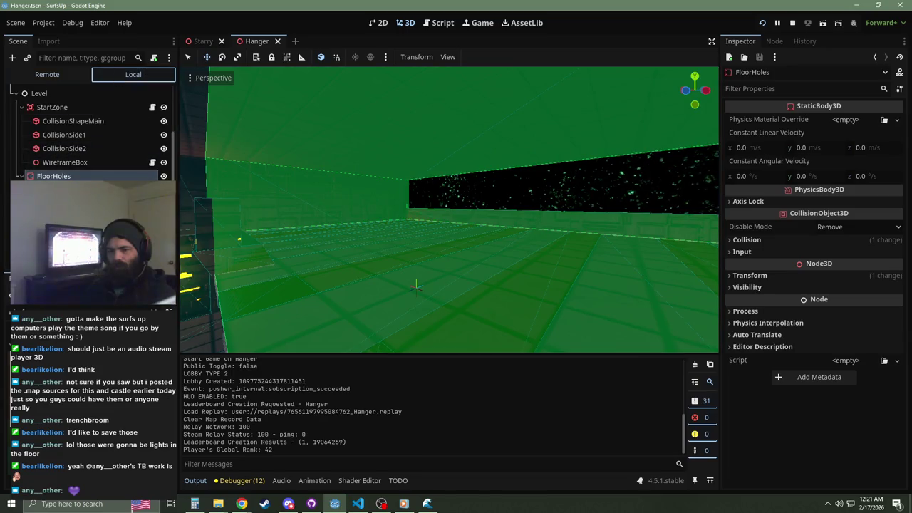
scroll(85, 136, up, 3)
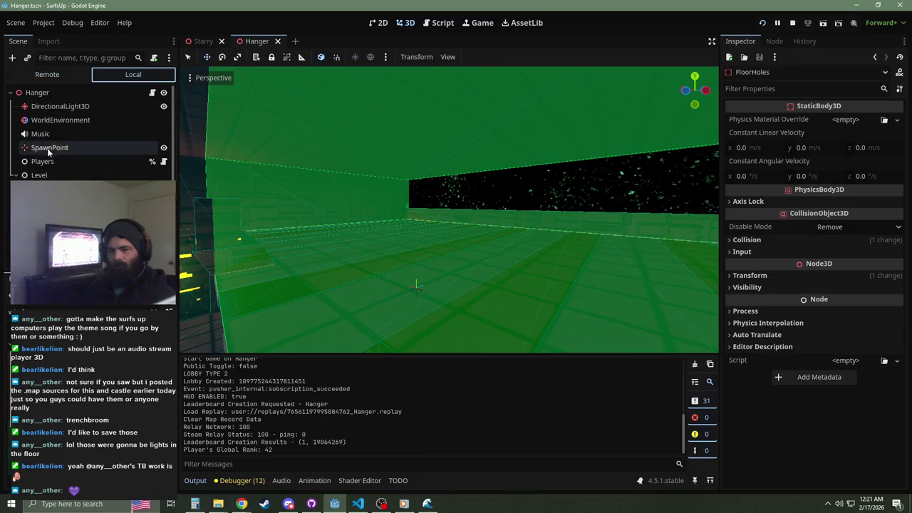
click(47, 149)
drag(460, 282, 455, 273)
key(ctrl+z)
Step: Change SpawnPoint's z position to -7.6, save the Hanger scene, and run the game
click(888, 171)
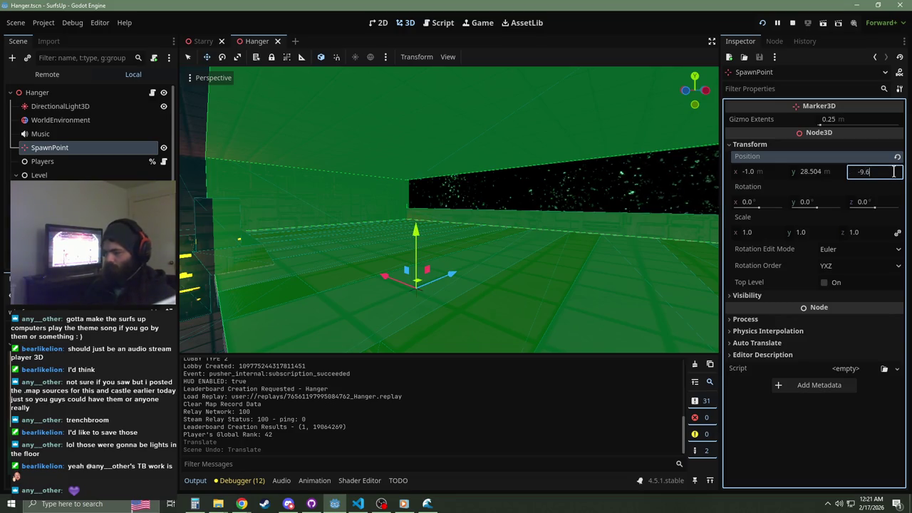
text(2)
key(Return)
key(ctrl+s)
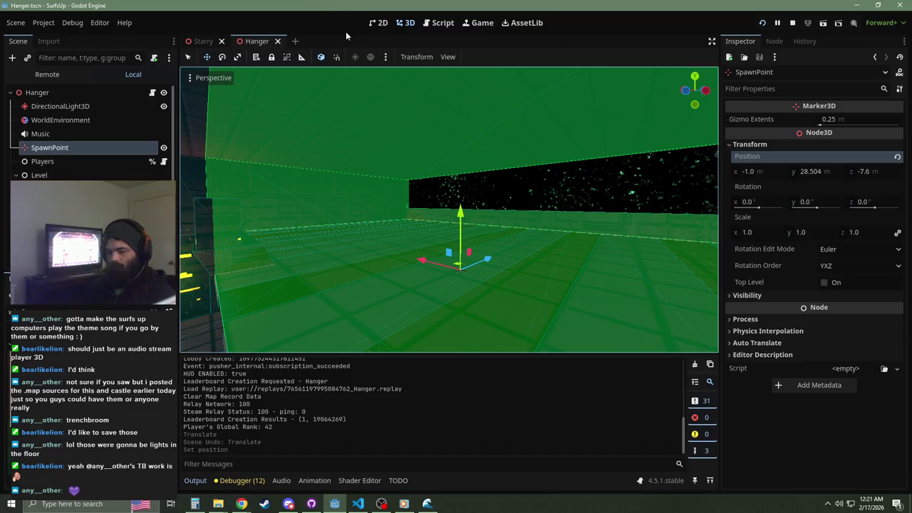
key(F5)
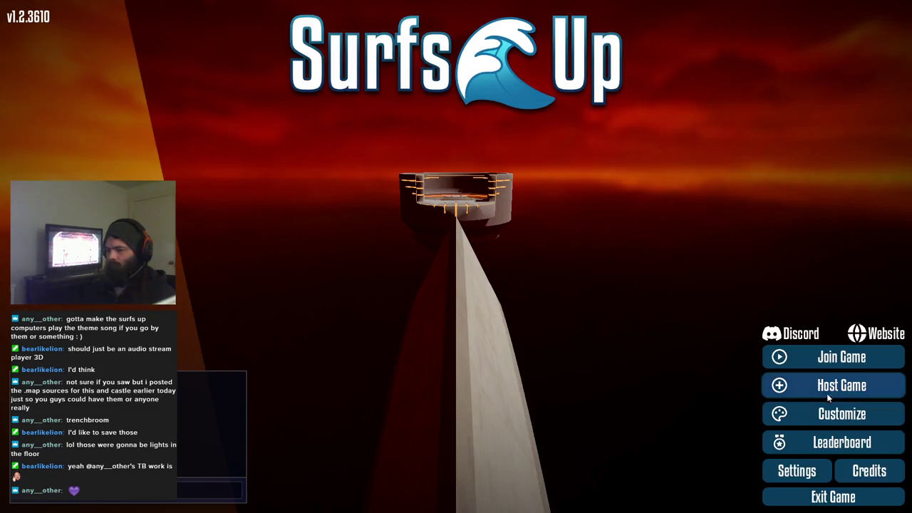
Step: Host a server on the Hanger map and surf down the first corridor onto the right-hand ramps
click(842, 385)
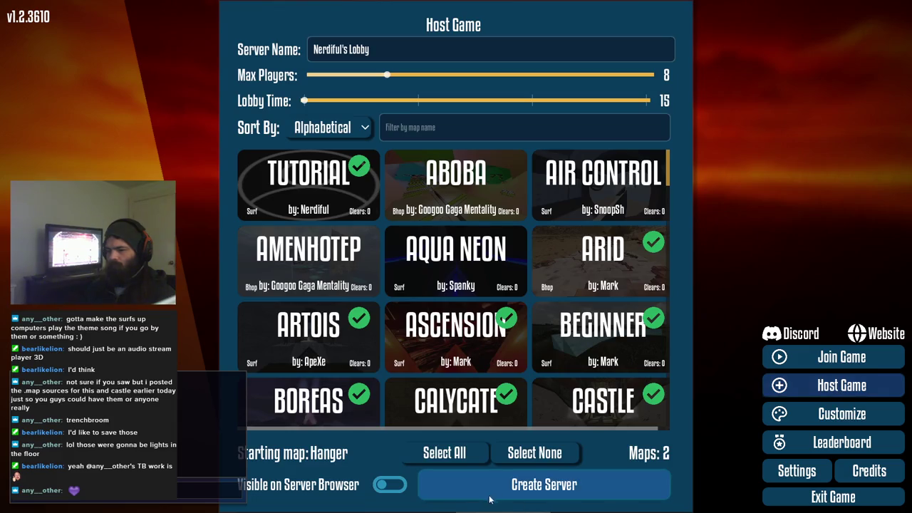
click(513, 447)
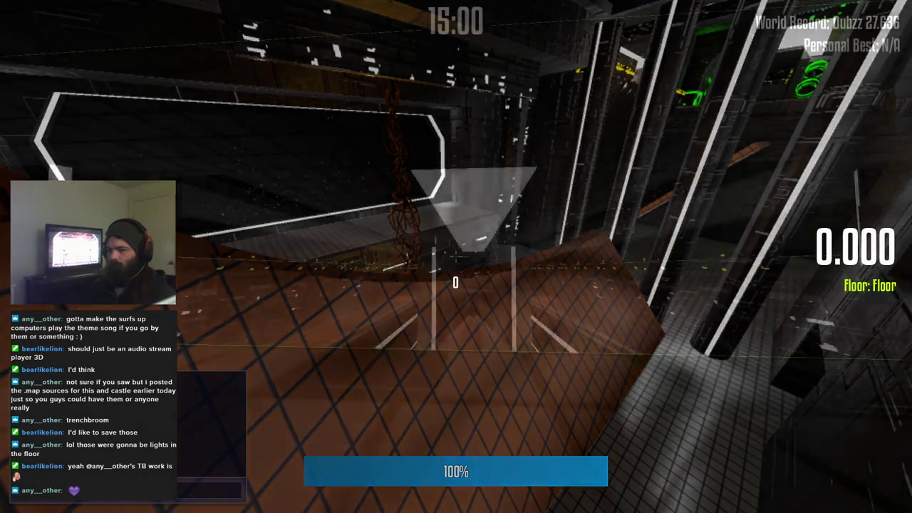
key(w)
key(d)
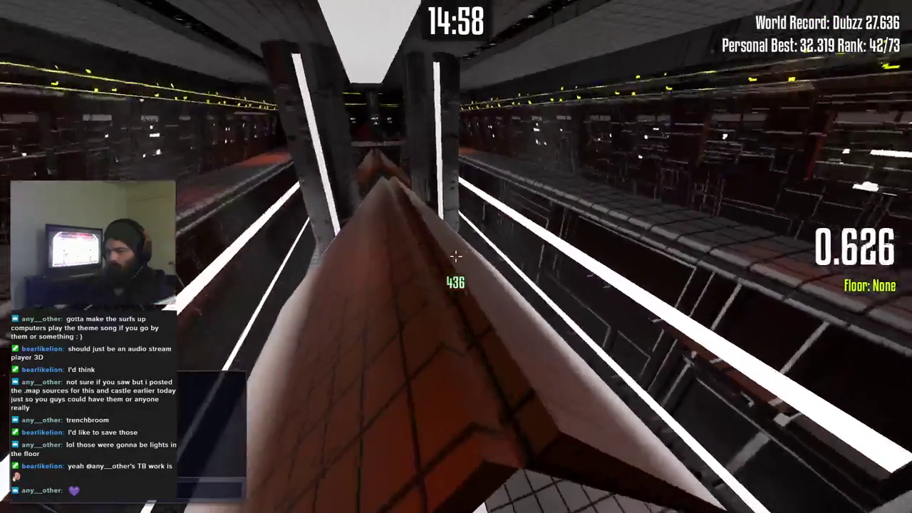
key(d)
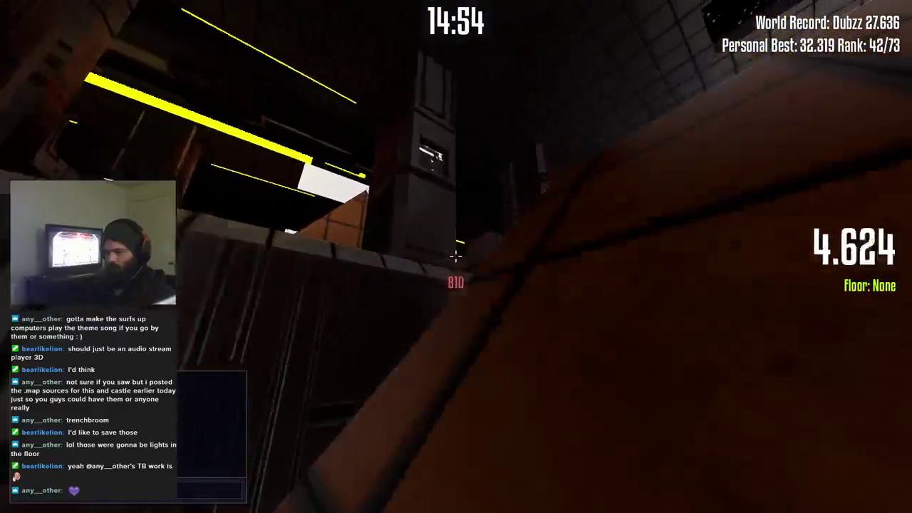
Step: Restart and surf the right, left and orange ramps to a 32.974 finish, then stop the game
key(w)
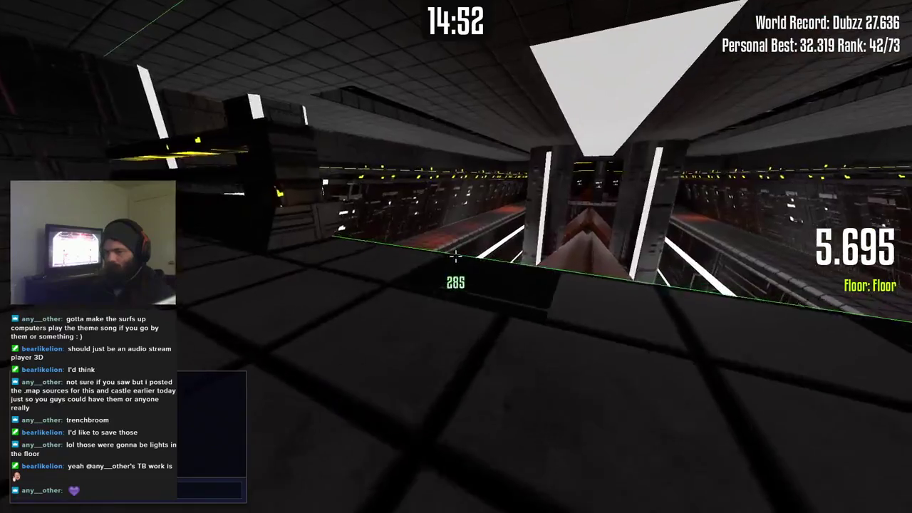
key(d)
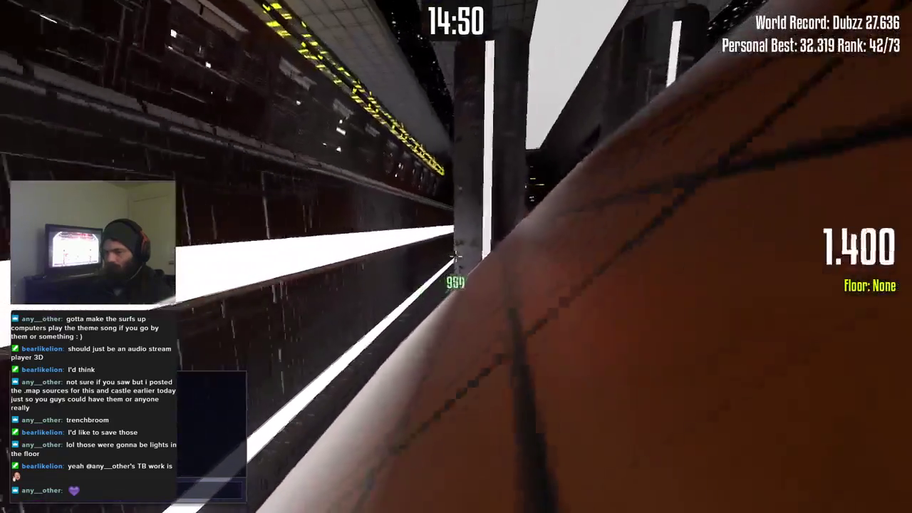
key(a)
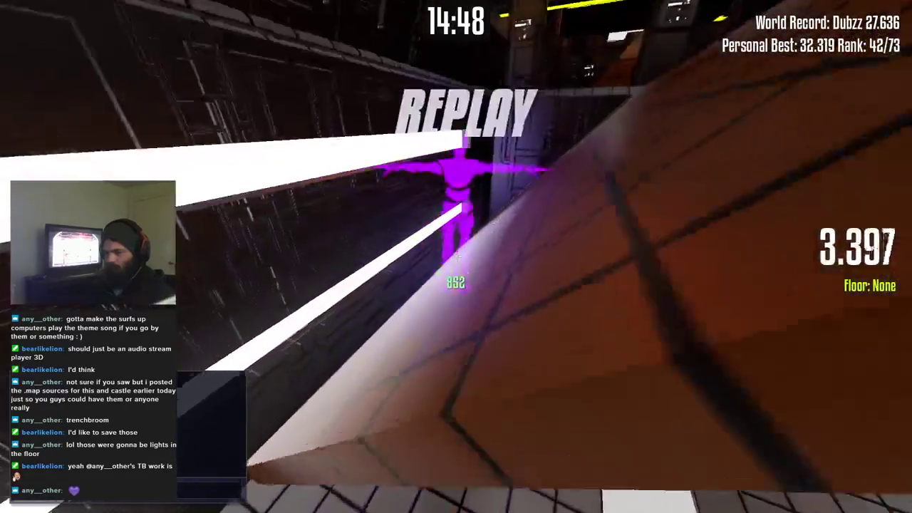
key(d)
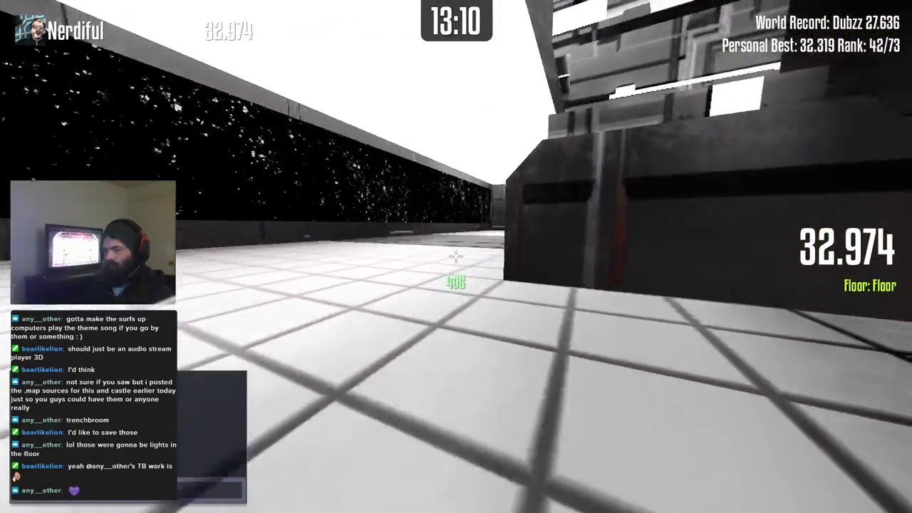
key(F8)
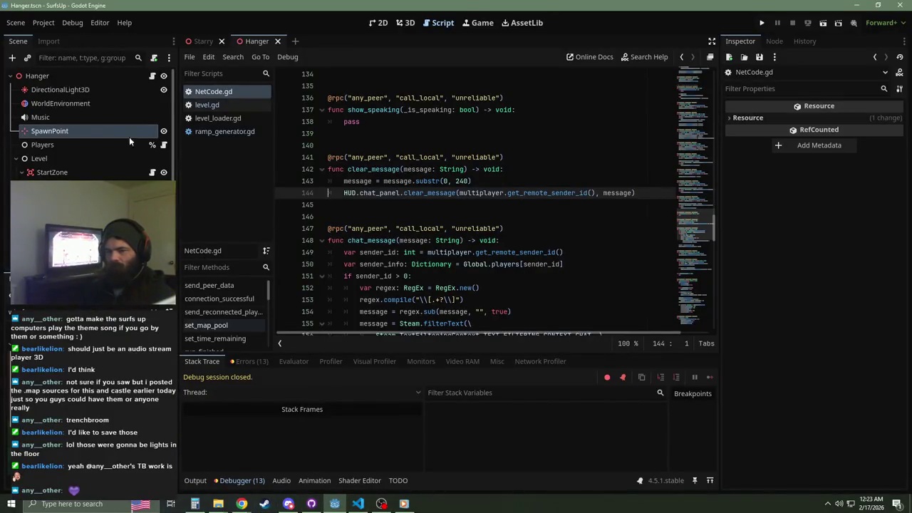
Step: In the 3D view set SpawnPoint's z to -5.6, save Hanger, then select the VoxelGI node
click(405, 22)
mouse_move(464, 214)
mouse_down()
mouse_move(441, 228)
mouse_move(425, 206)
mouse_up()
click(89, 131)
click(887, 173)
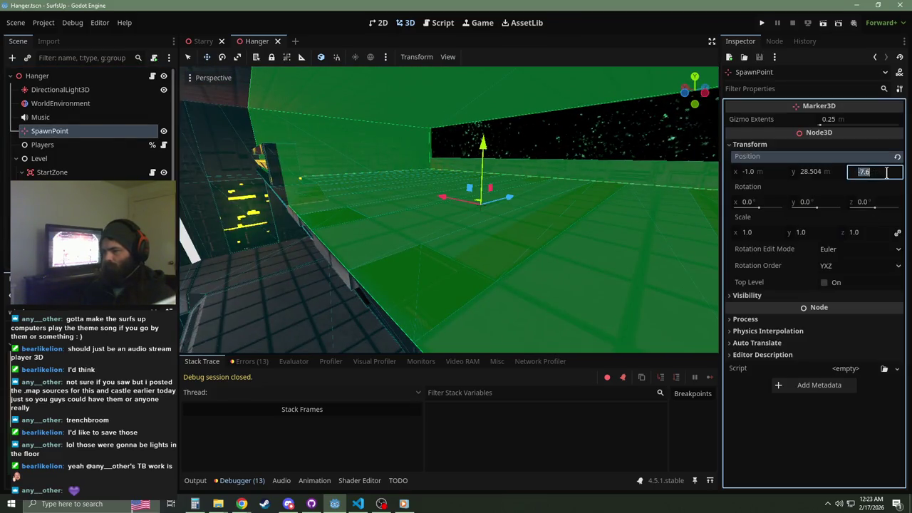
key(Return)
key(ctrl+s)
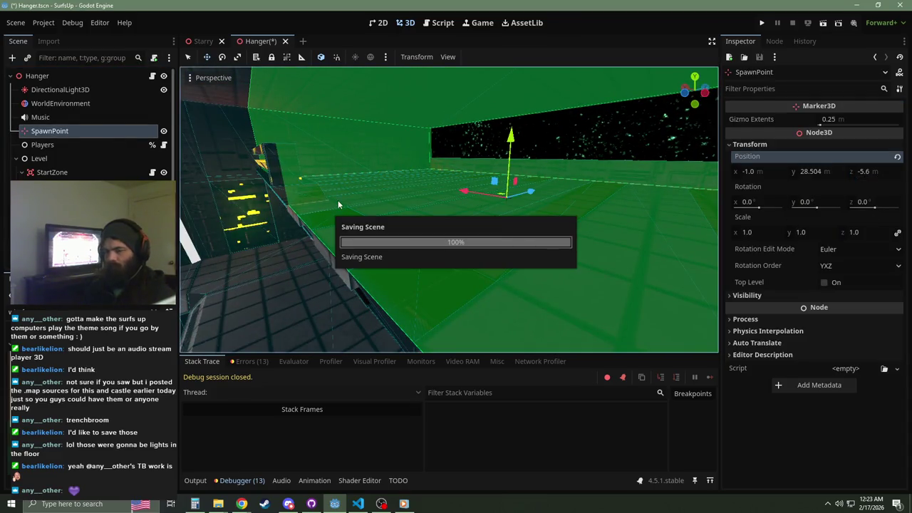
click(16, 158)
click(45, 173)
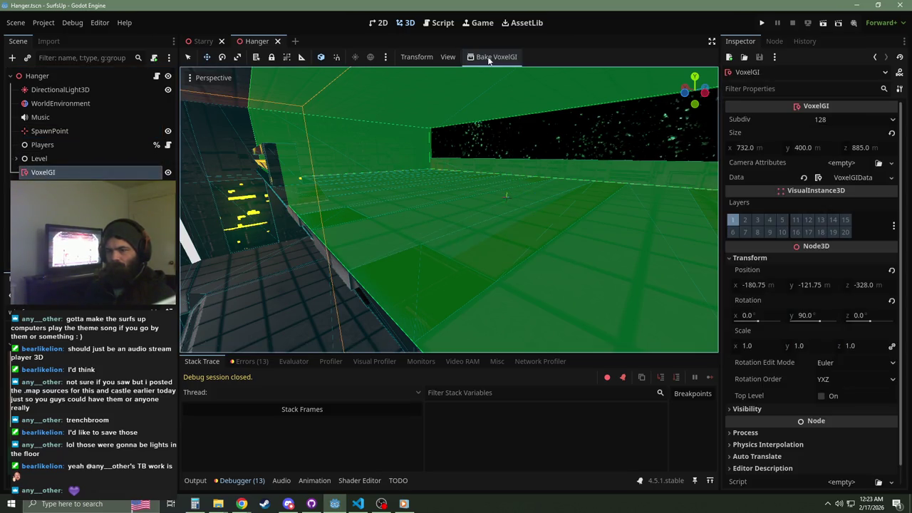
Step: Inspect the VoxelGI data properties and bake the level's global illumination
click(859, 181)
click(859, 181)
click(858, 182)
click(859, 182)
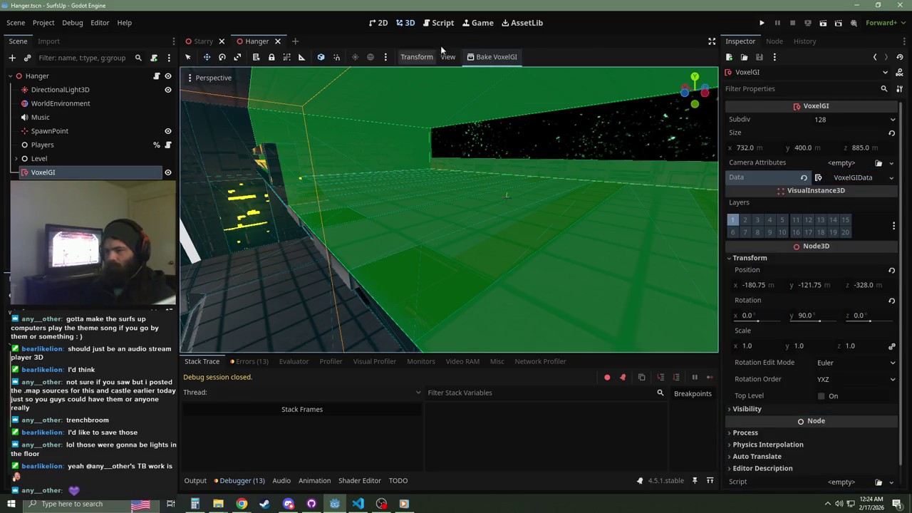
click(493, 57)
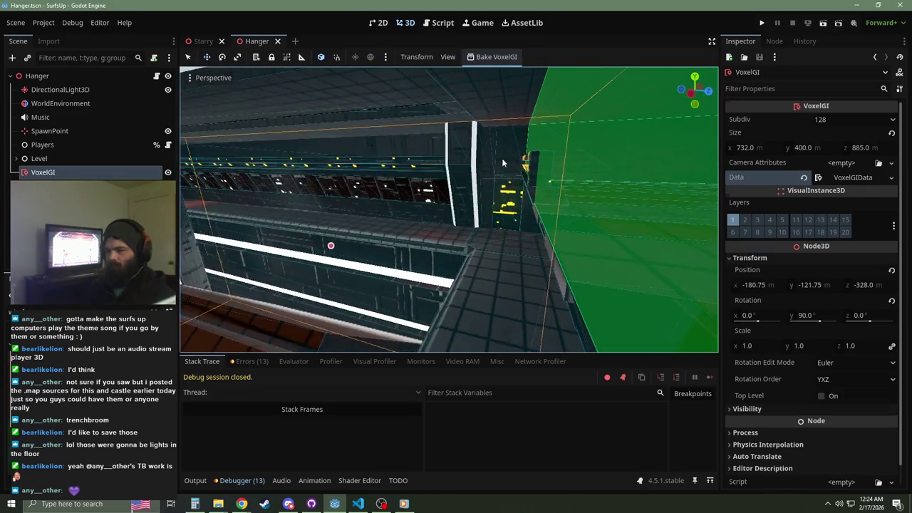
click(502, 159)
Step: Hide collision shape gizmos, toggle occluder gizmos on and off, and save the scene
click(449, 58)
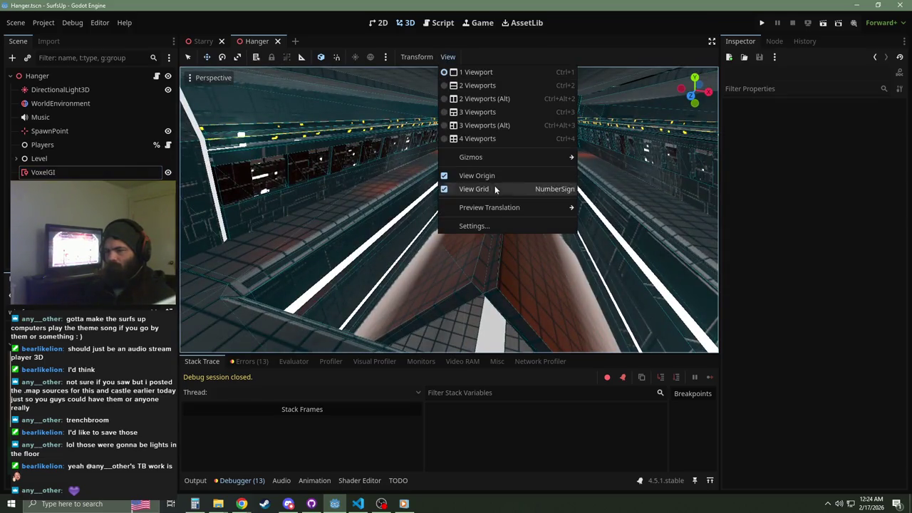
mouse_move(541, 156)
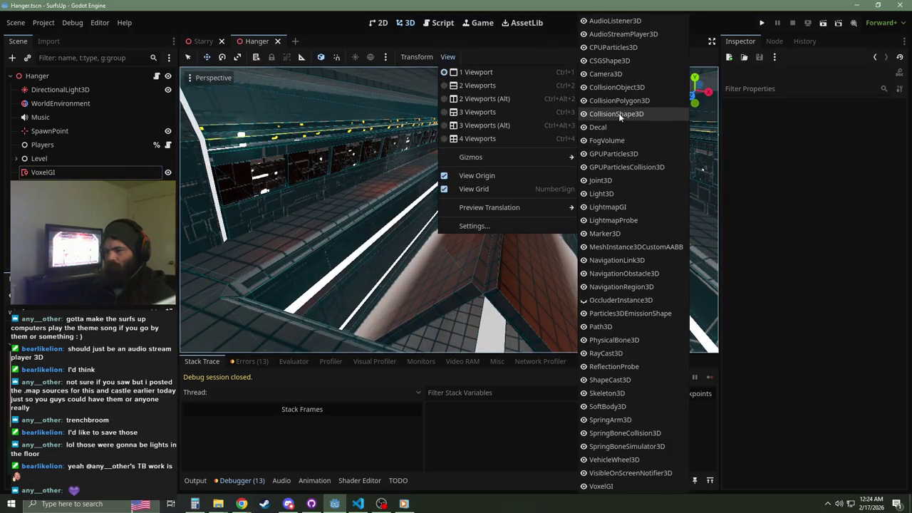
click(619, 113)
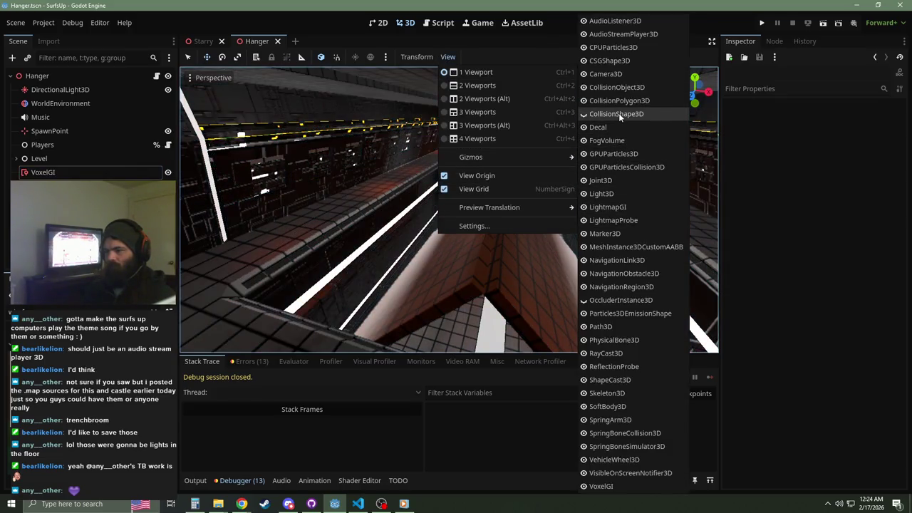
click(600, 302)
click(600, 301)
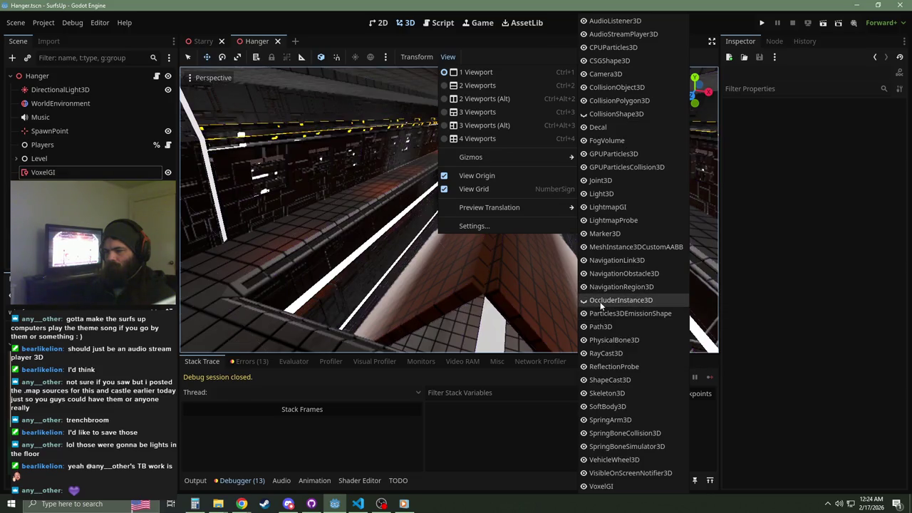
mouse_move(449, 206)
mouse_down()
mouse_move(423, 166)
mouse_move(308, 176)
mouse_up()
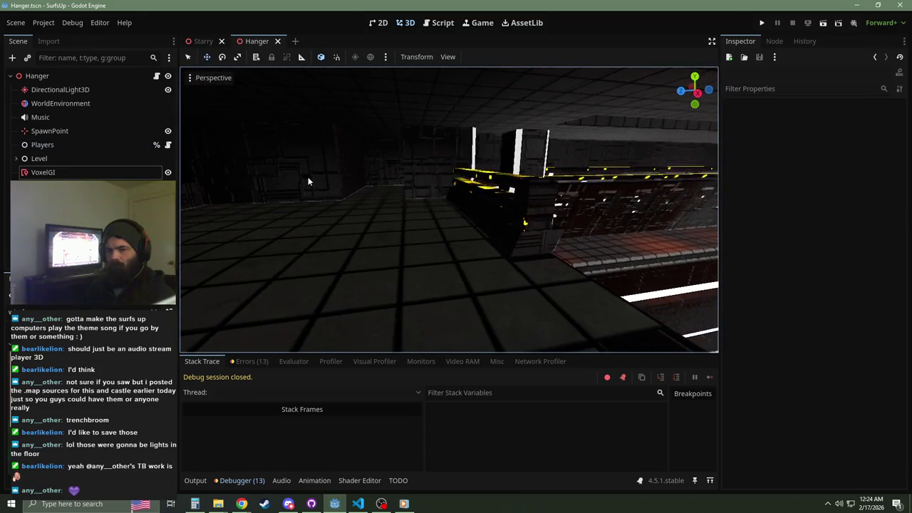
key(ctrl+s)
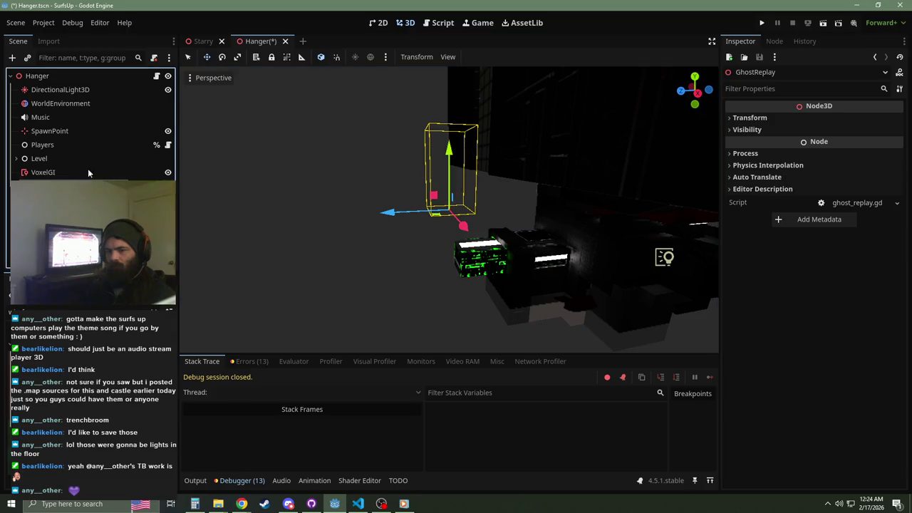
Step: Focus the view on SpawnPoint, save again, review the error list, and run the game
click(49, 131)
key(f)
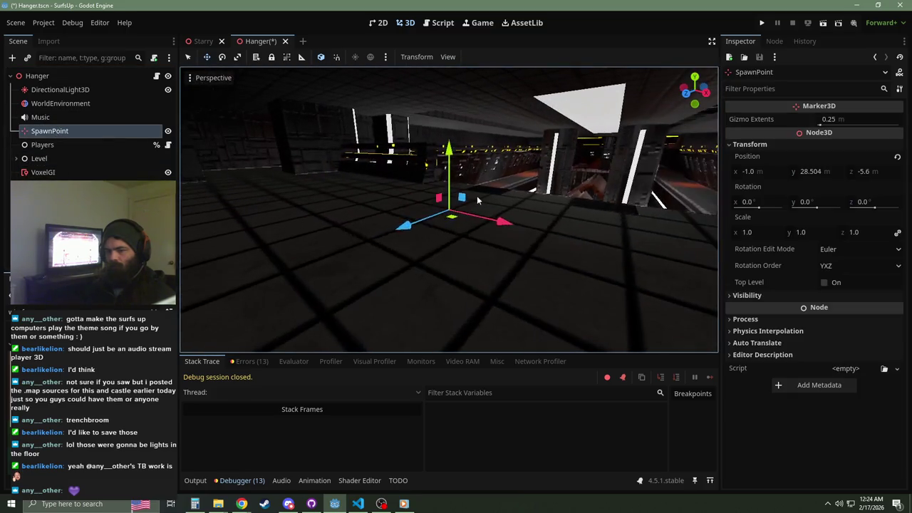
key(ctrl+s)
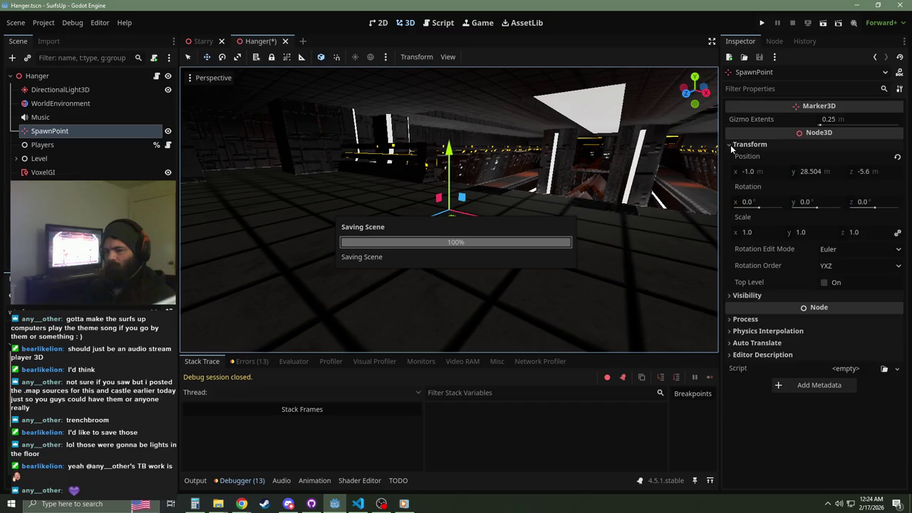
click(731, 144)
click(265, 362)
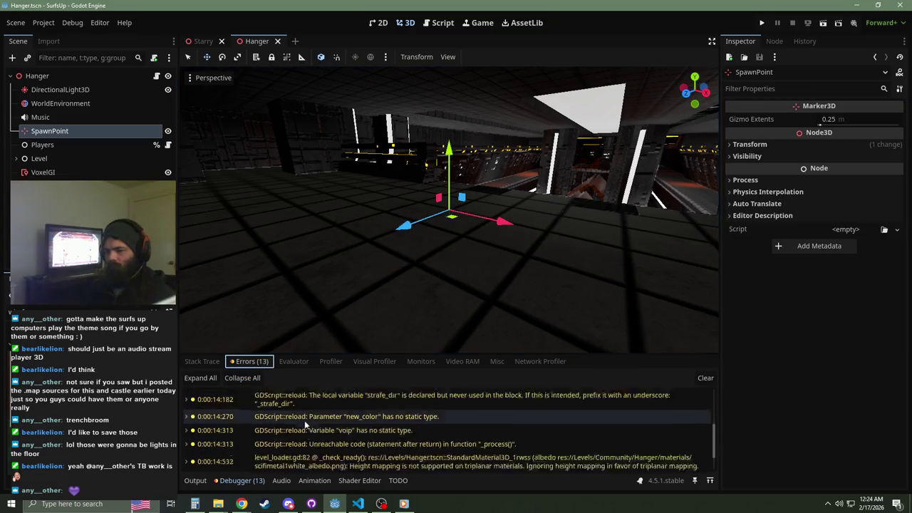
scroll(399, 442, down, 2)
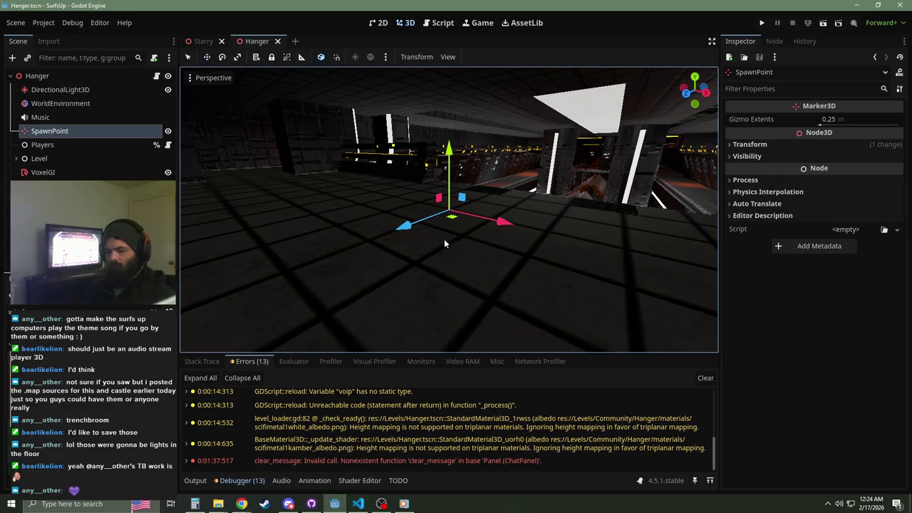
key(F5)
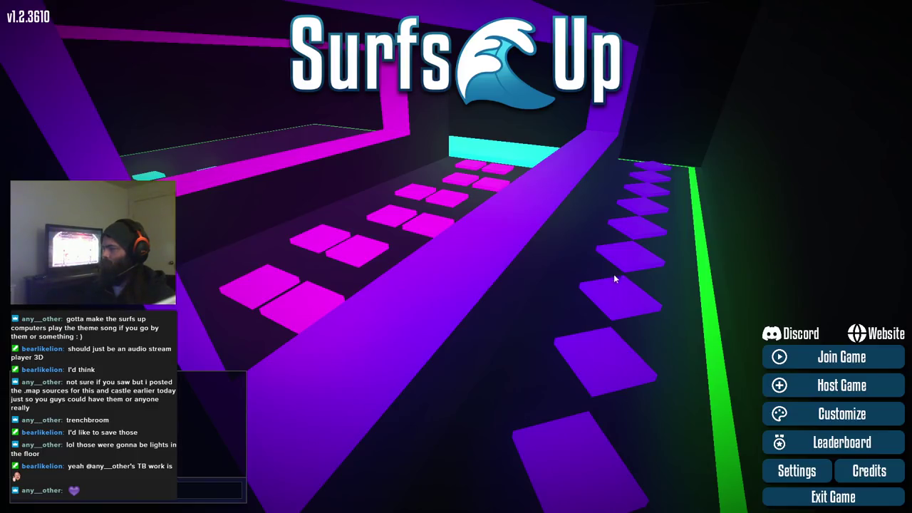
Step: Create a server starting on Hanger and jump onto the first ramp to begin a run
click(820, 392)
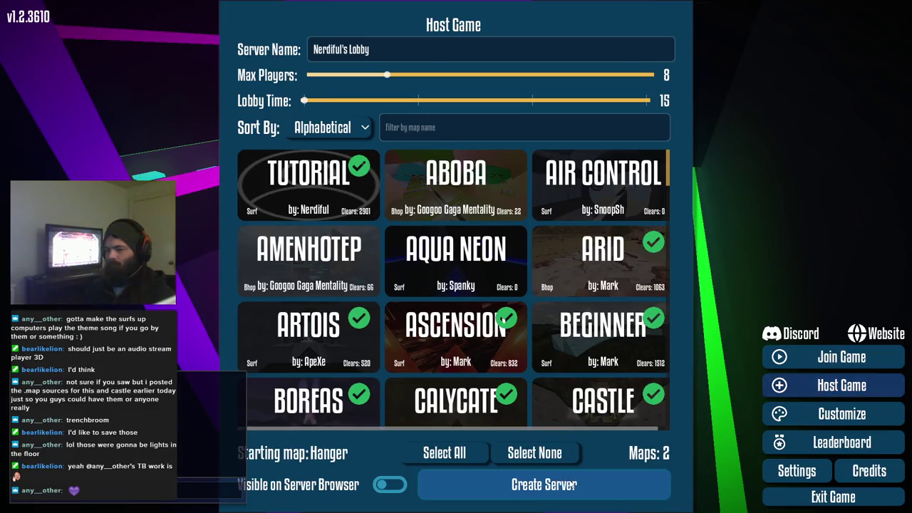
click(572, 485)
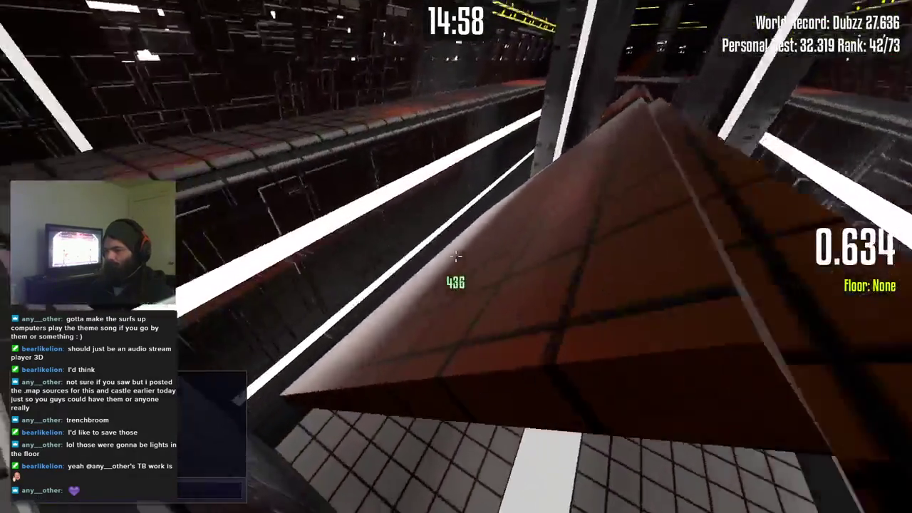
key(space)
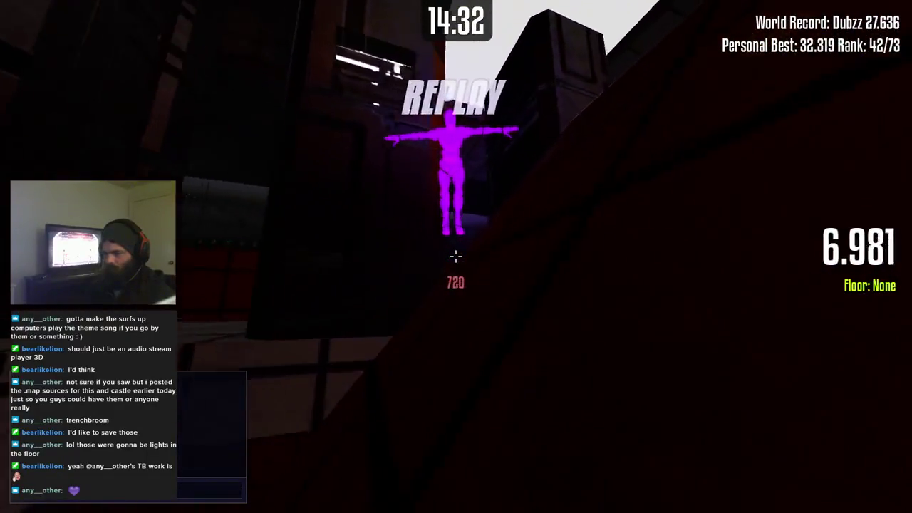
Step: Reset the Hanger run back to the start with R
key(r)
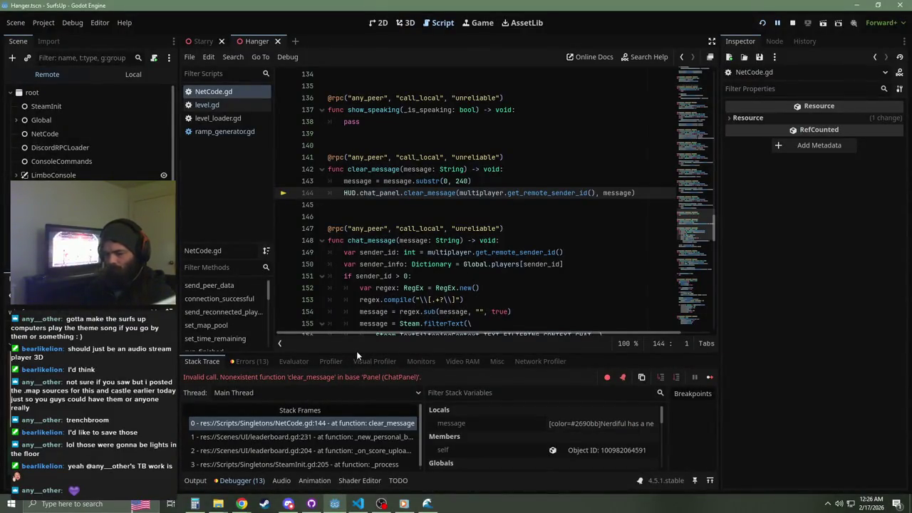
Step: Resume the paused game from the debugger with F12
key(F12)
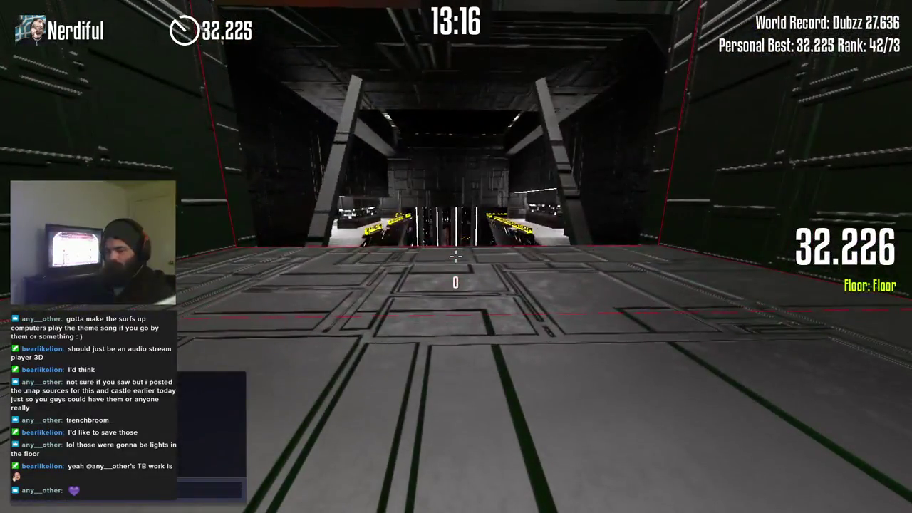
Step: Close the Calculator window, switch back to Godot, and open the Project menu
key(alt+Tab)
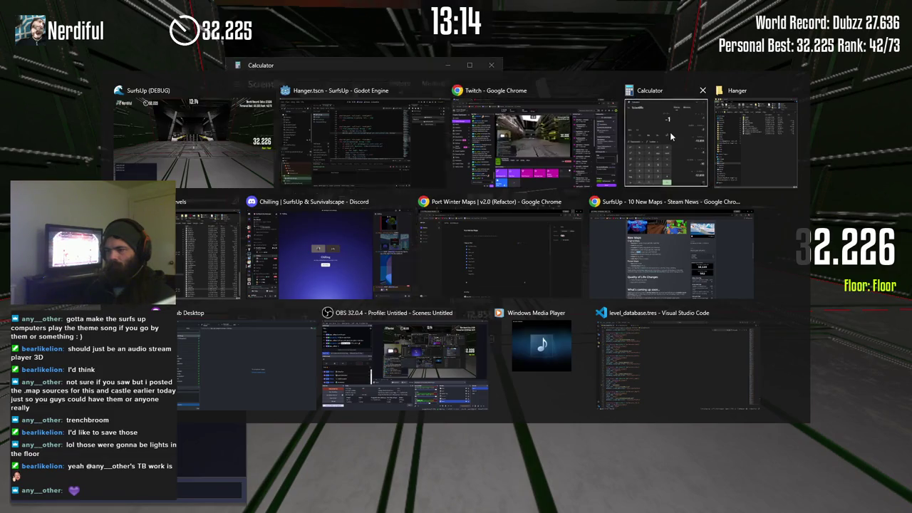
click(670, 132)
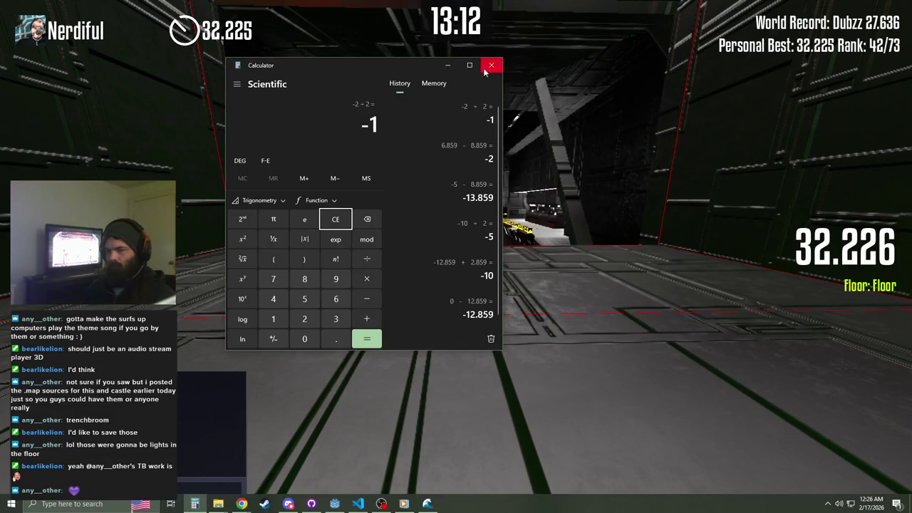
click(491, 65)
key(alt+Tab)
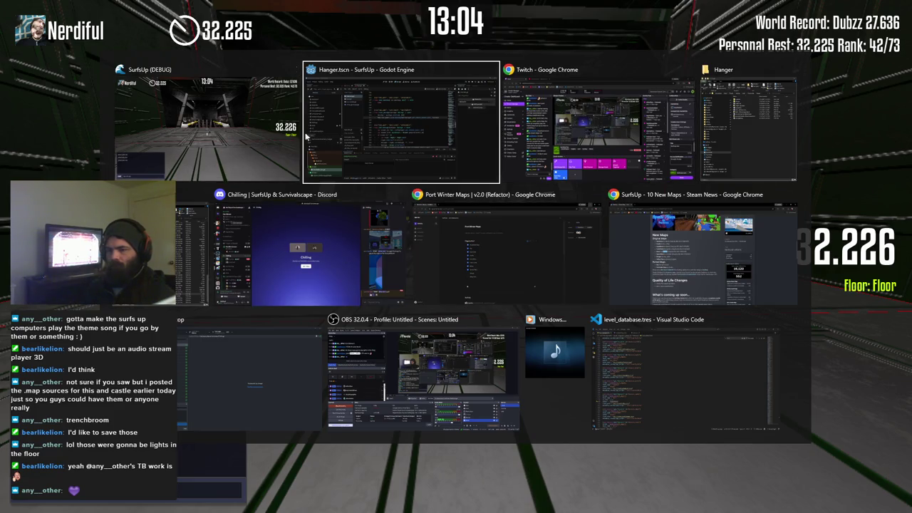
click(402, 123)
click(44, 23)
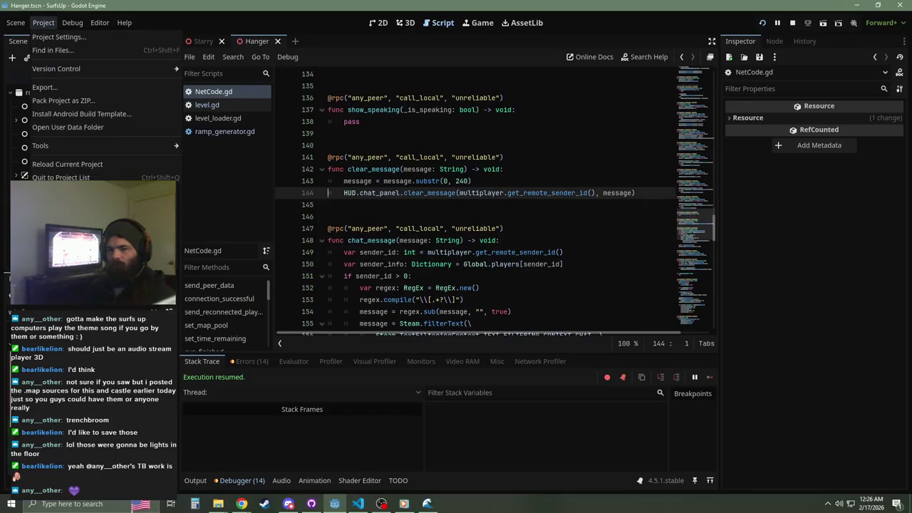
Step: Open the user data folder's replays and select Hanger.replay (0 KB), then return to Godot
click(63, 127)
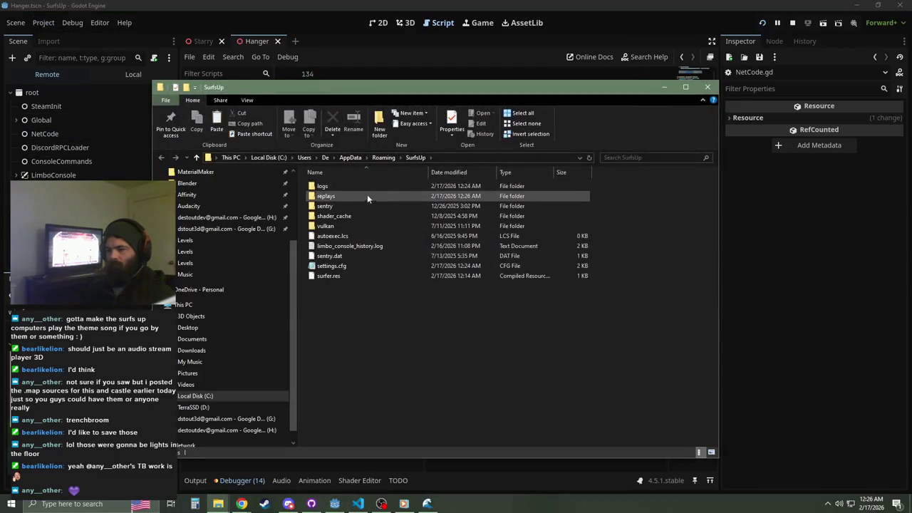
double_click(360, 194)
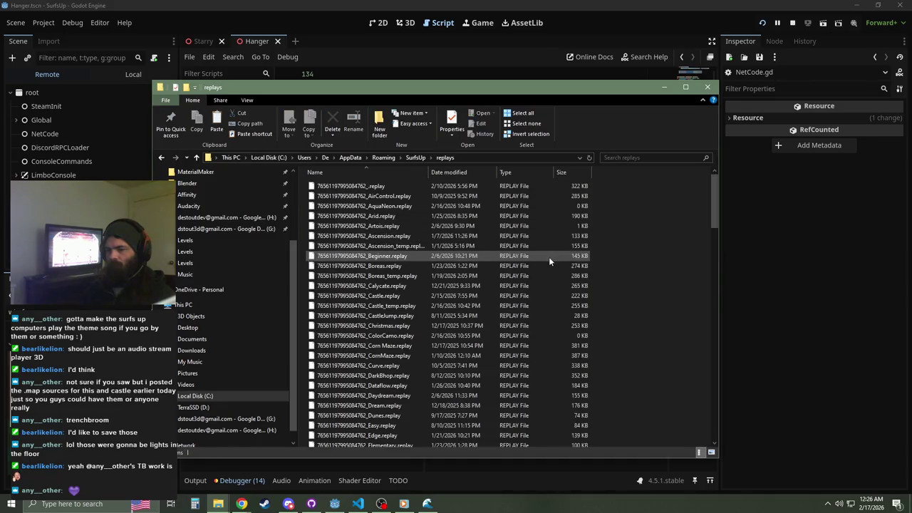
scroll(712, 221, down, 2)
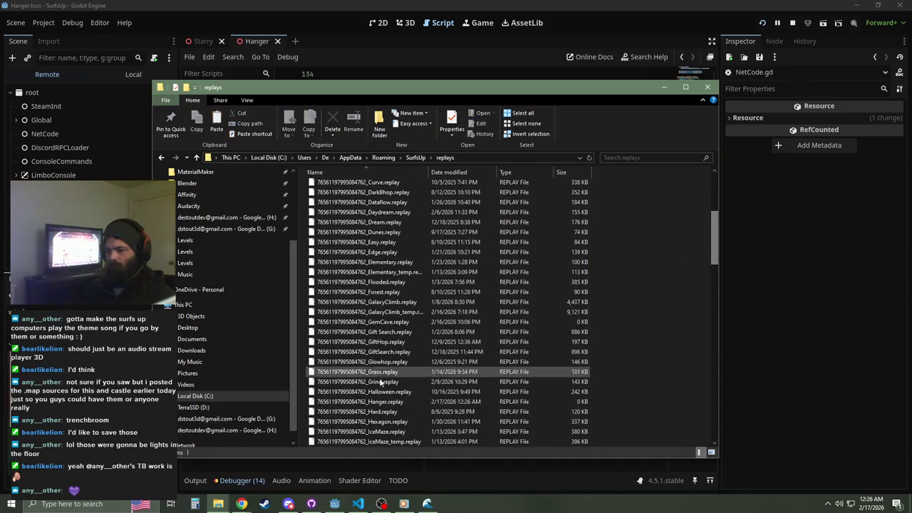
click(398, 404)
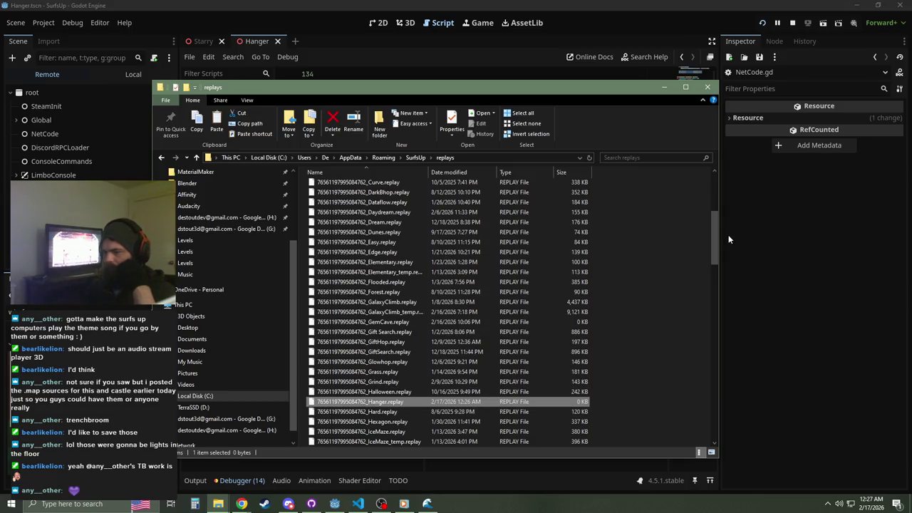
mouse_move(713, 235)
mouse_down()
mouse_move(714, 288)
mouse_move(690, 413)
mouse_up()
click(404, 5)
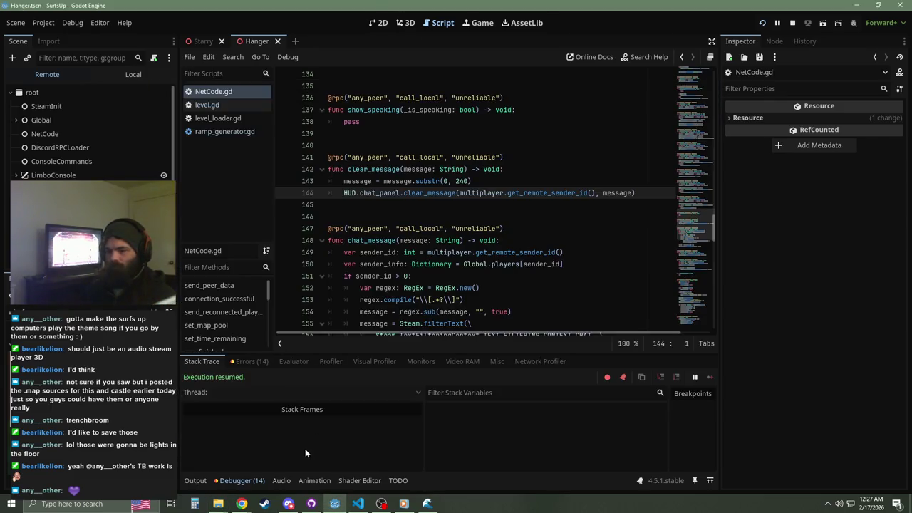
Step: Inspect the clear_message and BaseMaterial3D errors in the Debugger's Errors list
click(249, 362)
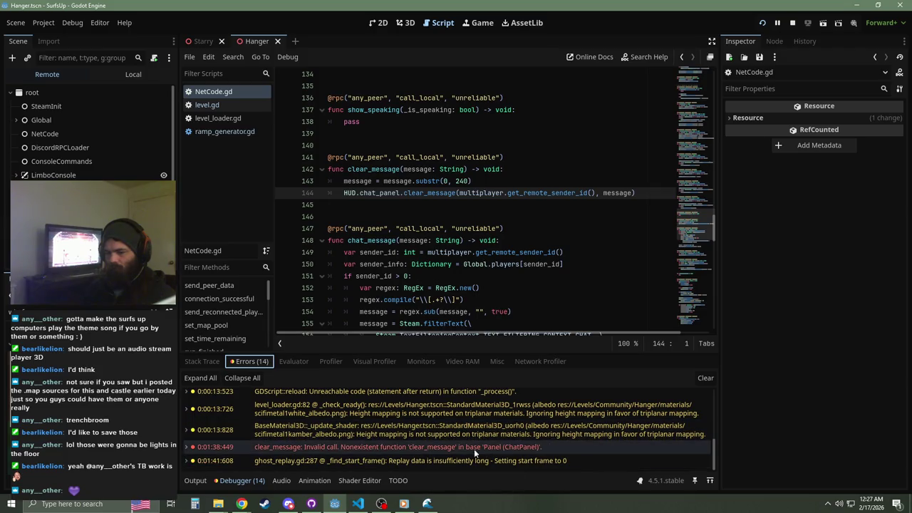
click(488, 444)
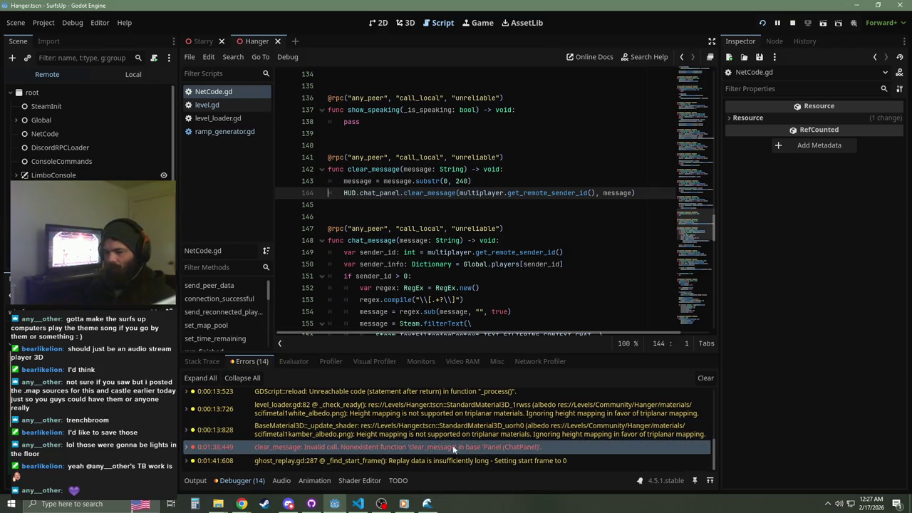
mouse_move(406, 450)
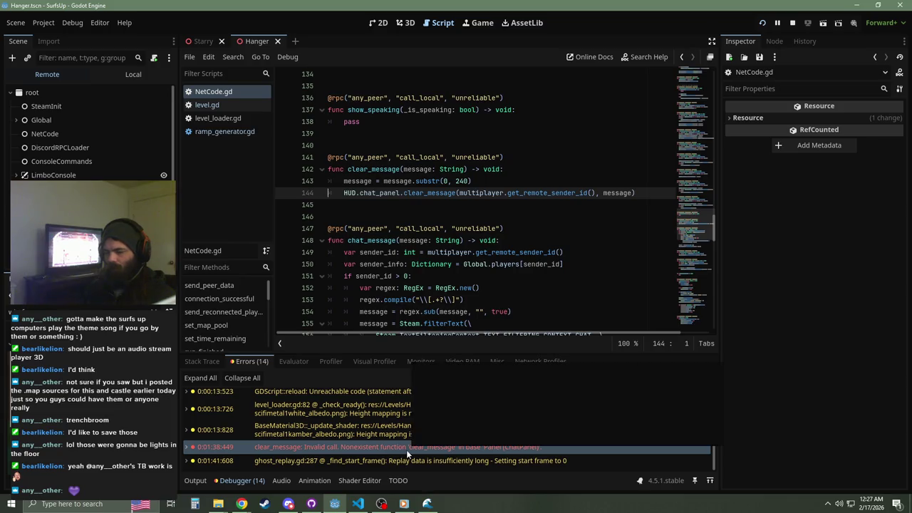
click(413, 429)
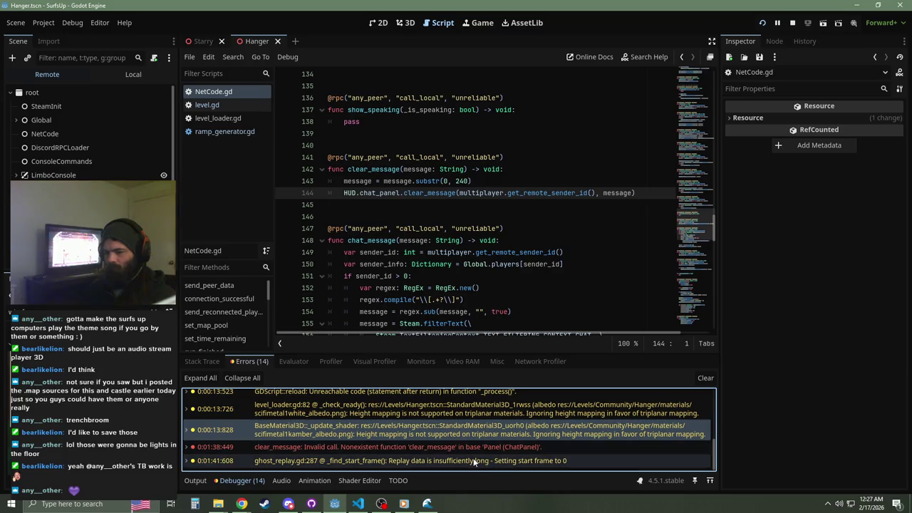
Step: Check the output log, stop the running game with F8, and switch to GitHub Desktop
click(196, 481)
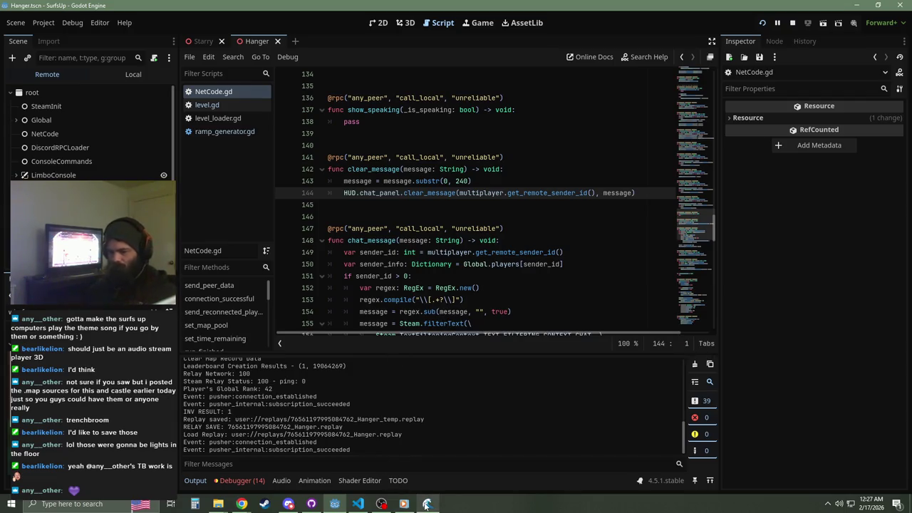
click(399, 194)
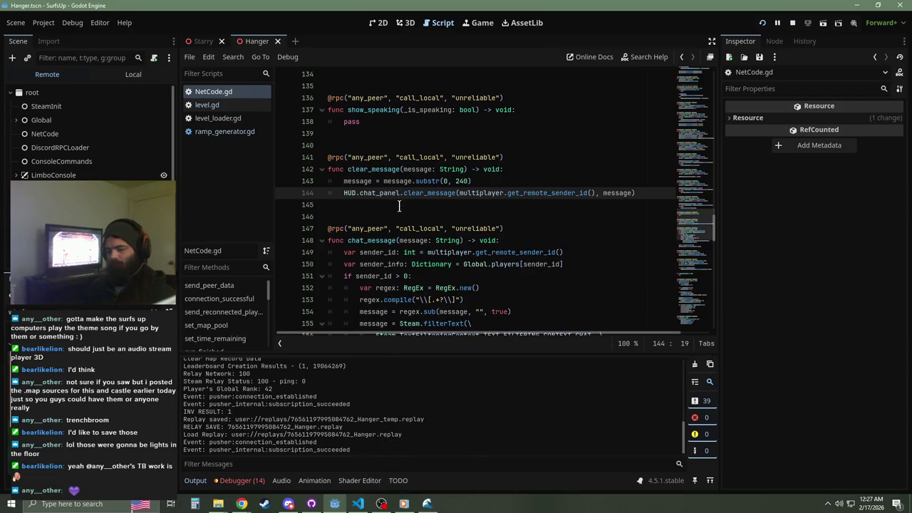
key(F8)
click(311, 504)
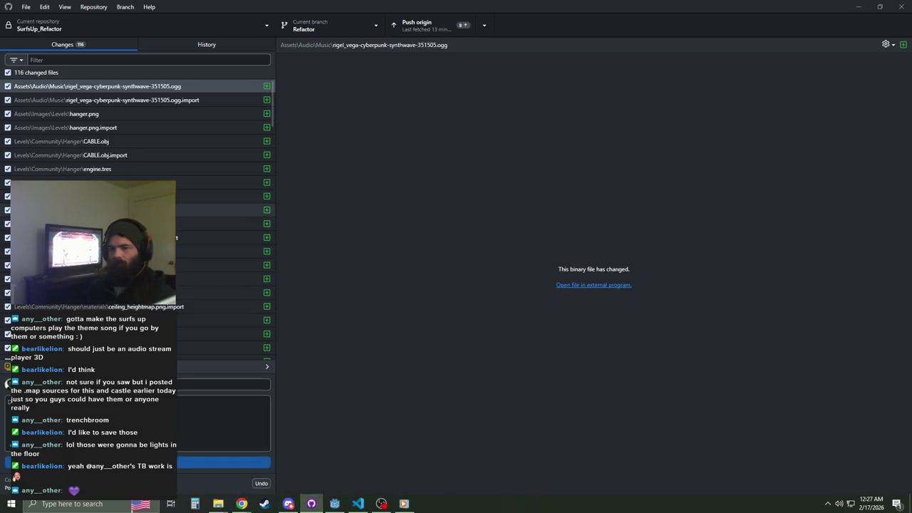
Step: Write a commit summary and commit all 116 changed files
mouse_move(272, 111)
mouse_down()
mouse_move(273, 122)
mouse_move(272, 95)
mouse_move(264, 162)
mouse_up()
drag(261, 209, 275, 362)
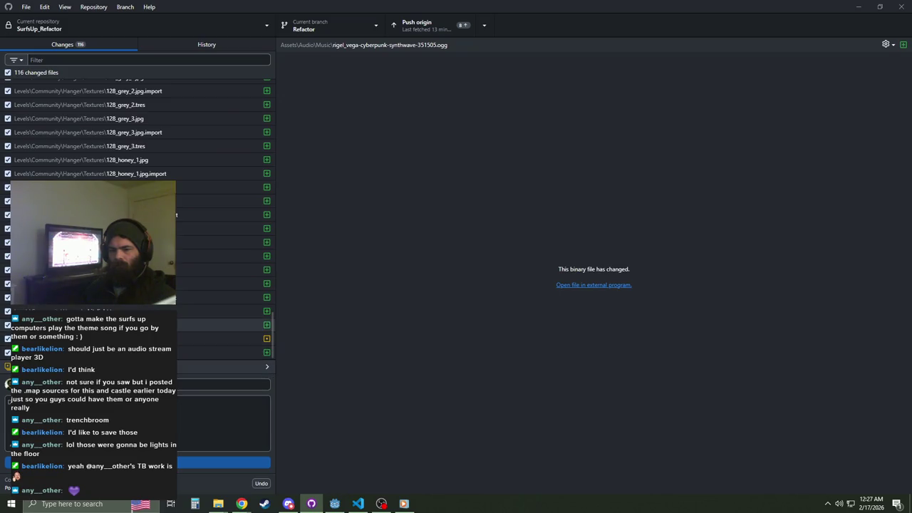
click(221, 385)
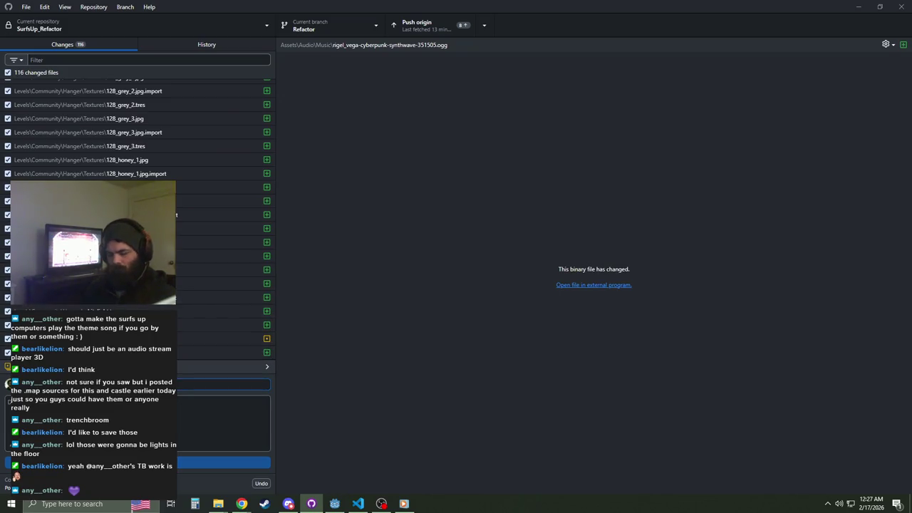
text(A)
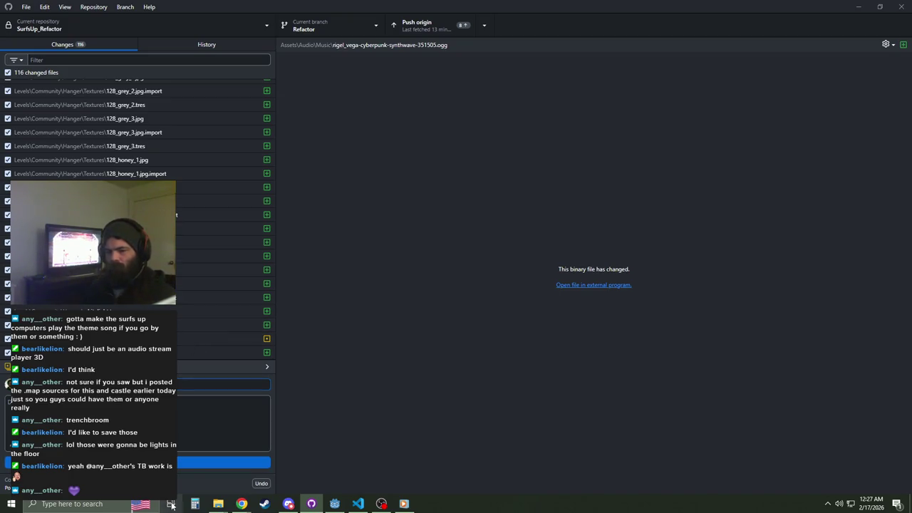
click(136, 463)
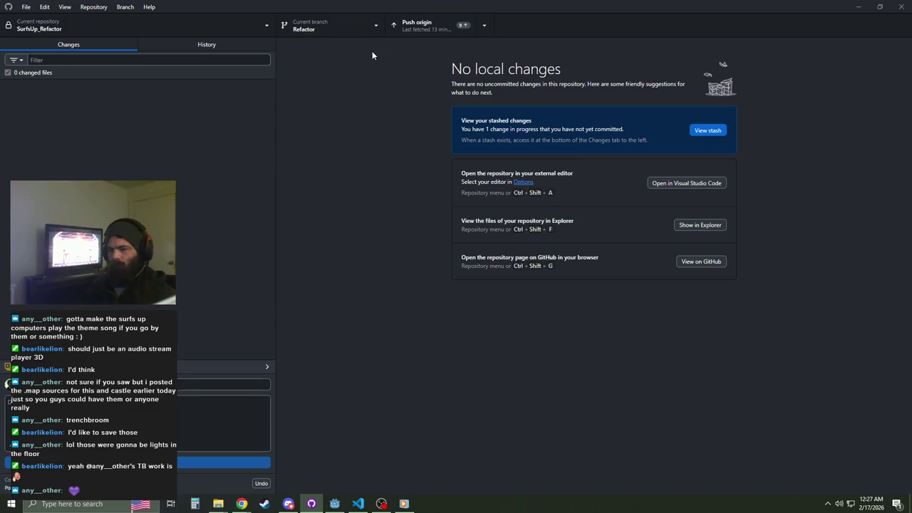
Step: Review the recent commit history, then bring up the Port Winter Maps task card
click(208, 44)
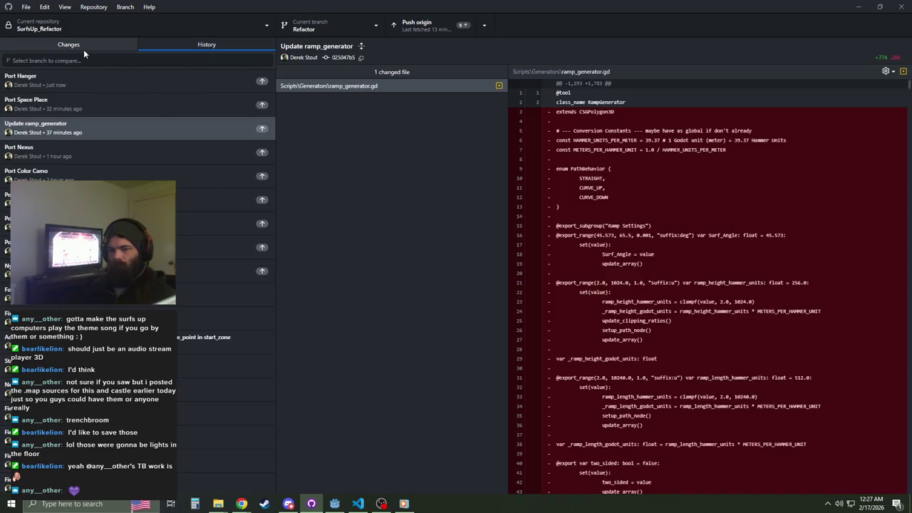
click(83, 47)
click(182, 45)
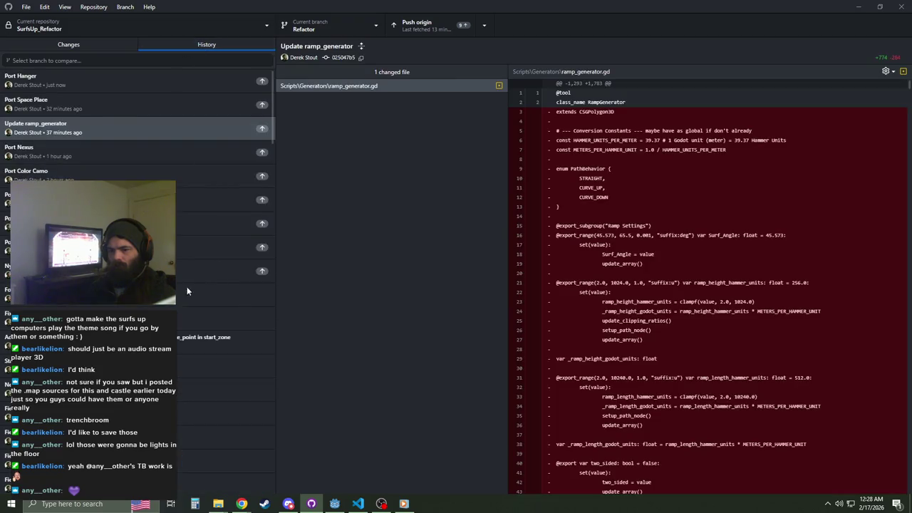
click(64, 44)
mouse_move(244, 506)
click(308, 461)
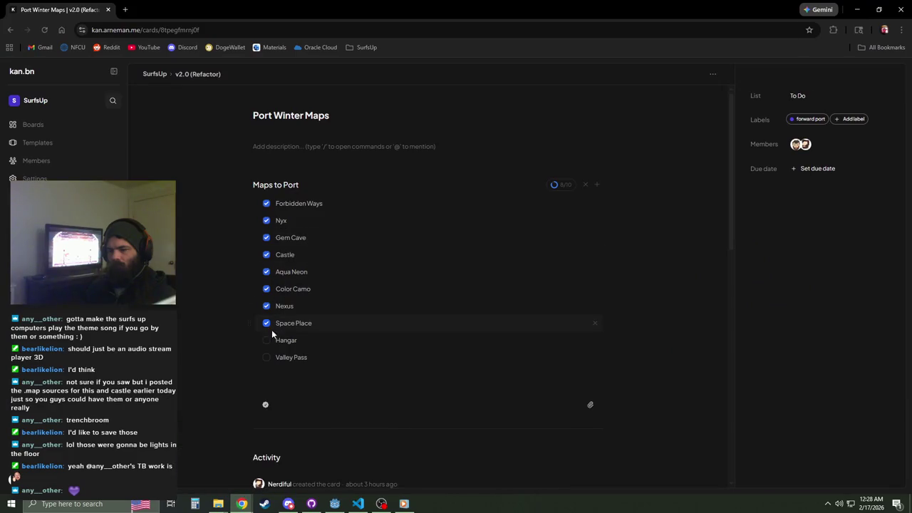
Step: Tick Hangar on the Port Winter Maps checklist and close the Hanger scene in Godot
click(242, 504)
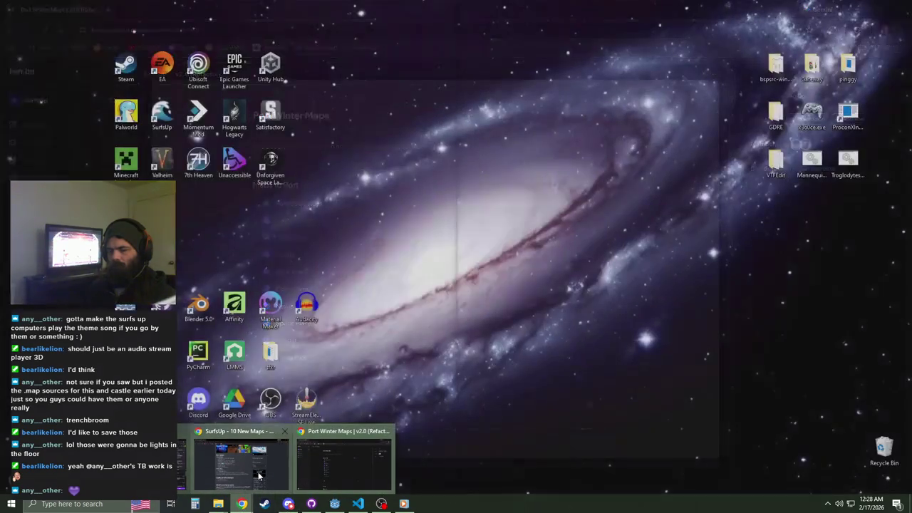
click(281, 469)
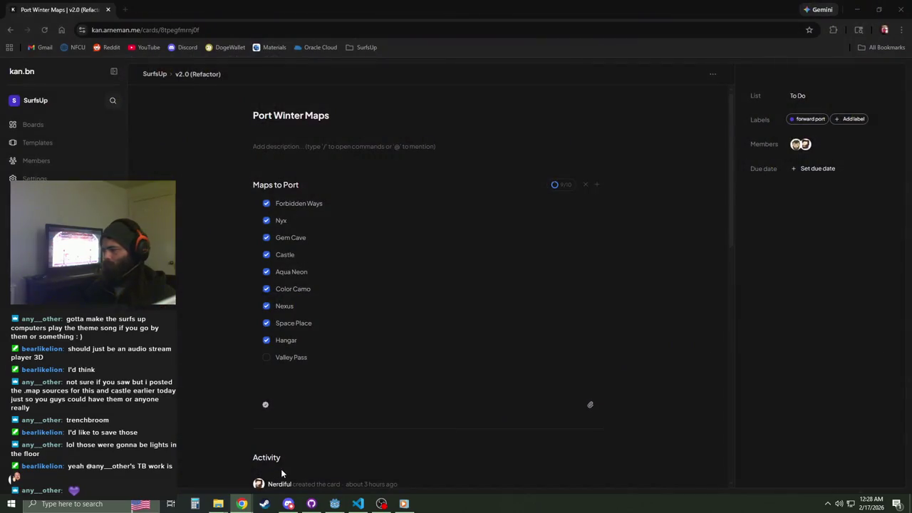
click(857, 10)
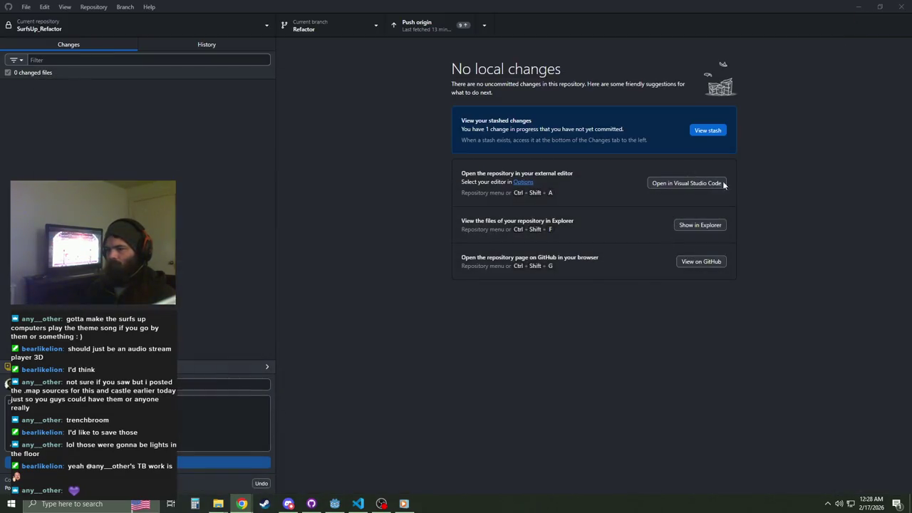
click(858, 7)
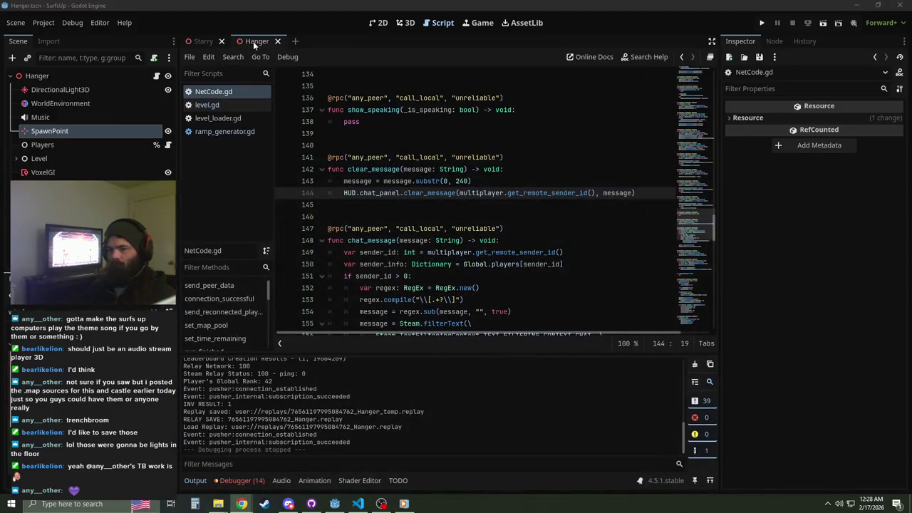
middle_click(253, 42)
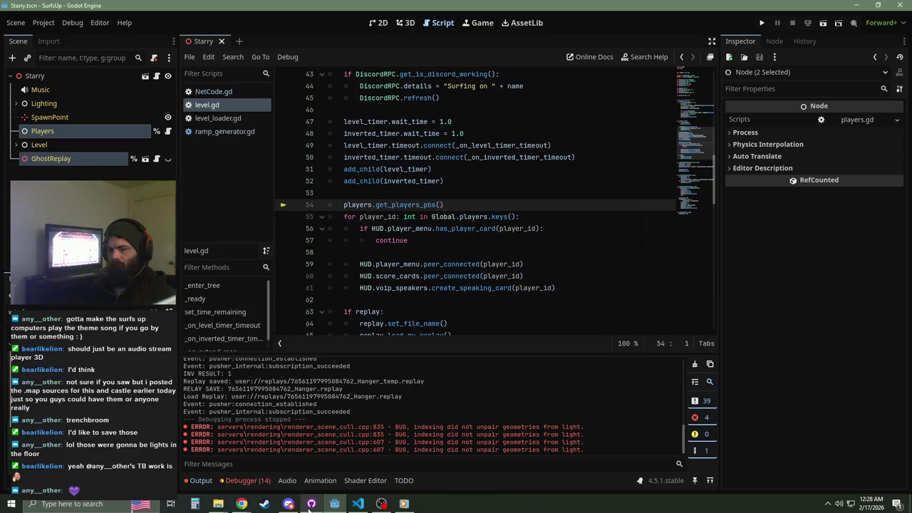
Step: Arrange Explorer windows showing the SurfsUp folder and the surfsup_4.5 Levels folder
mouse_move(218, 504)
mouse_move(208, 473)
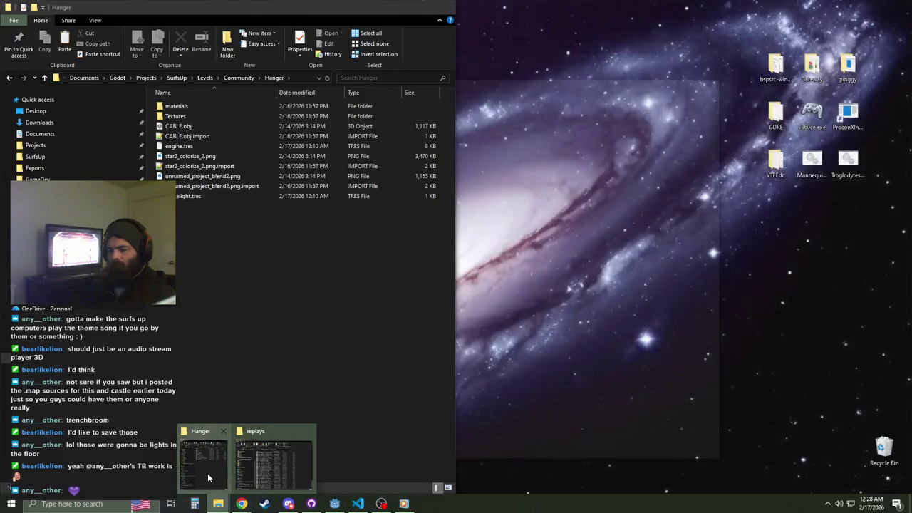
click(274, 463)
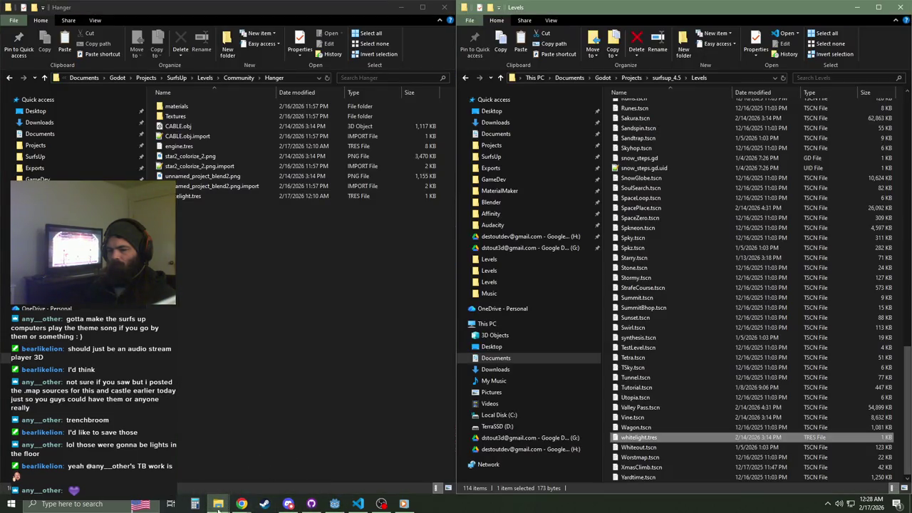
mouse_move(218, 504)
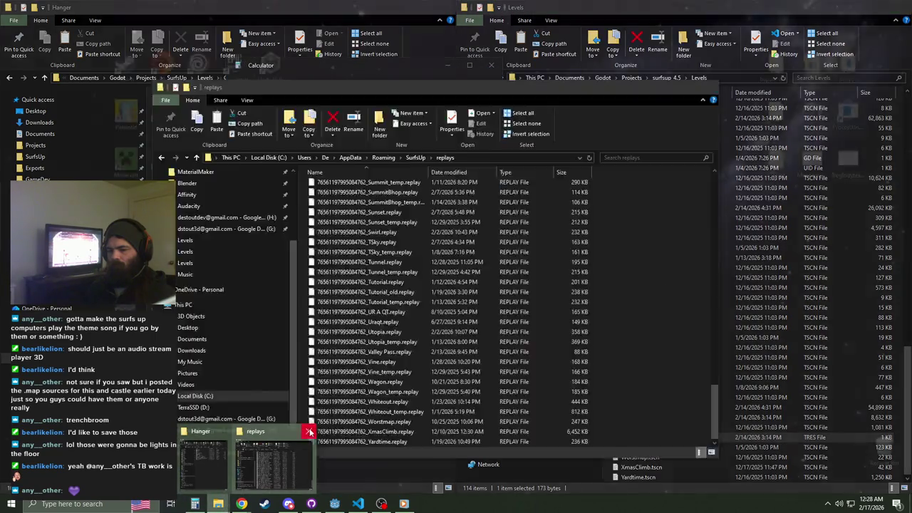
click(310, 432)
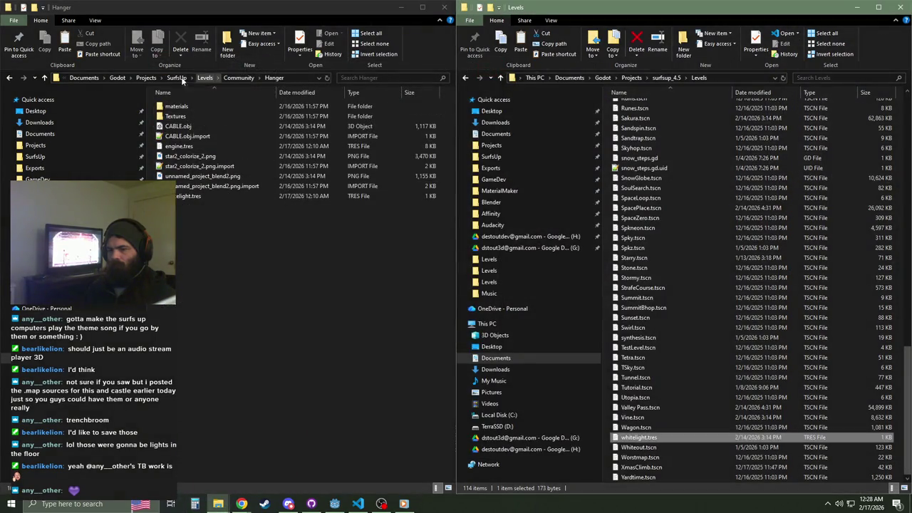
click(179, 78)
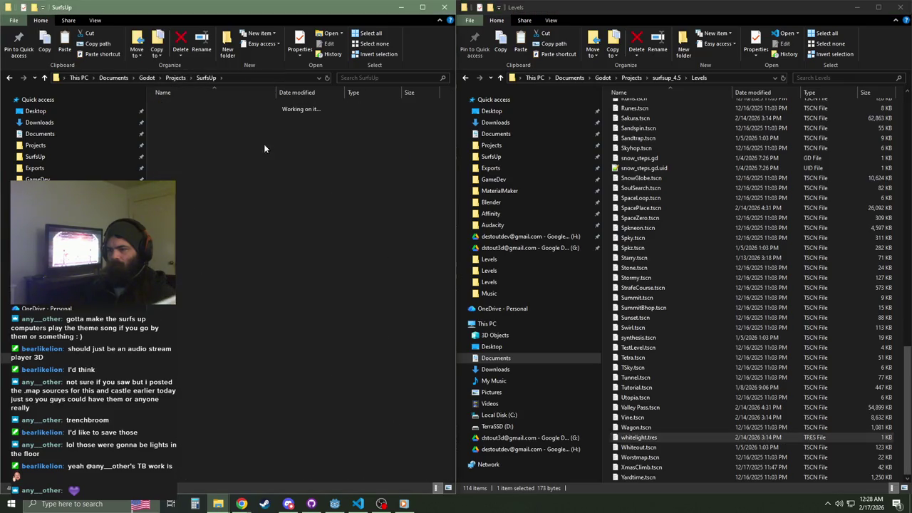
click(667, 77)
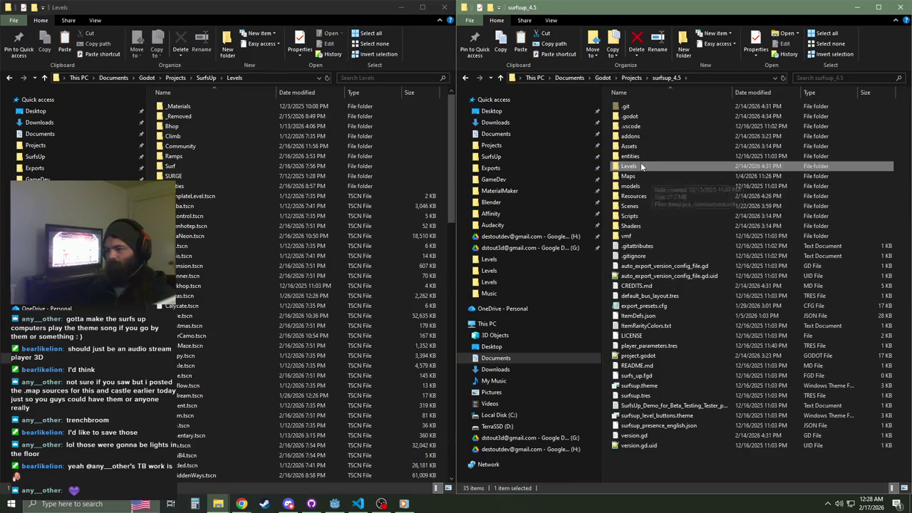
double_click(640, 166)
Step: Copy Valley Pass.tscn from surfsup_4.5\Levels into SurfsUp\Levels
scroll(645, 392, down, 5)
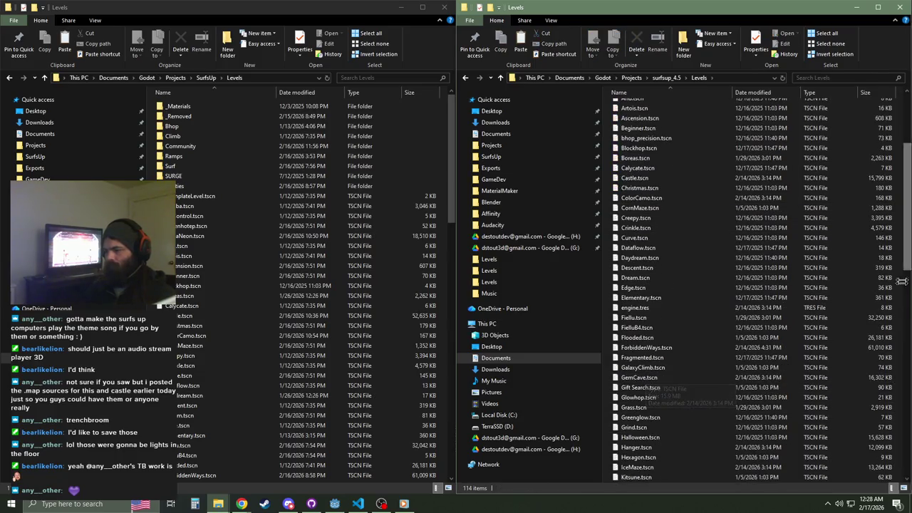
scroll(901, 286, down, 2)
scroll(902, 320, down, 15)
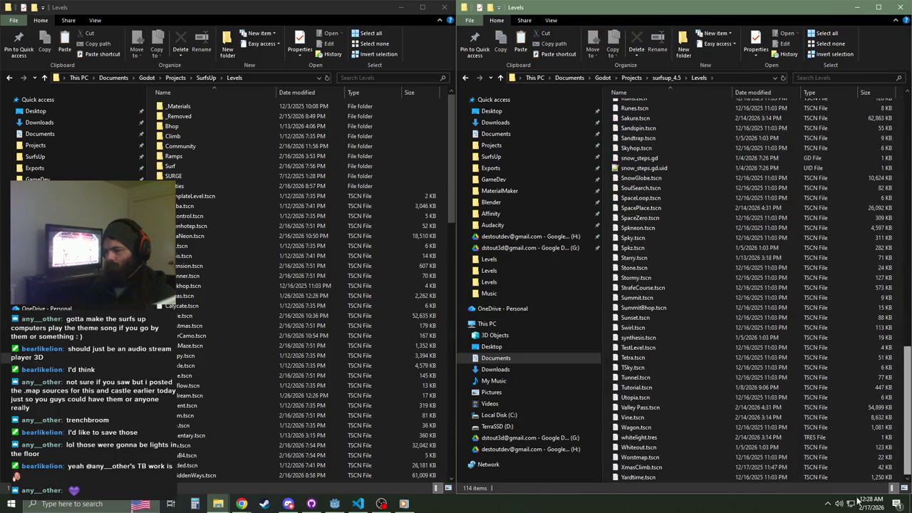
click(641, 407)
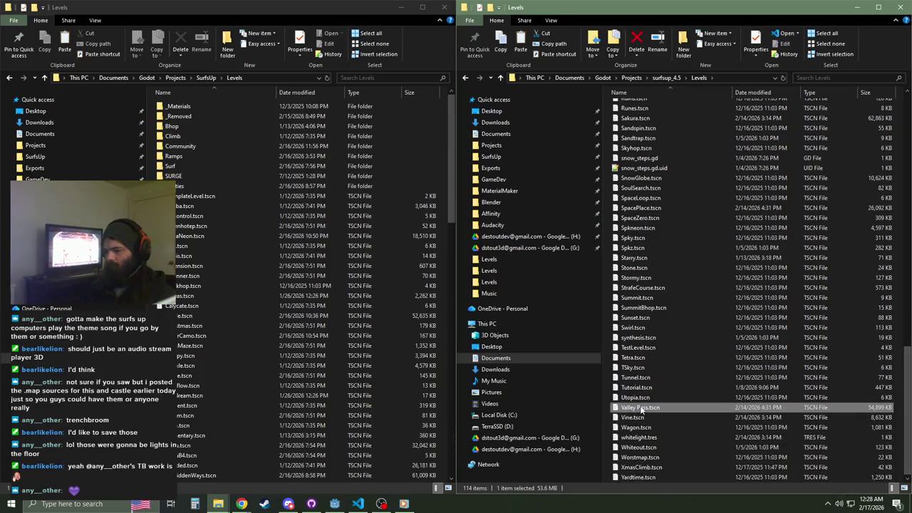
click(266, 11)
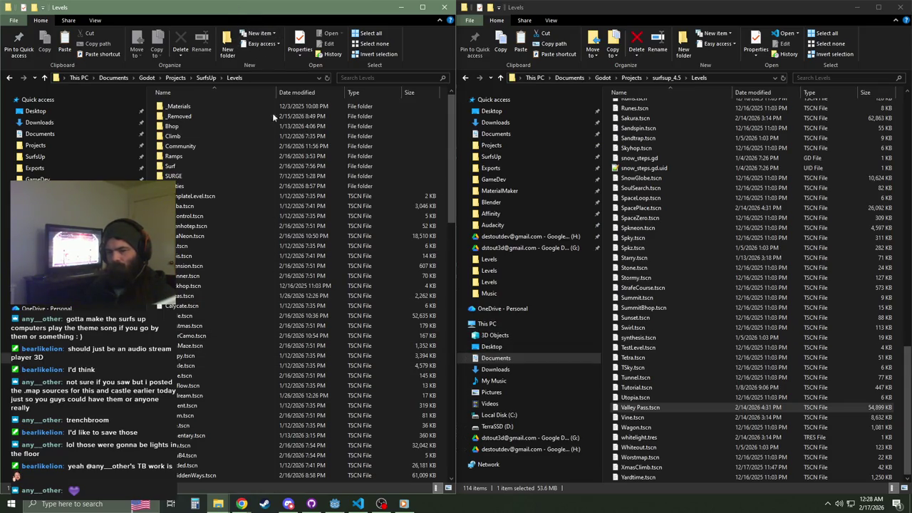
key(v)
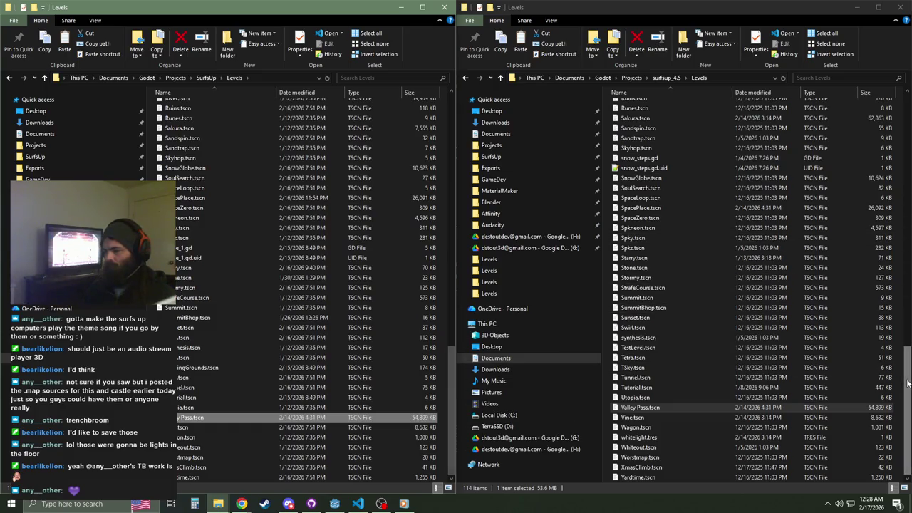
Step: Copy the ValleyPass folder from surfsup_4.5 into SurfsUp\Levels\Community
drag(907, 384, 907, 103)
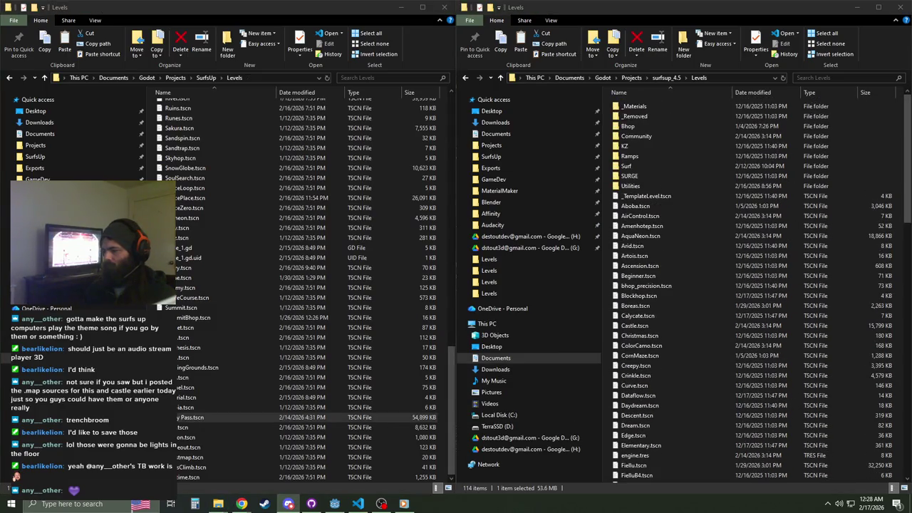
key(super+d)
key(super+d)
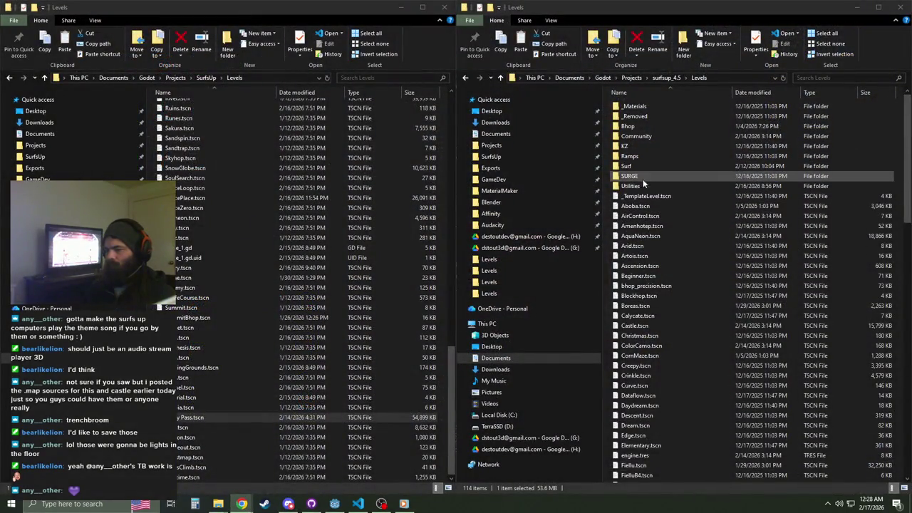
double_click(638, 137)
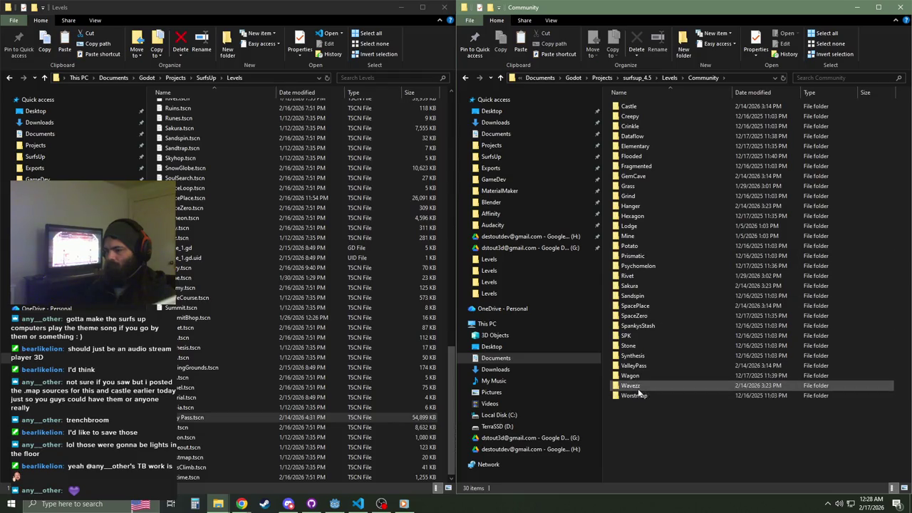
click(633, 365)
scroll(193, 208, up, 20)
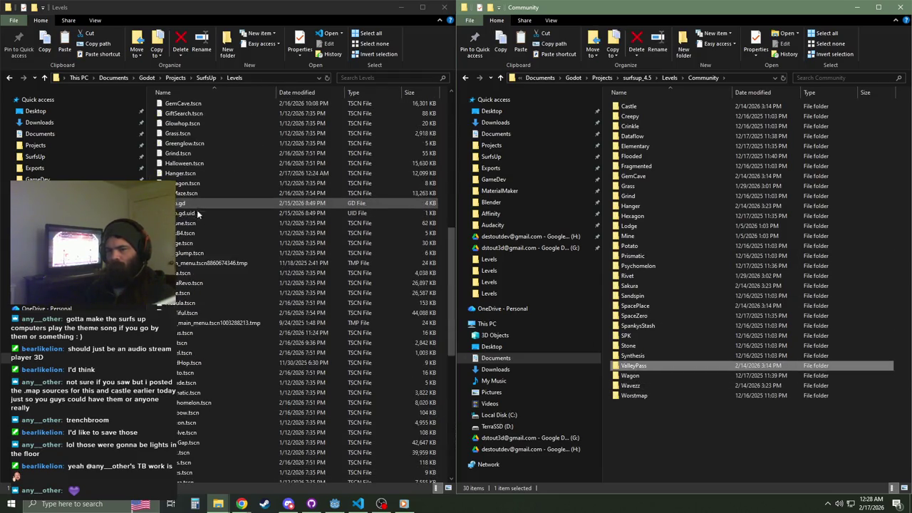
double_click(180, 146)
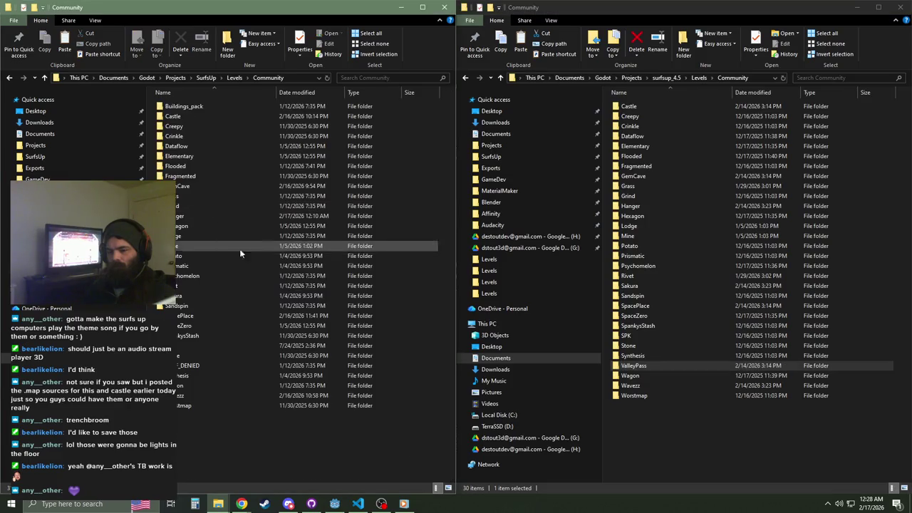
key(ctrl+v)
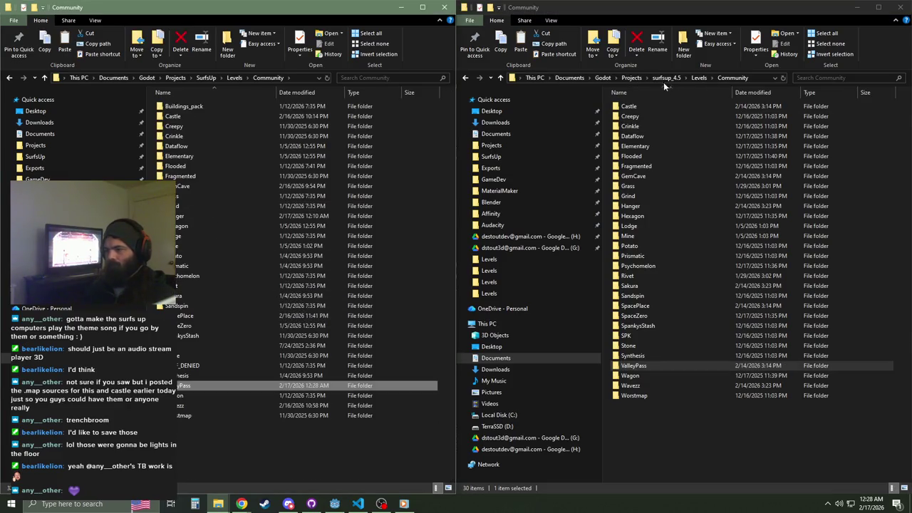
click(665, 78)
Step: Select valley pass.png and its .import file in surfsup_4.5's Assets\Images\Levels folder
double_click(639, 145)
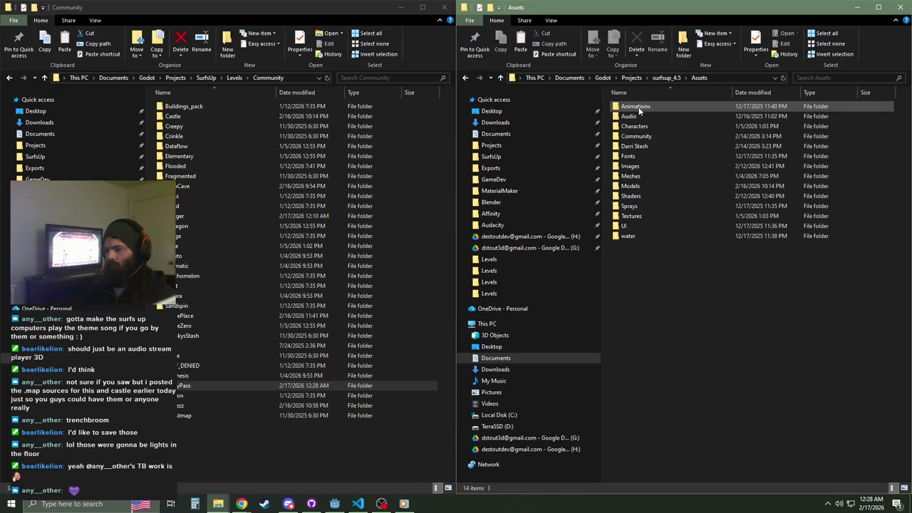
double_click(631, 165)
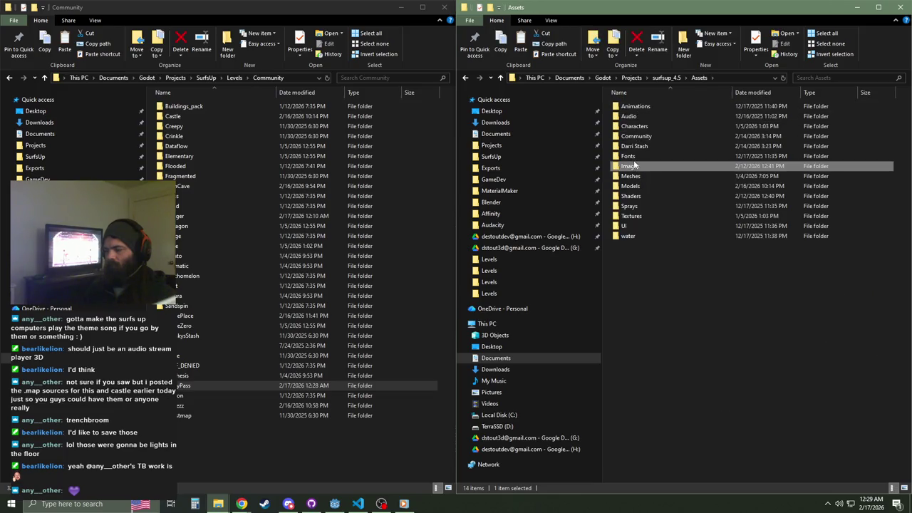
double_click(638, 138)
scroll(662, 428, down, 20)
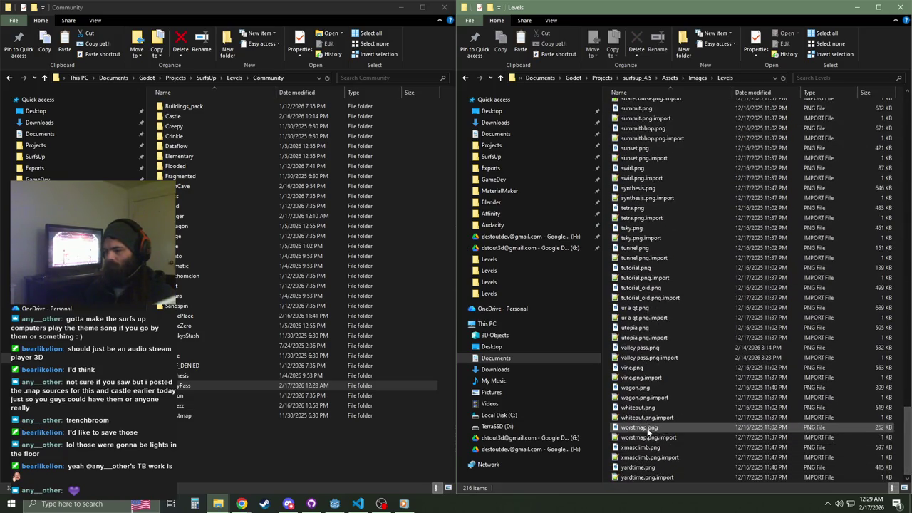
click(647, 348)
shift+click(649, 358)
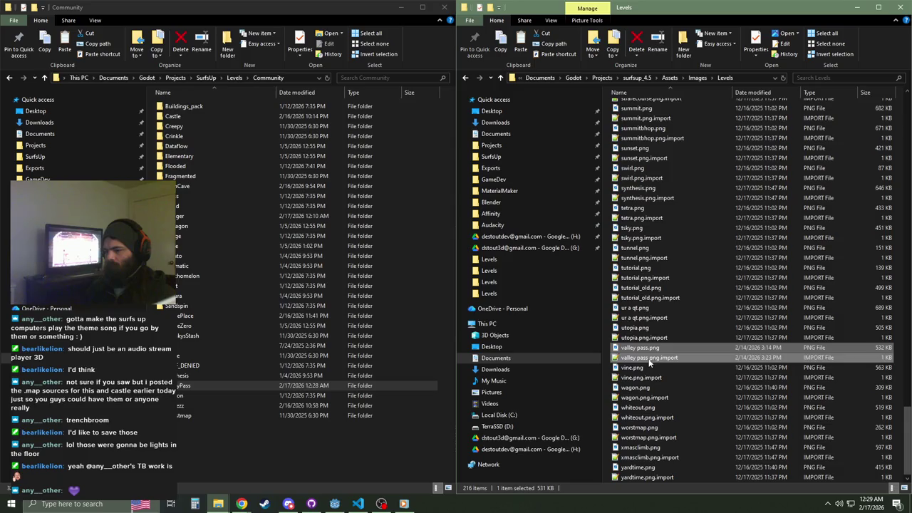
Step: Paste both files into SurfsUp's Assets\Images\Levels folder and return to Godot
click(205, 77)
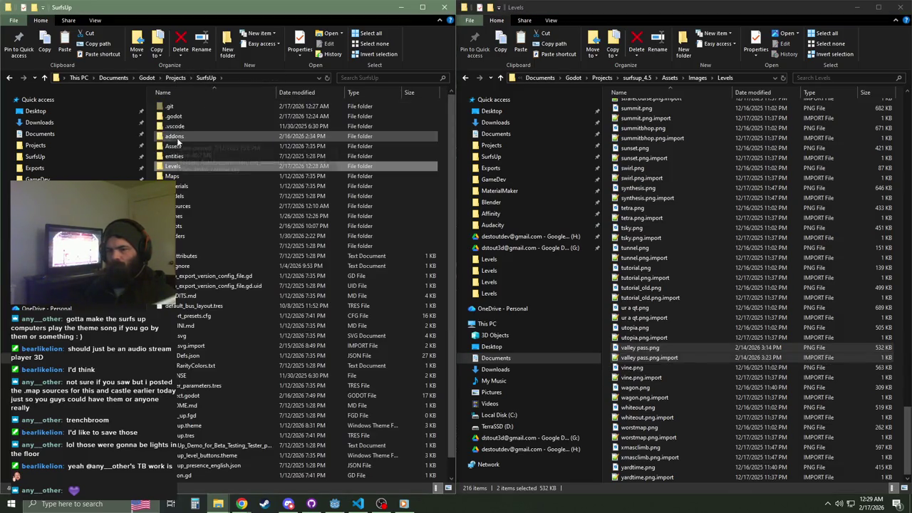
double_click(191, 131)
double_click(183, 156)
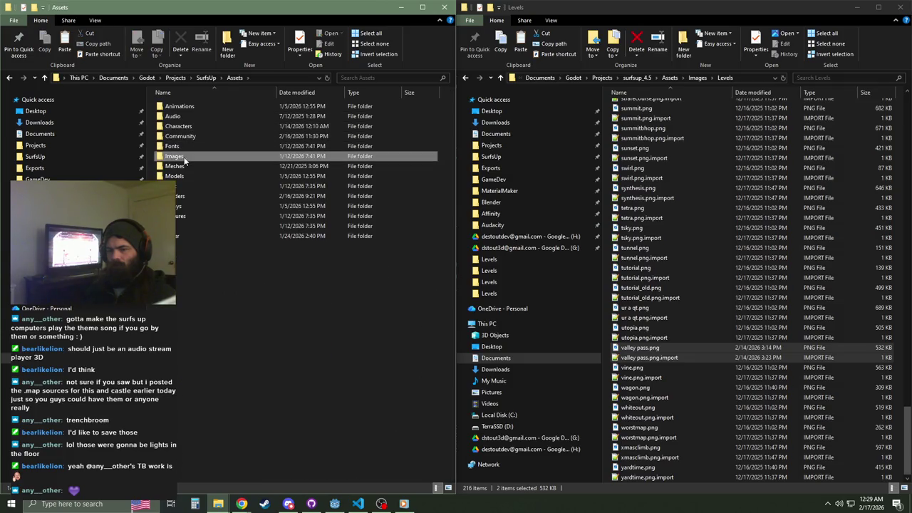
double_click(182, 127)
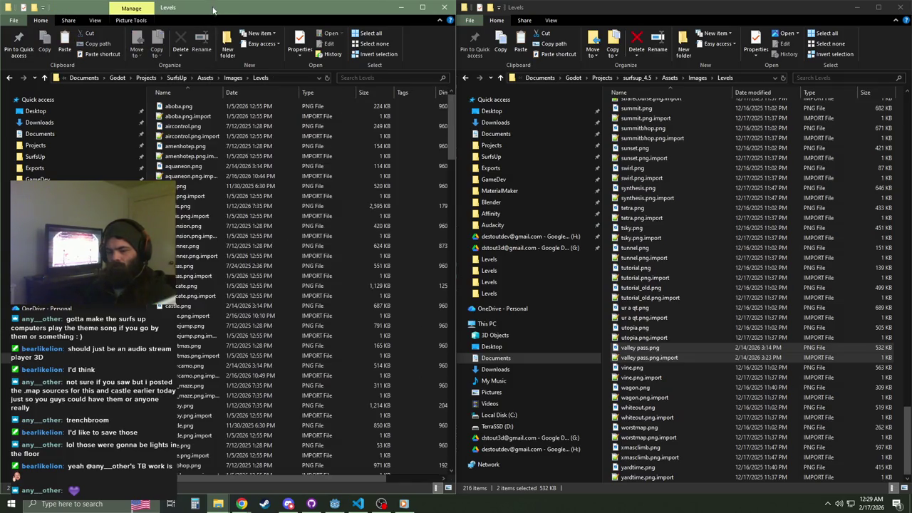
key(ctrl+v)
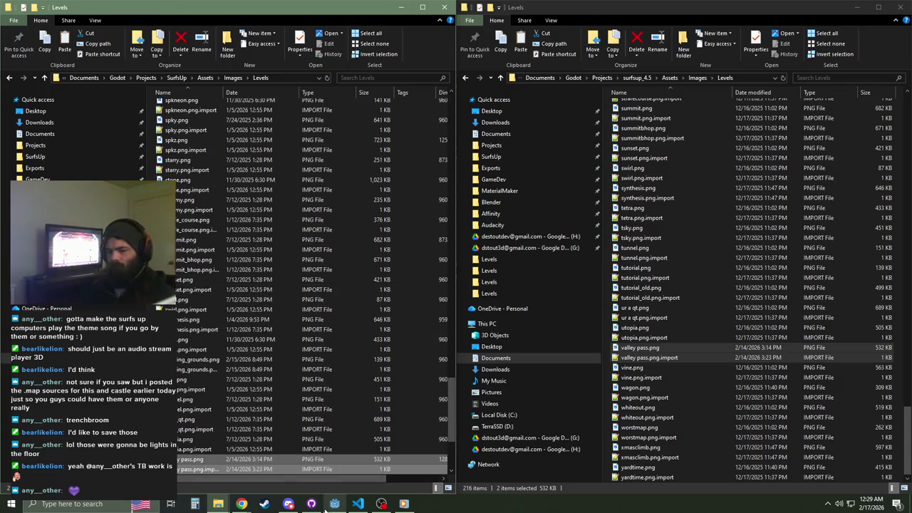
click(334, 504)
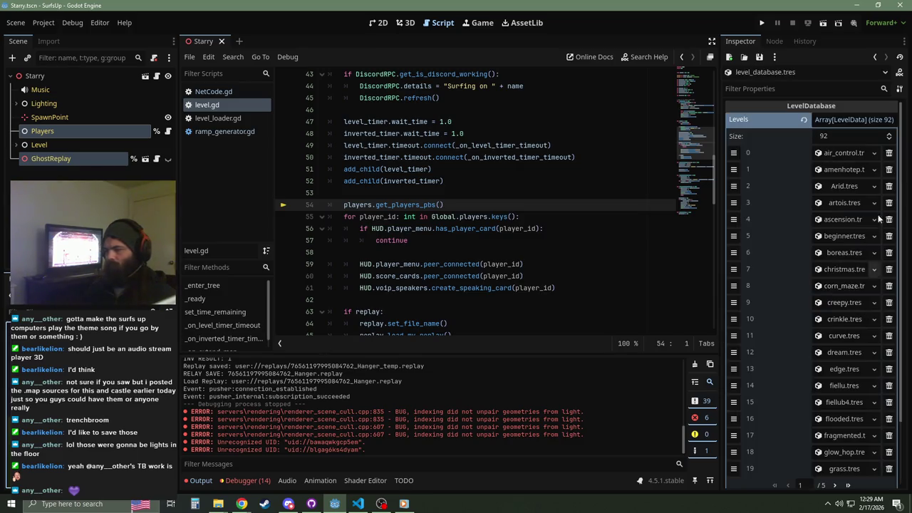
Step: Add a new LevelData resource as entry 92 of the Levels array
click(833, 351)
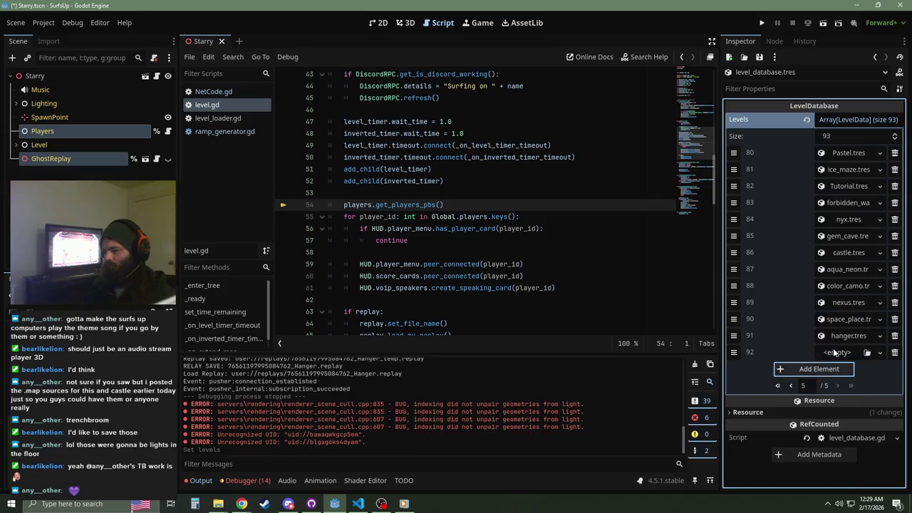
click(839, 353)
click(850, 381)
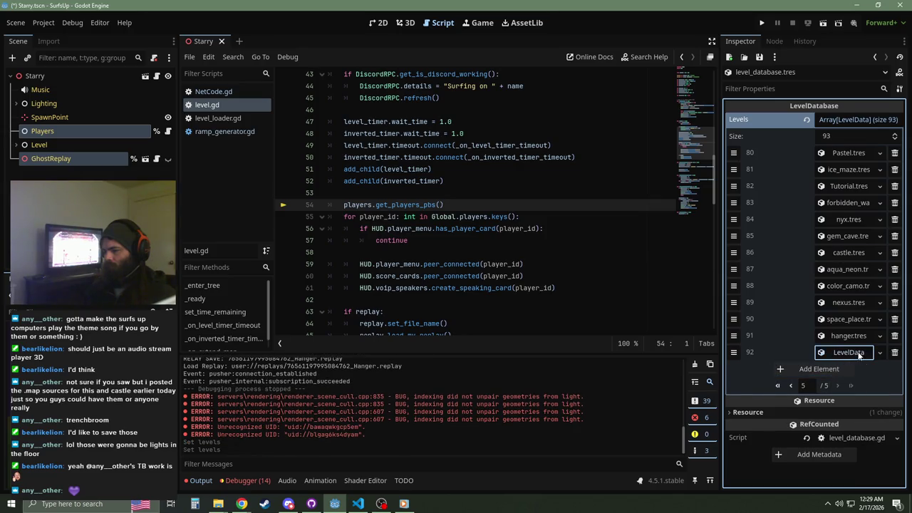
Step: Name entry 92 'Valley Pass', enter its author, and check the kan.bn task card
click(839, 384)
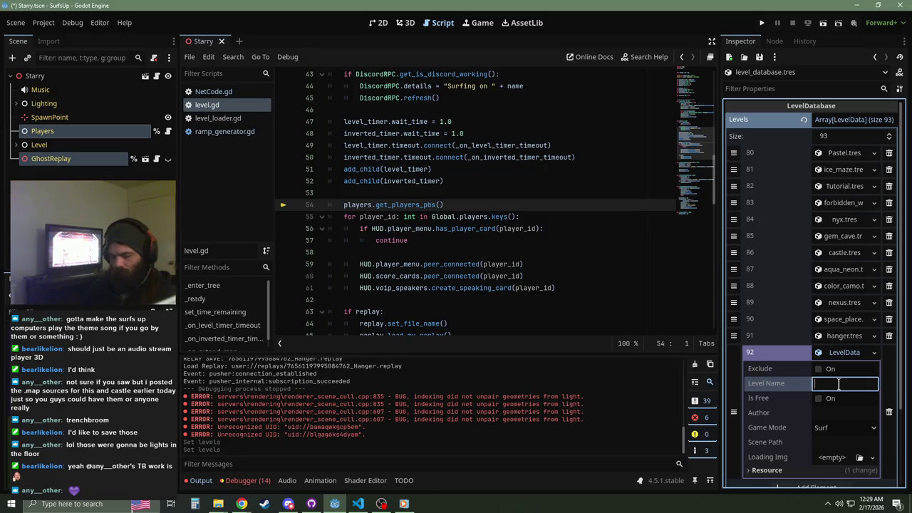
text(Valley Pa)
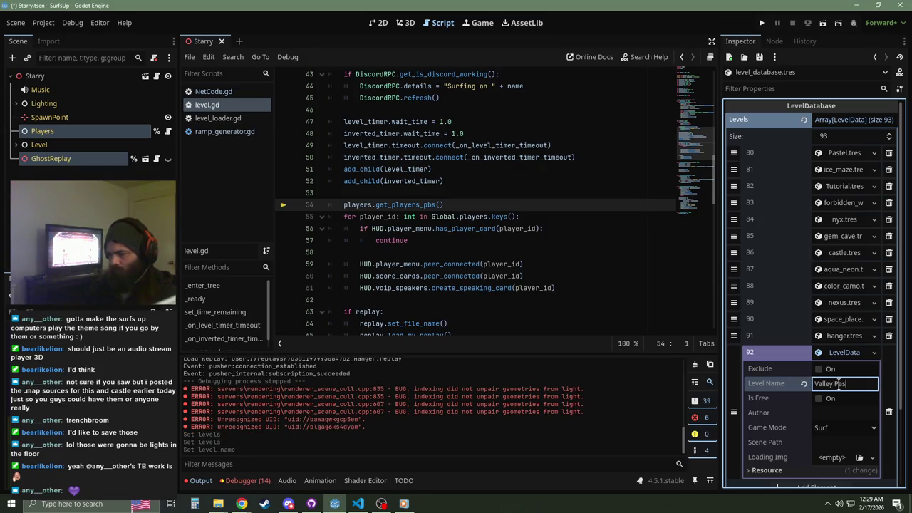
text(s)
click(833, 414)
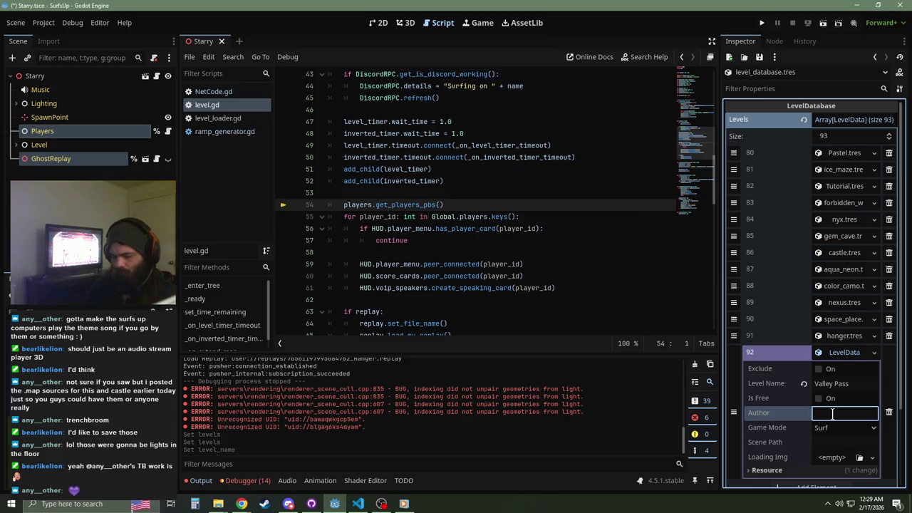
text(Buzzz)
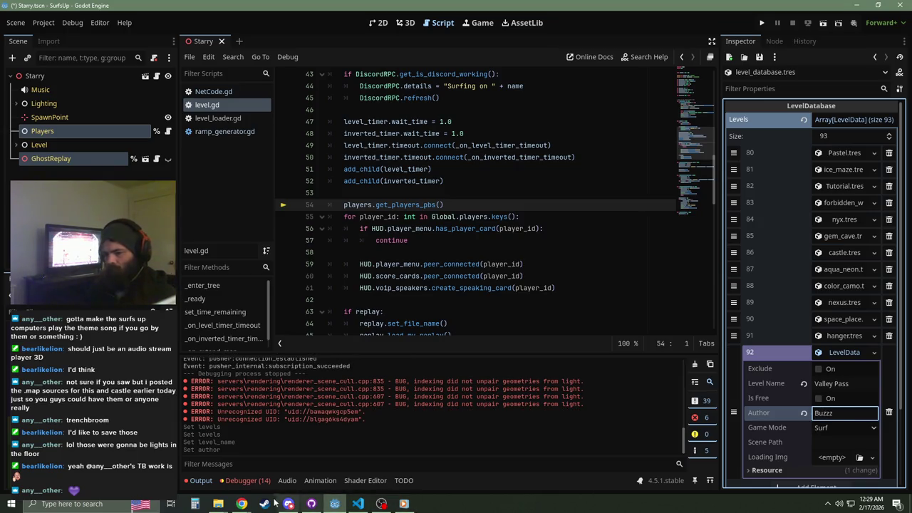
mouse_move(241, 503)
click(317, 457)
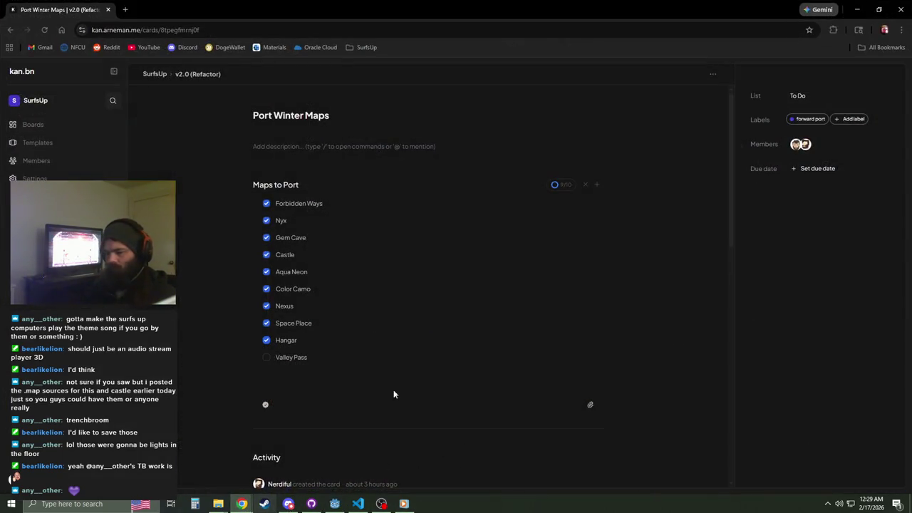
click(857, 10)
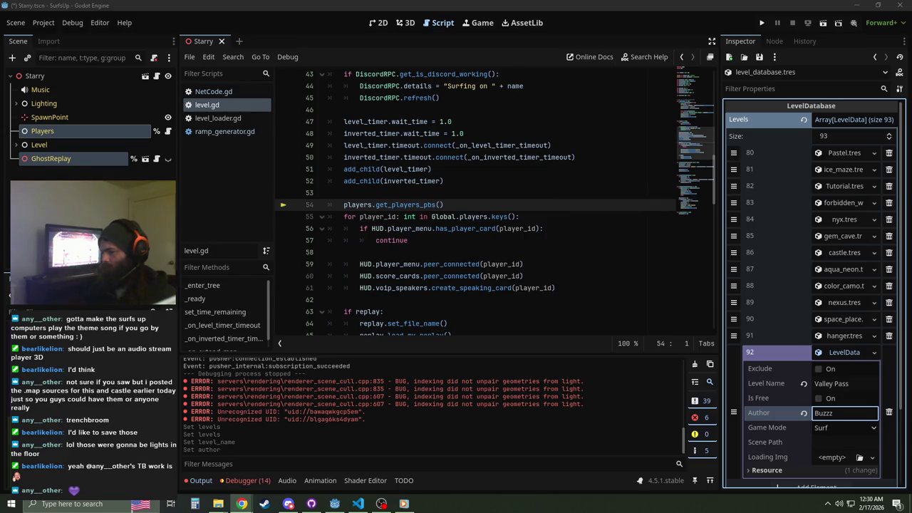
Step: Append the second map author's name to the Author field
click(843, 413)
text(x)
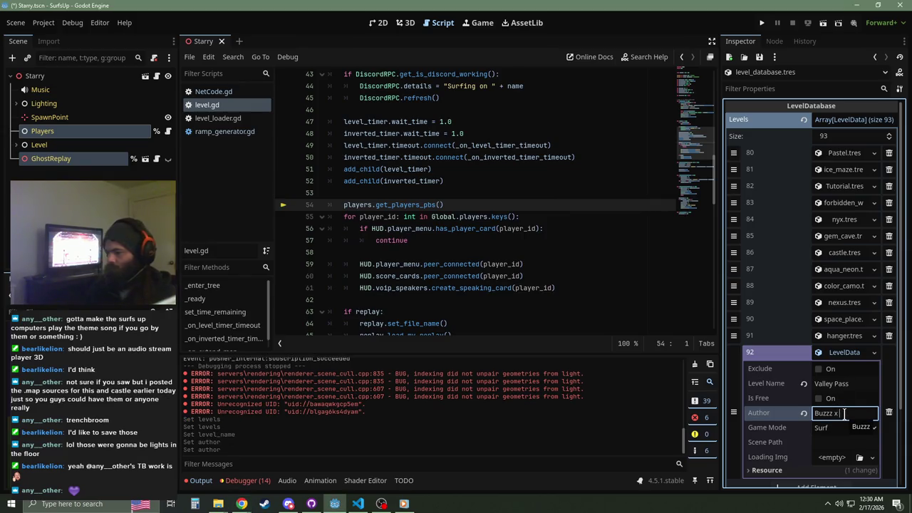
text( Calypso)
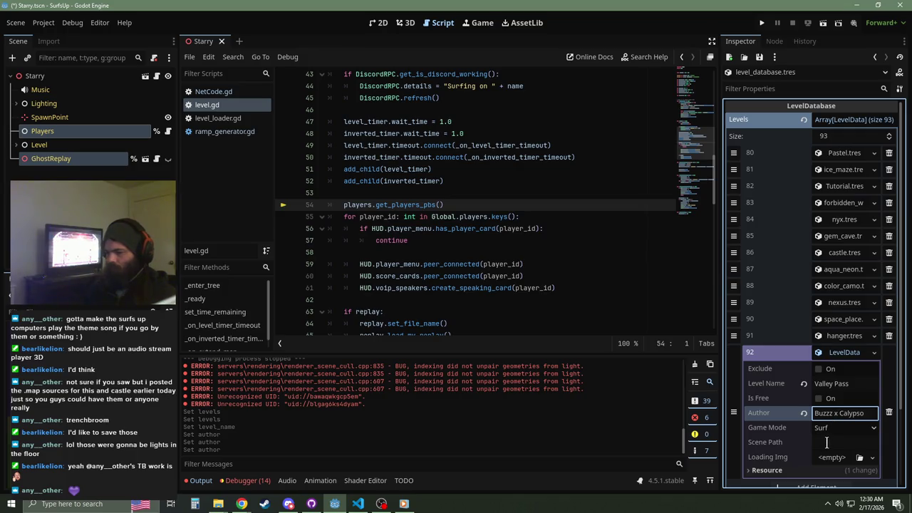
click(835, 445)
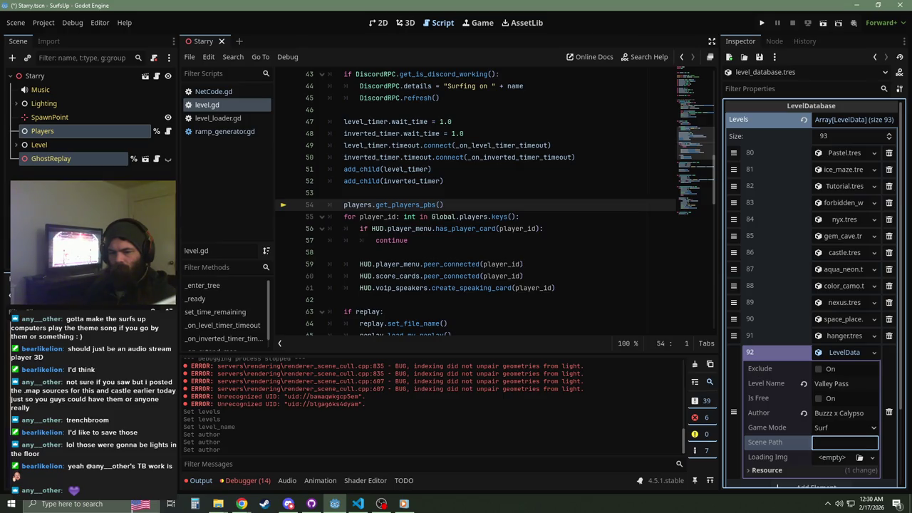
key(Escape)
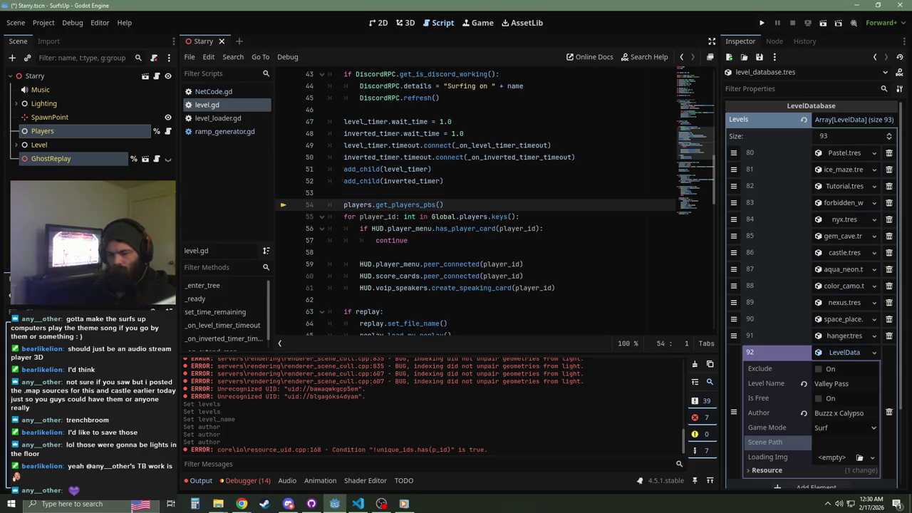
Step: Set the Scene Path to the pasted ValleyPass.tscn path
click(839, 438)
key(ctrl+v)
key(Return)
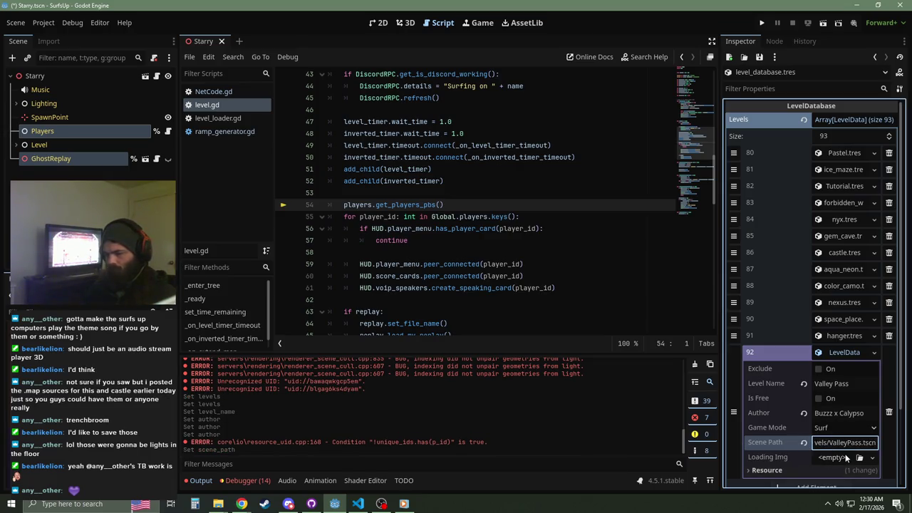
click(859, 457)
Step: Search 'vall' in the texture picker, inspect the valley pass image's options, then close the picker
text(va)
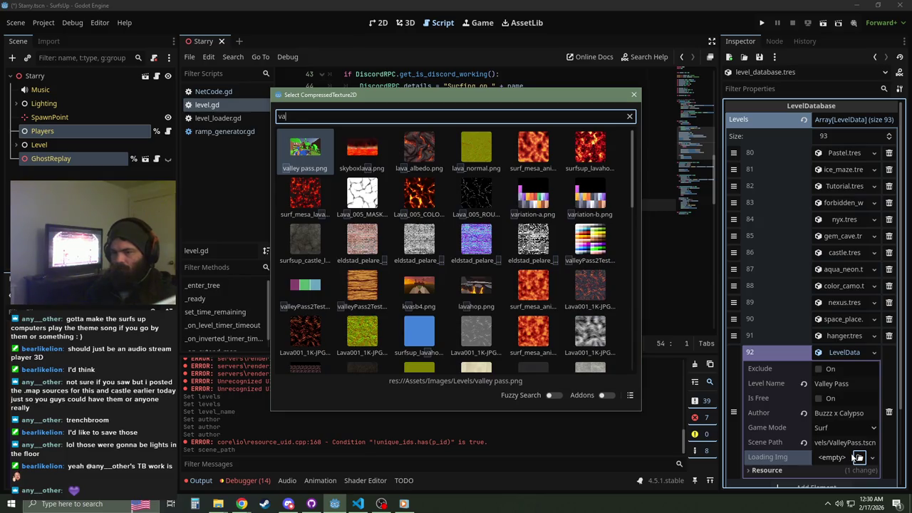
text(ll)
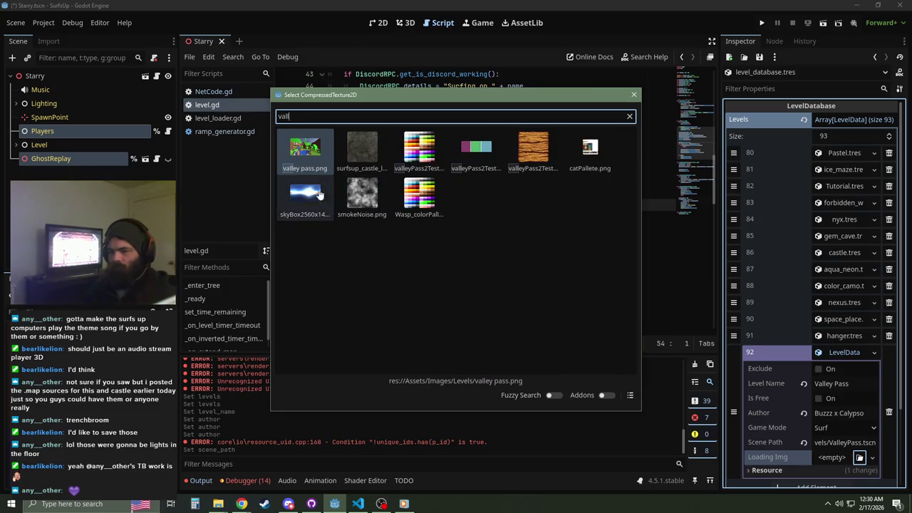
right_click(317, 168)
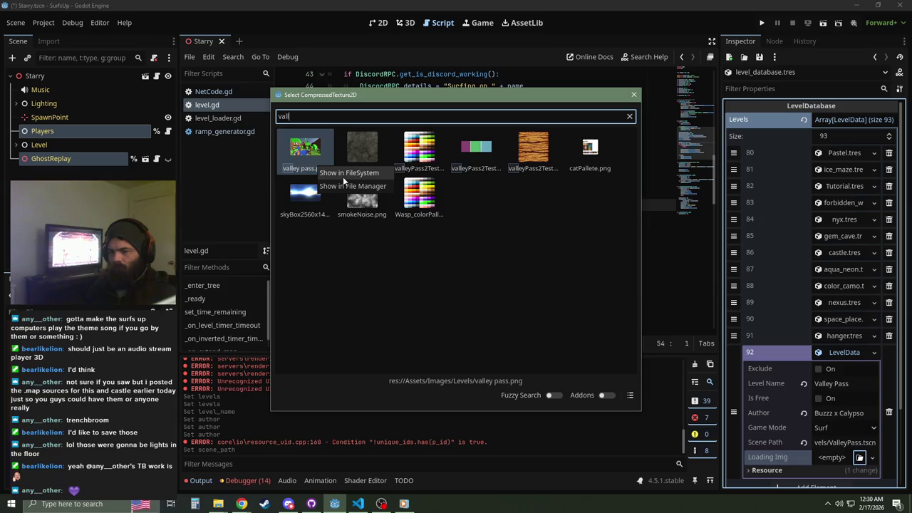
click(326, 184)
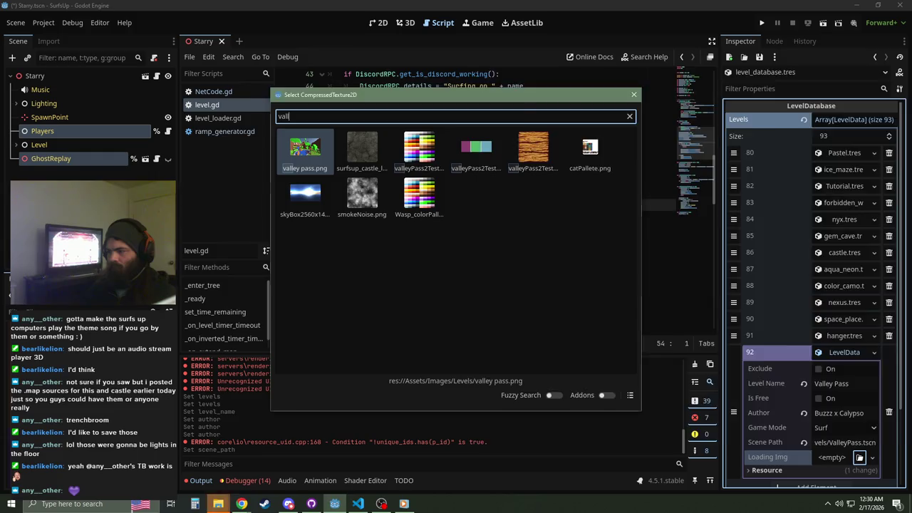
click(296, 149)
right_click(298, 147)
click(289, 198)
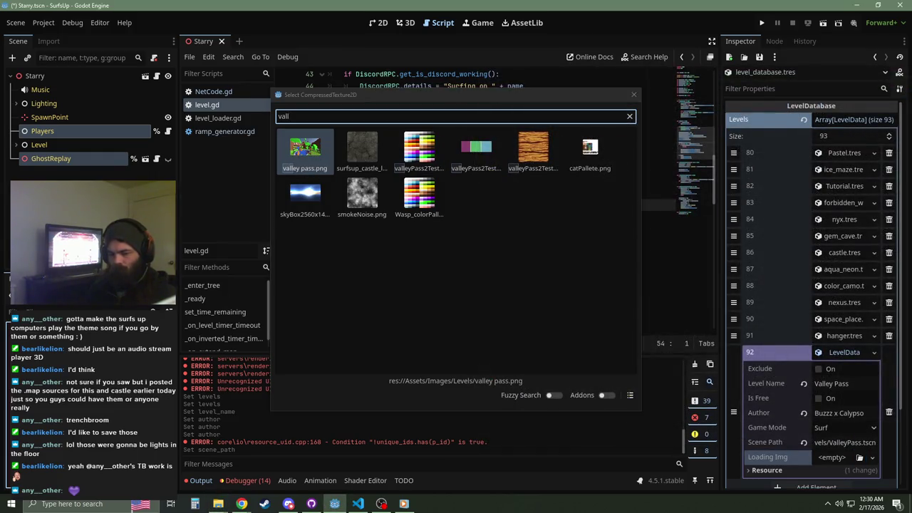
click(634, 96)
key(F1)
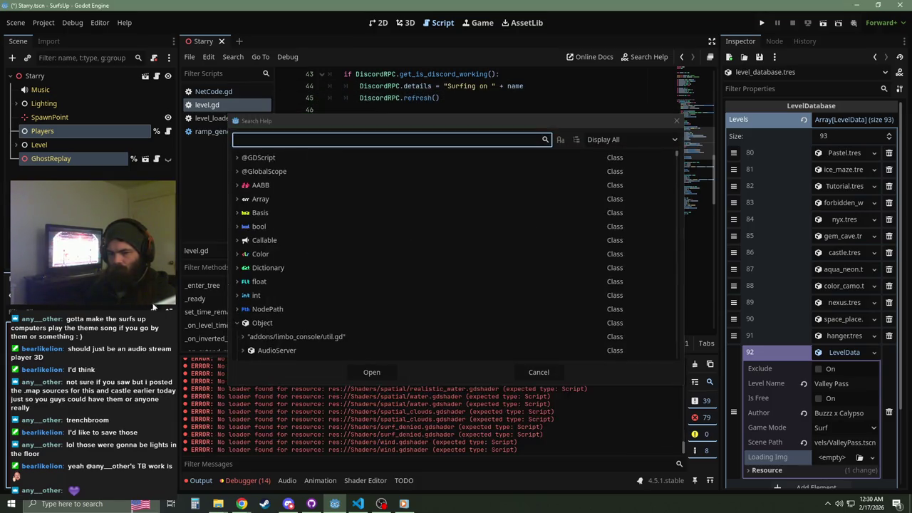
click(678, 119)
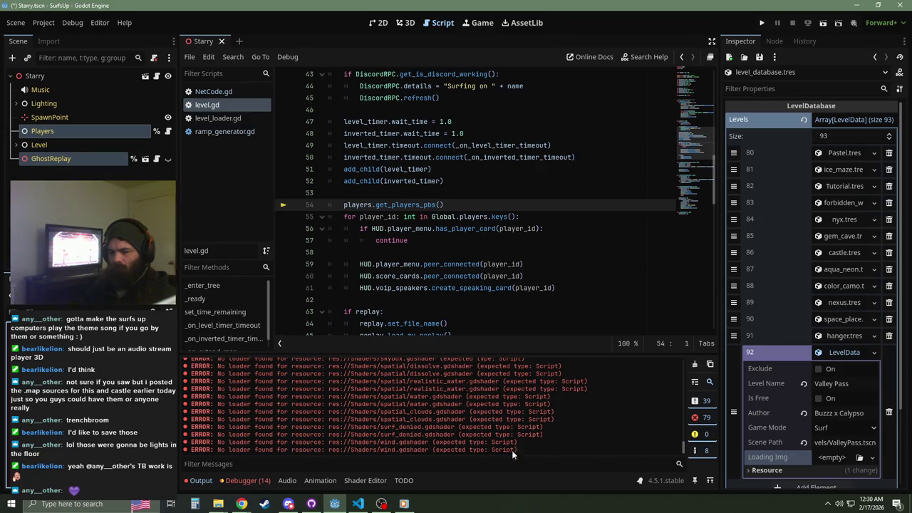
Step: Assign valley_pass.png as the entry's Loading Img texture
click(859, 457)
text(va)
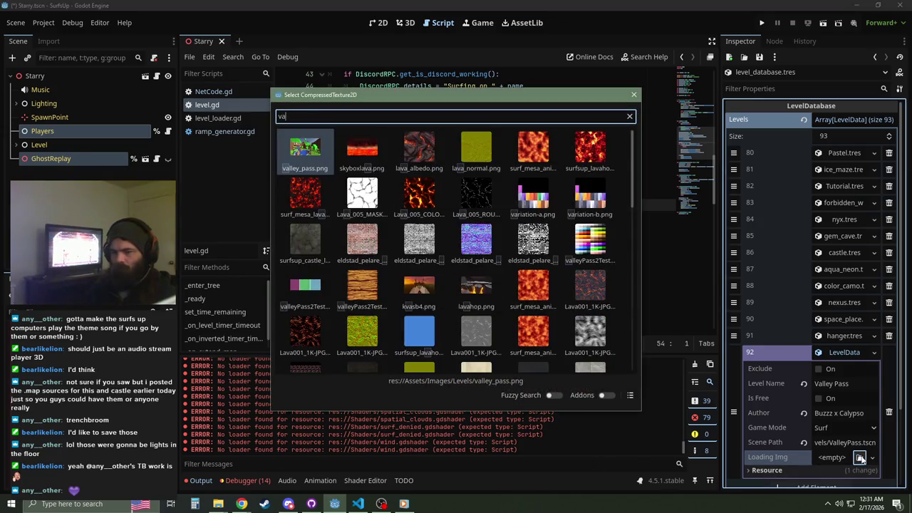
text(ll)
double_click(331, 149)
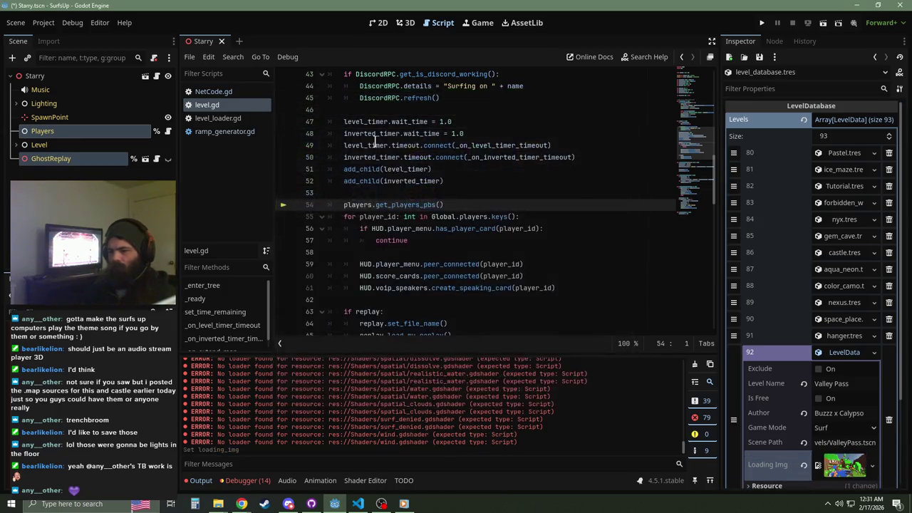
scroll(846, 427, down, 3)
click(874, 242)
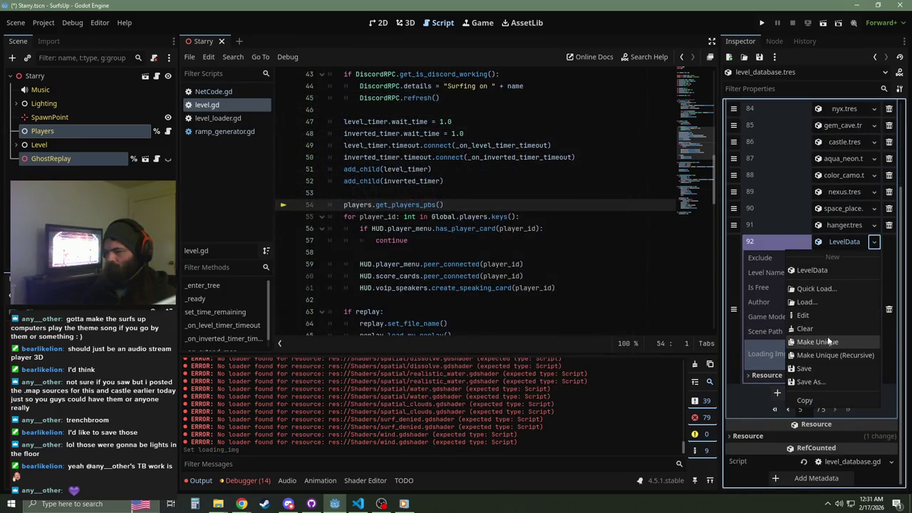
Step: Make the Valley Pass LevelData unique and save it as valley_pass.tres
click(827, 340)
click(873, 243)
click(824, 381)
text(valley_pa)
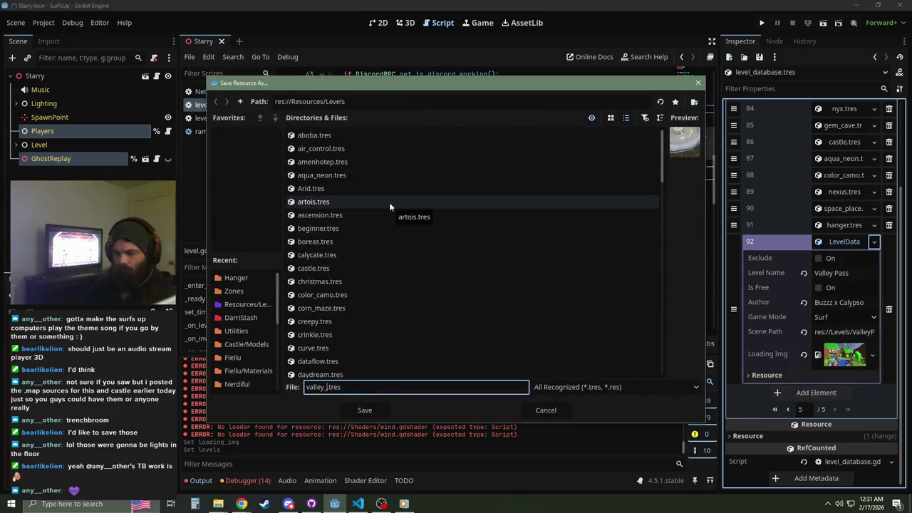
text(ss)
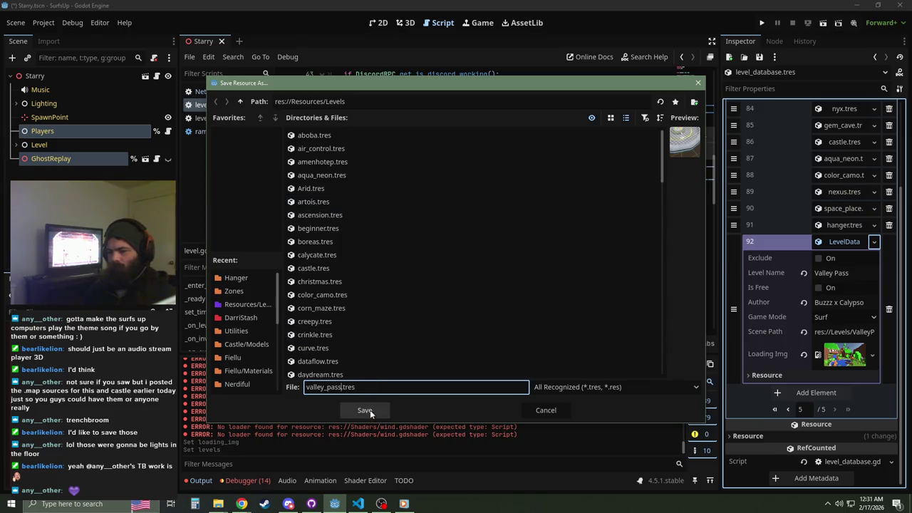
click(365, 409)
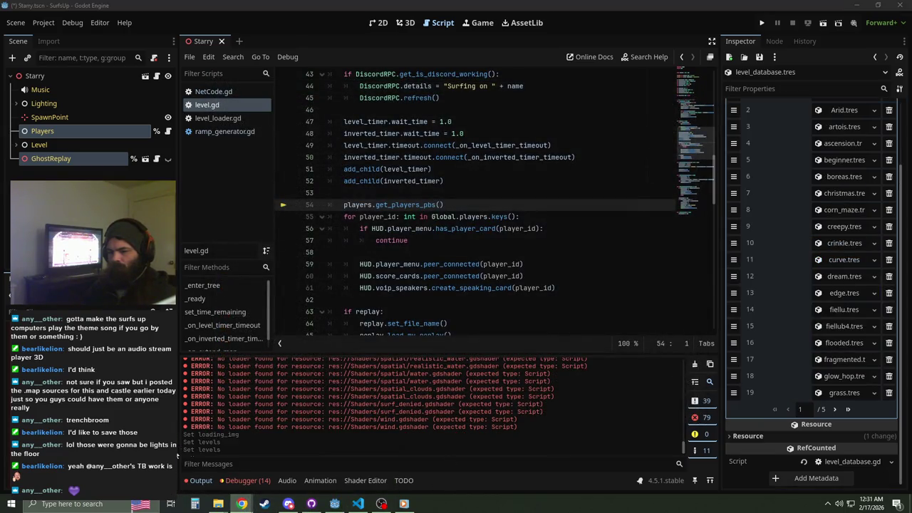
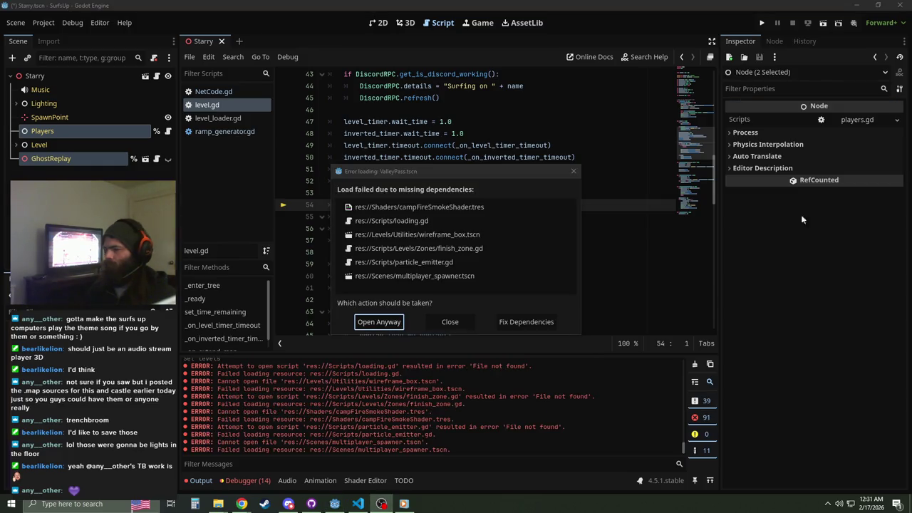
Step: Repoint ValleyPass's missing finish_zone.gd dependency to res://Levels/Utilities/Zones/finish_zone.gd
click(526, 321)
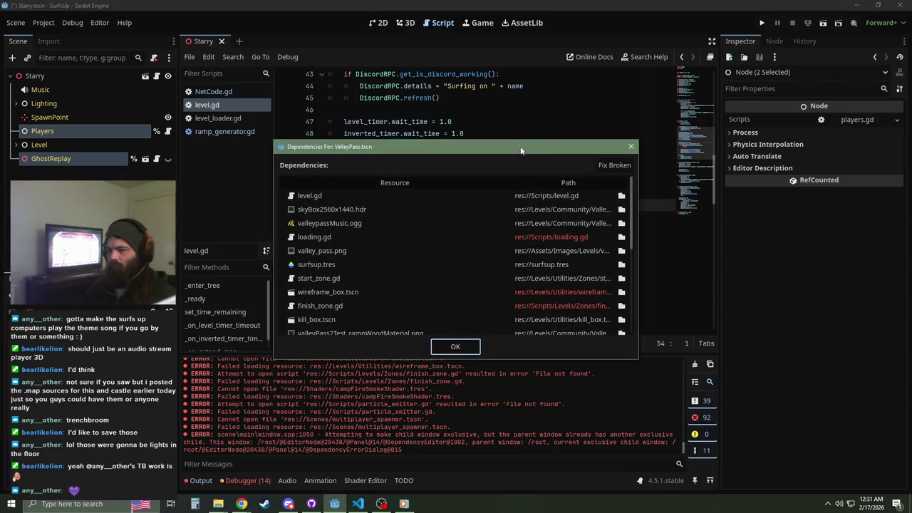
drag(519, 141, 530, 6)
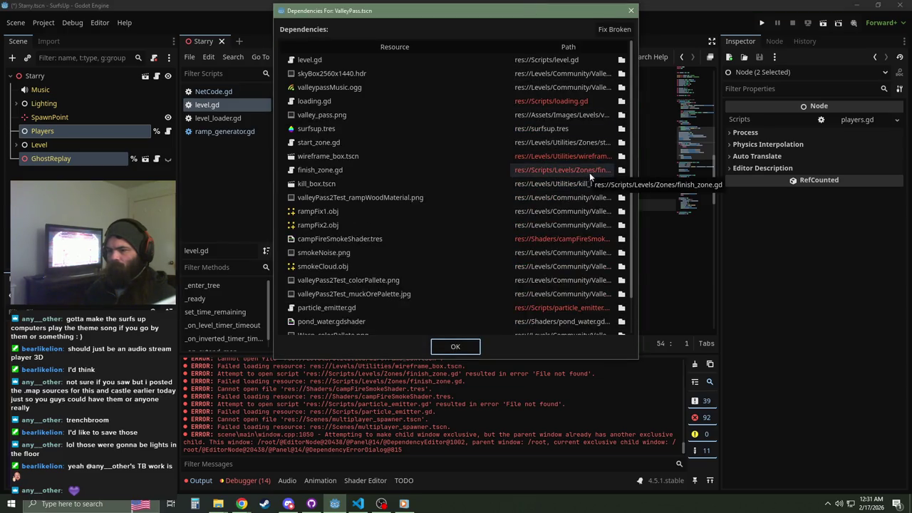
click(618, 171)
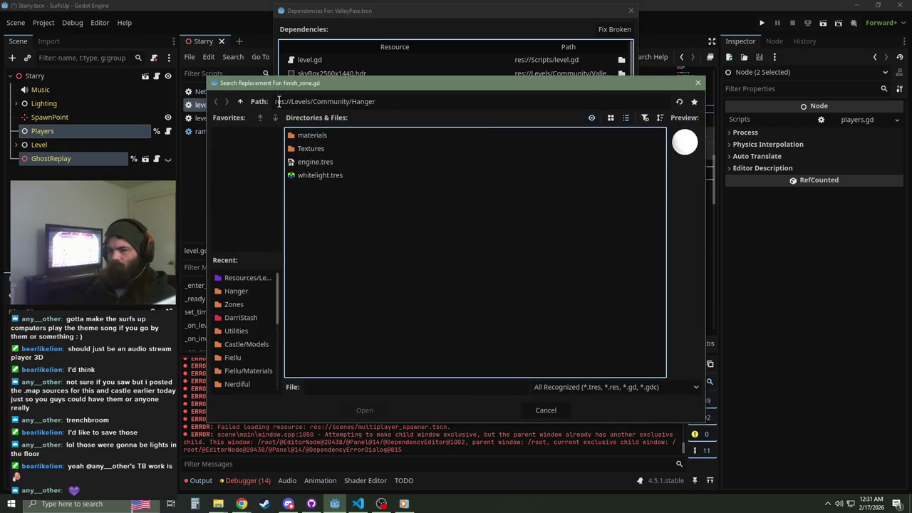
click(240, 102)
click(241, 103)
double_click(314, 243)
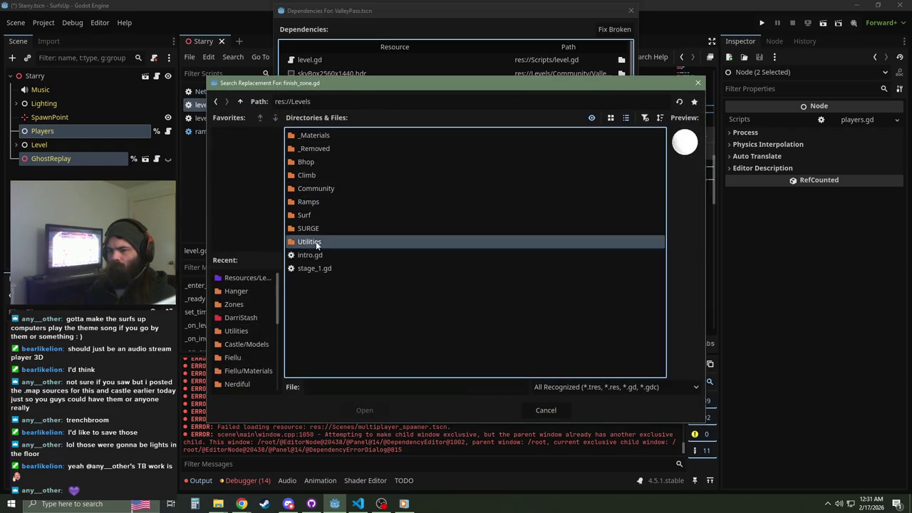
double_click(308, 148)
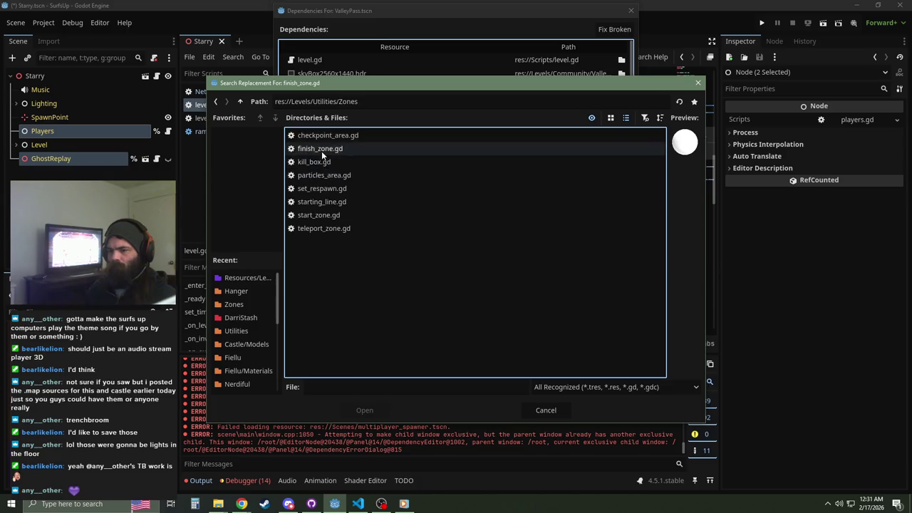
double_click(321, 149)
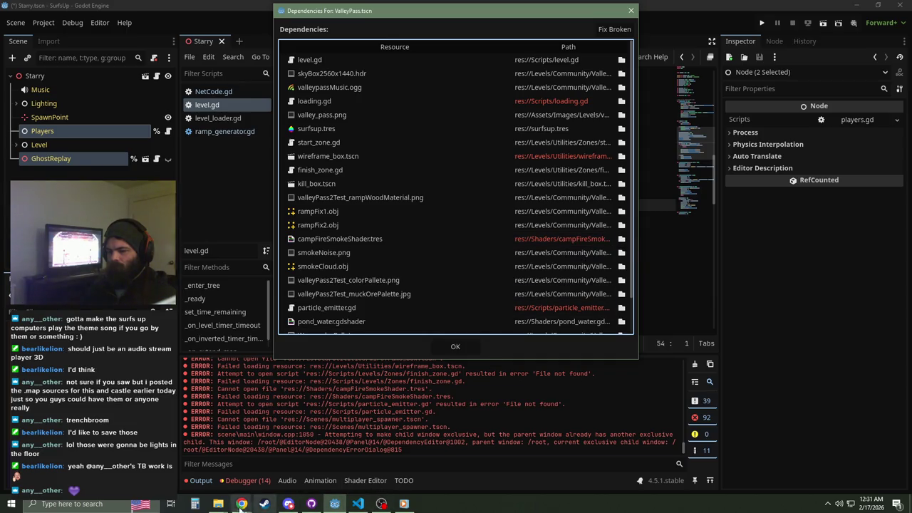
mouse_move(212, 506)
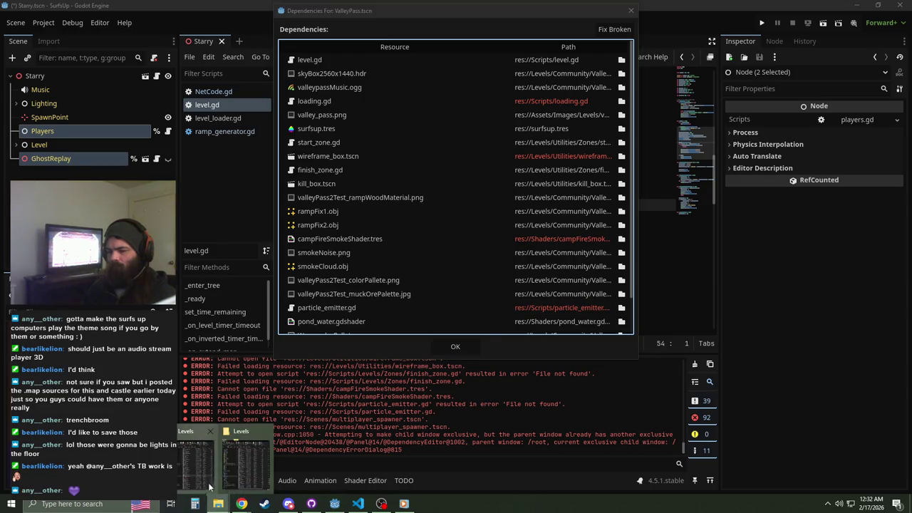
Step: In surfsup_4.5\Scripts, select particle_emitter.gd and particle_emitter.gd.uid
click(197, 463)
click(226, 460)
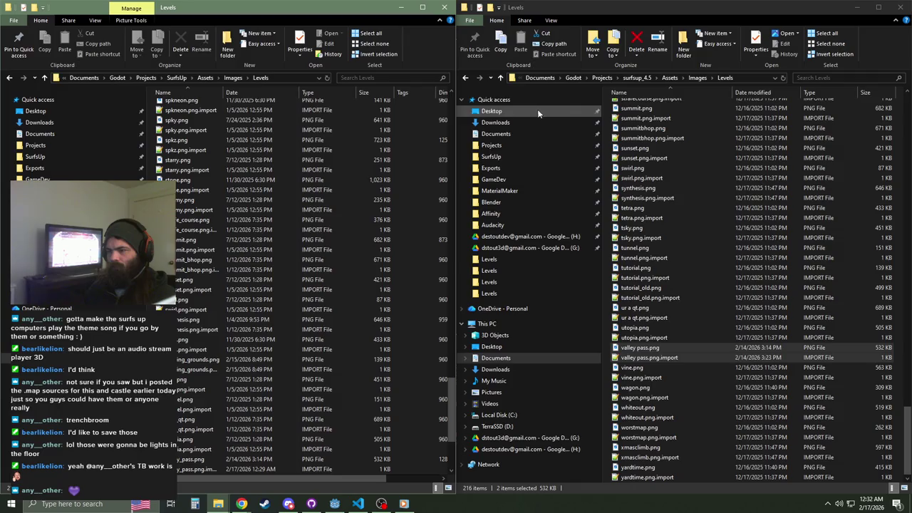
click(634, 78)
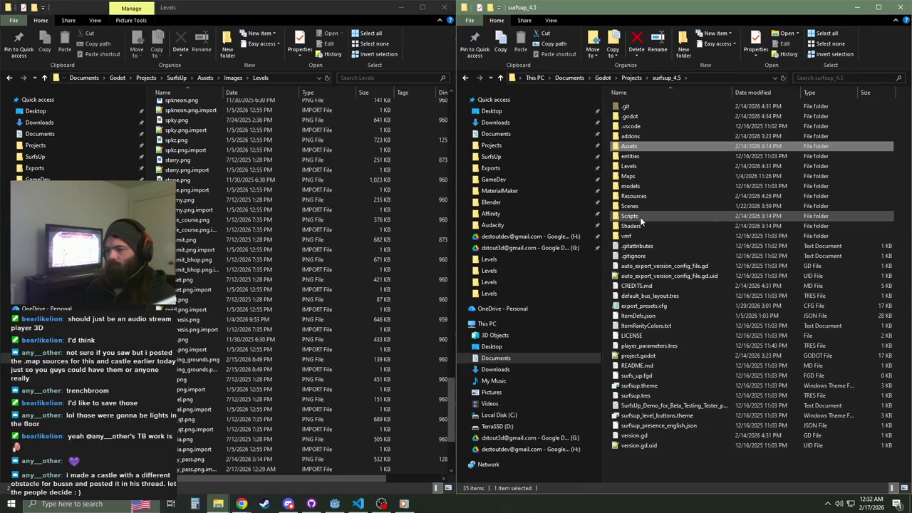
double_click(630, 216)
scroll(670, 342, down, 3)
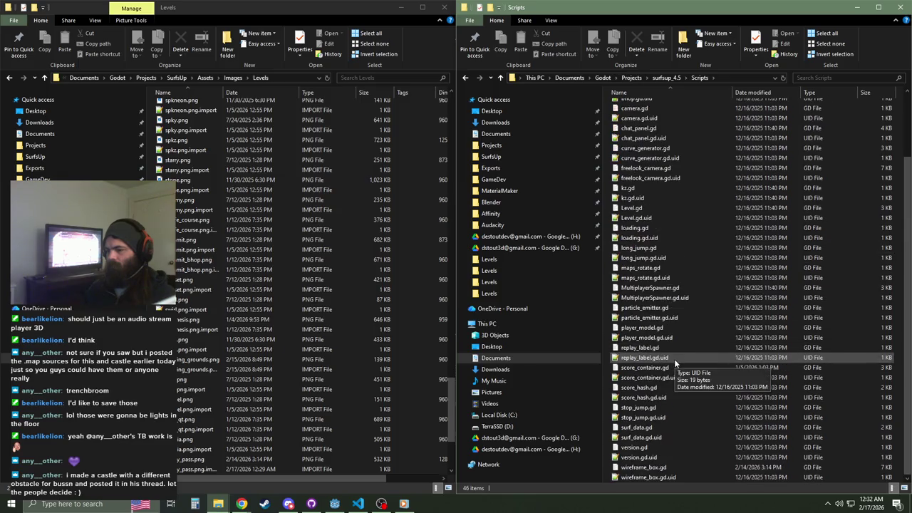
click(645, 307)
shift+click(648, 317)
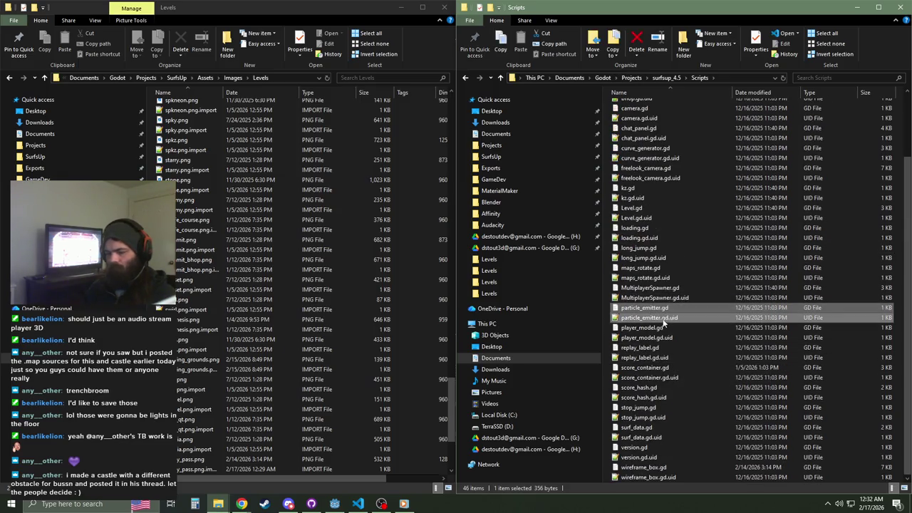
Step: Paste both particle_emitter files into the SurfsUp project's Scripts folder
click(180, 78)
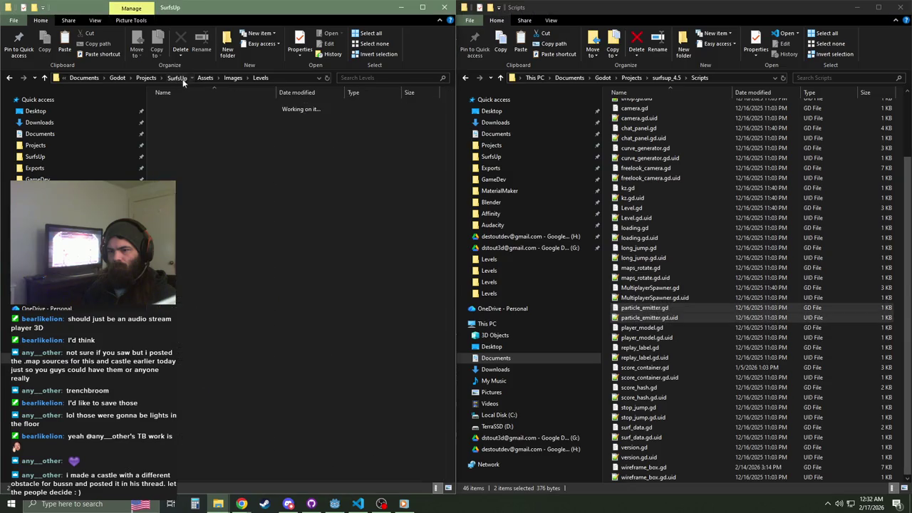
double_click(193, 226)
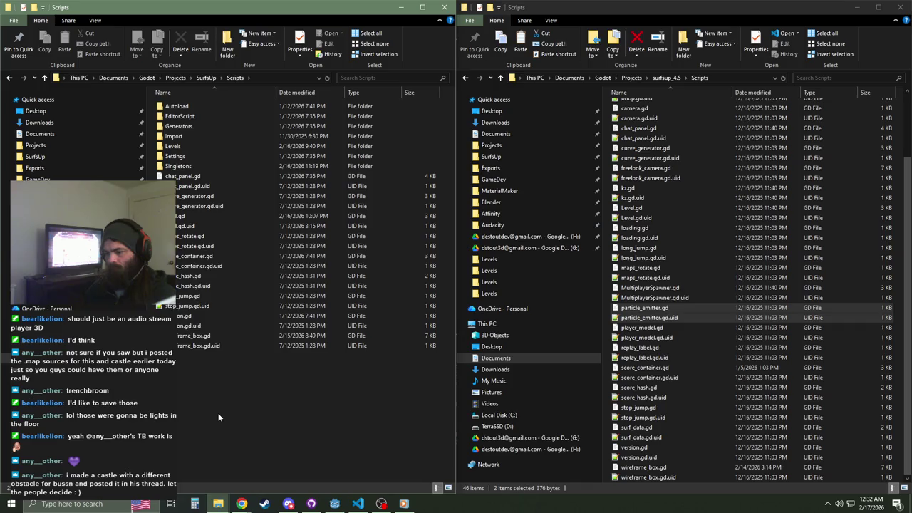
key(ctrl+v)
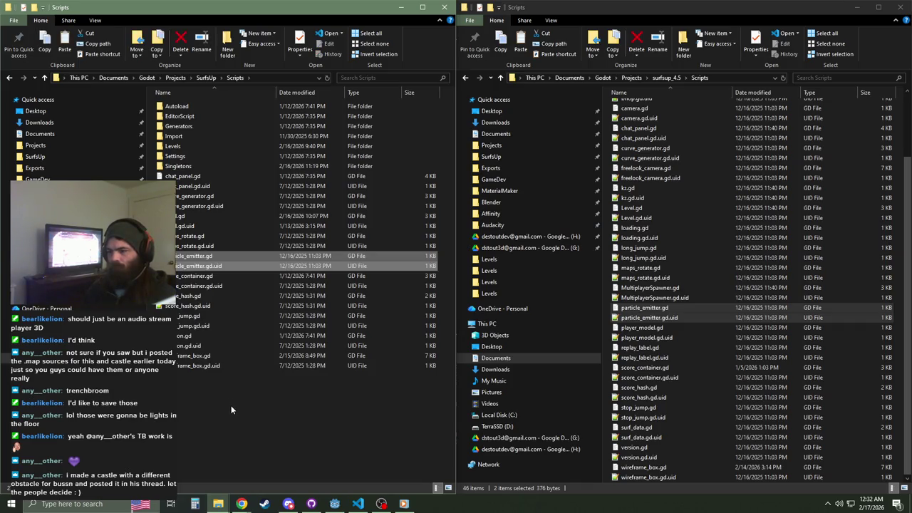
Step: Open the pasted particle_emitter.gd in the code editor
mouse_move(218, 504)
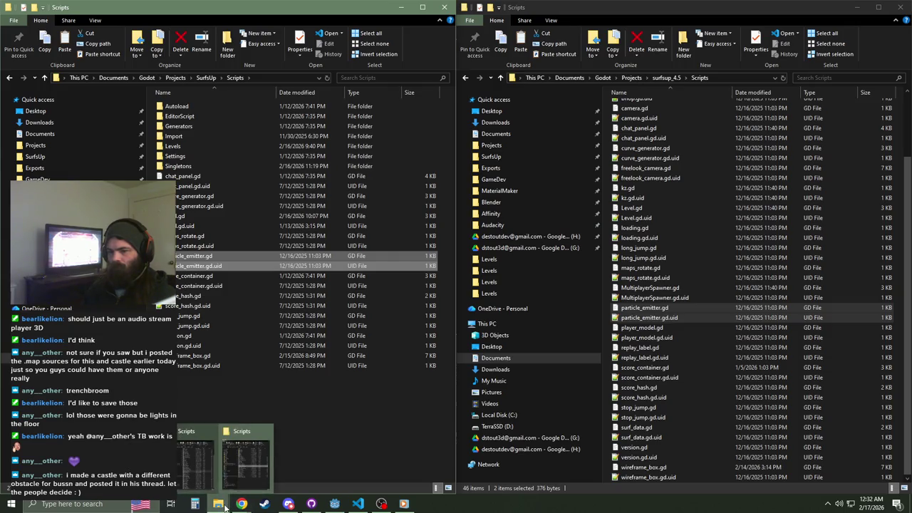
click(191, 260)
double_click(198, 259)
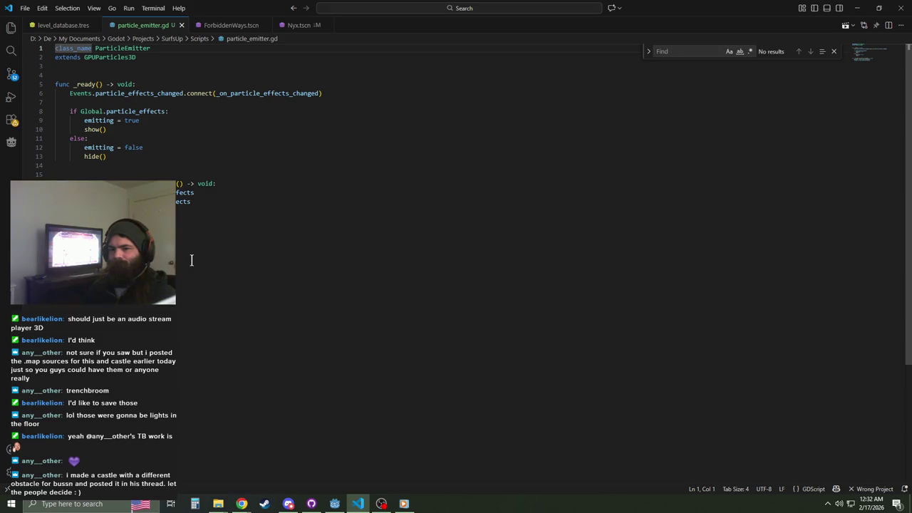
Step: Close the particle_emitter.gd, Nyx.tscn, ForbiddenWays.tscn and level_database.tres tabs and quit VS Code
middle_click(157, 27)
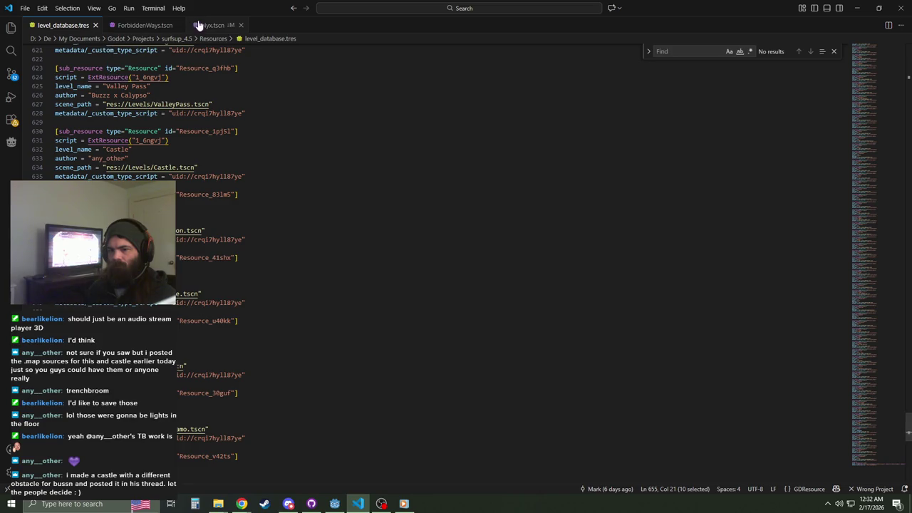
middle_click(210, 27)
middle_click(178, 25)
middle_click(64, 25)
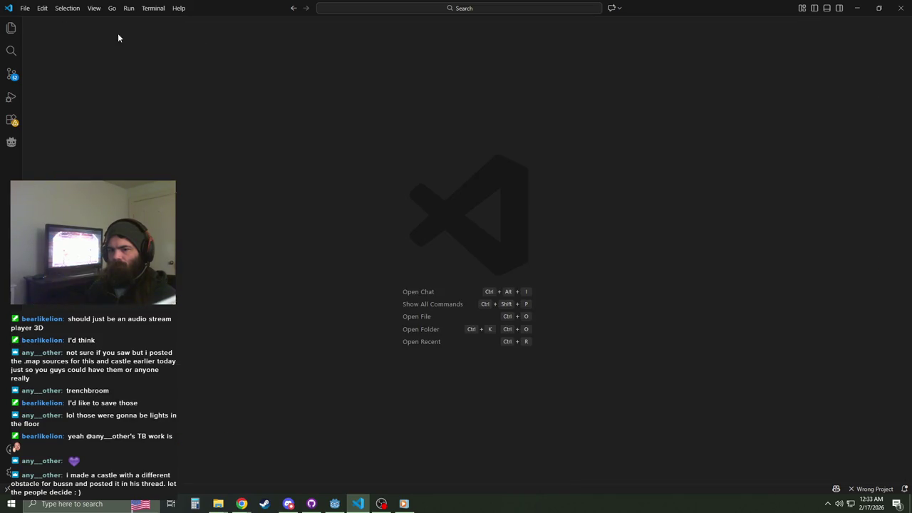
click(901, 8)
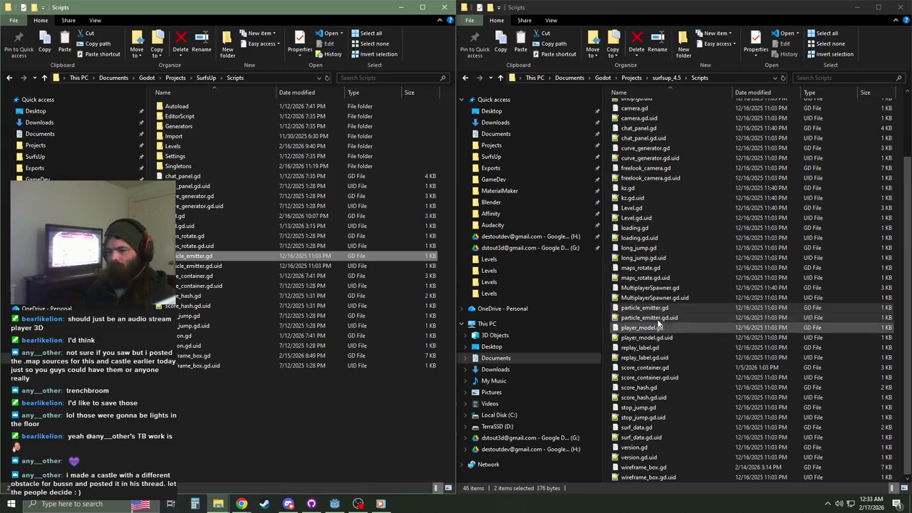
Step: Delete particle_emitter.gd and its .uid file from SurfsUp Scripts to the Recycle Bin
click(182, 255)
ctrl+click(187, 265)
right_click(191, 265)
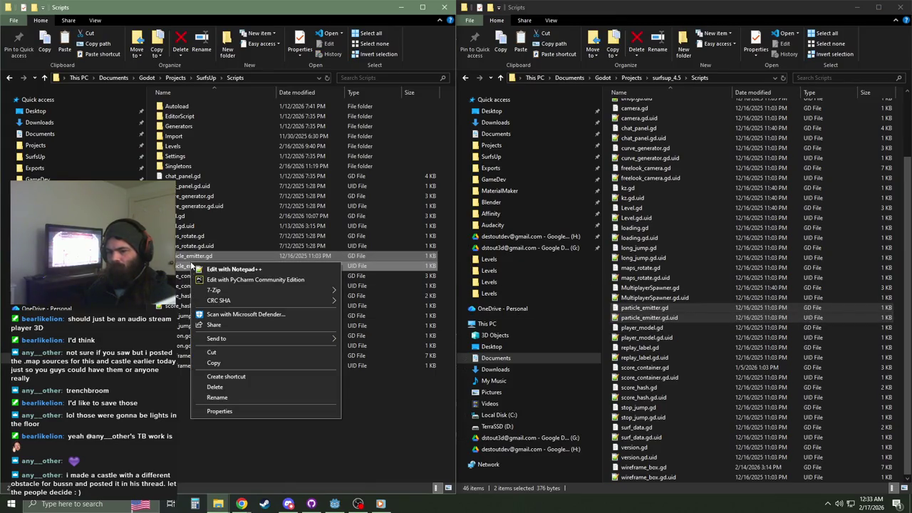
click(215, 387)
click(494, 265)
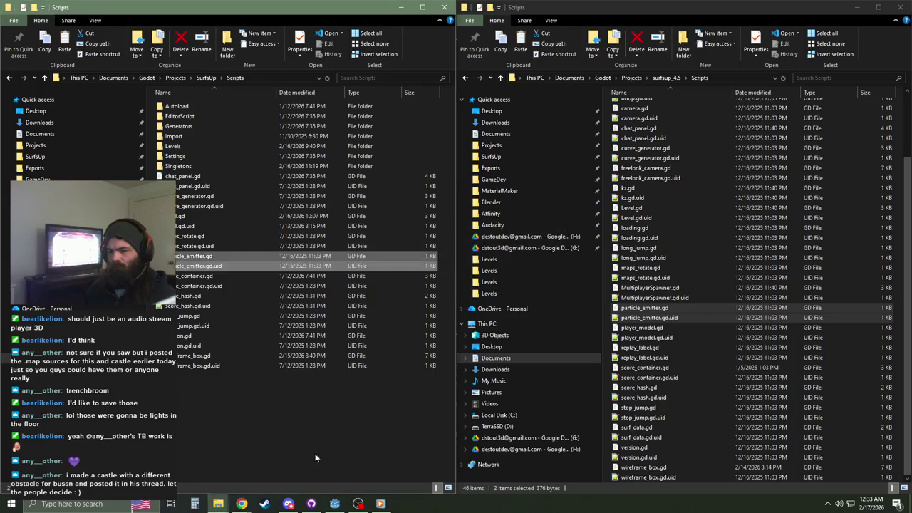
click(334, 504)
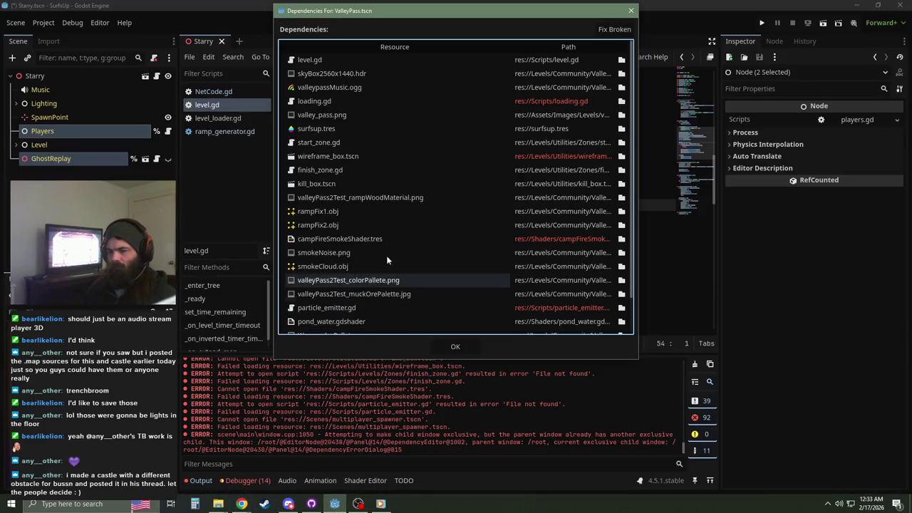
scroll(438, 243, down, 2)
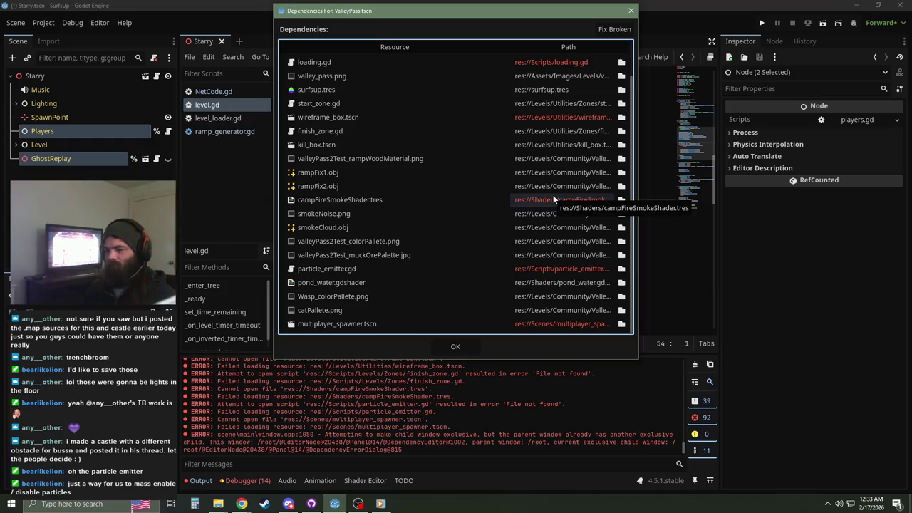
mouse_move(218, 502)
click(213, 481)
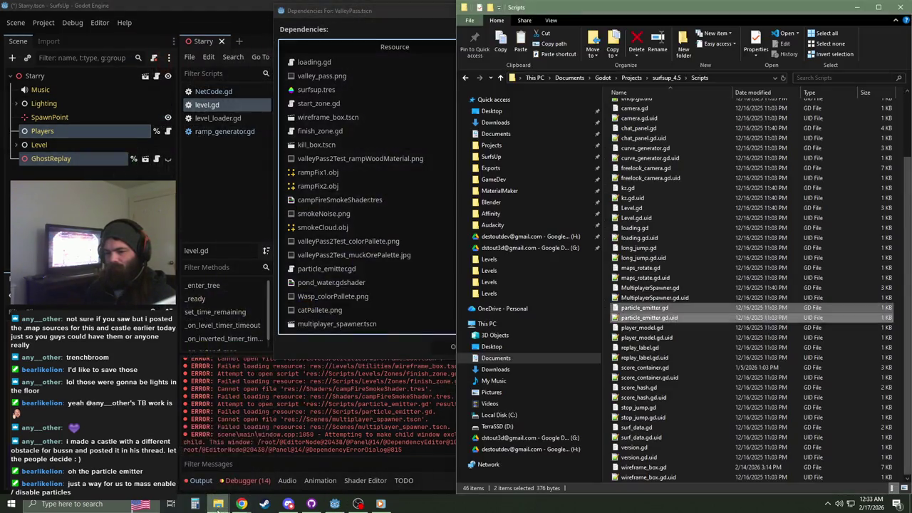
Step: Open the Shaders folders of both the SurfsUp and surfsup_4.5 projects
click(207, 467)
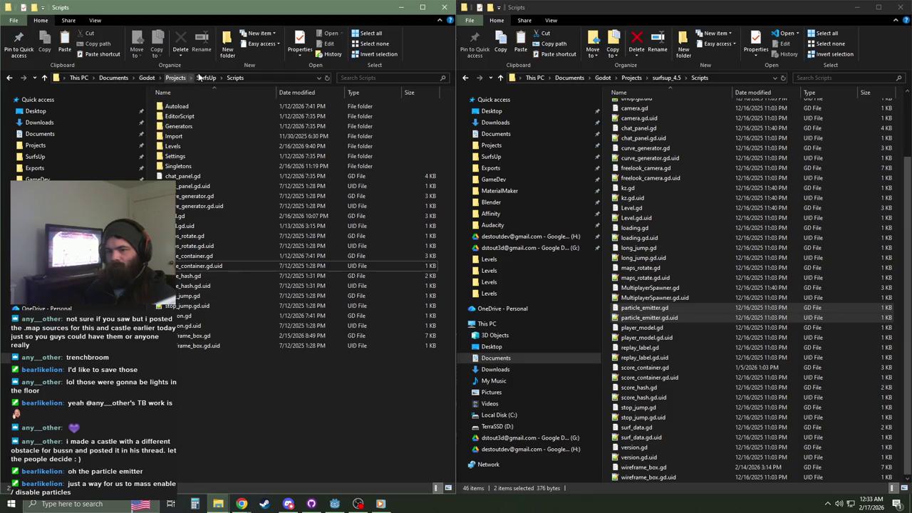
click(206, 78)
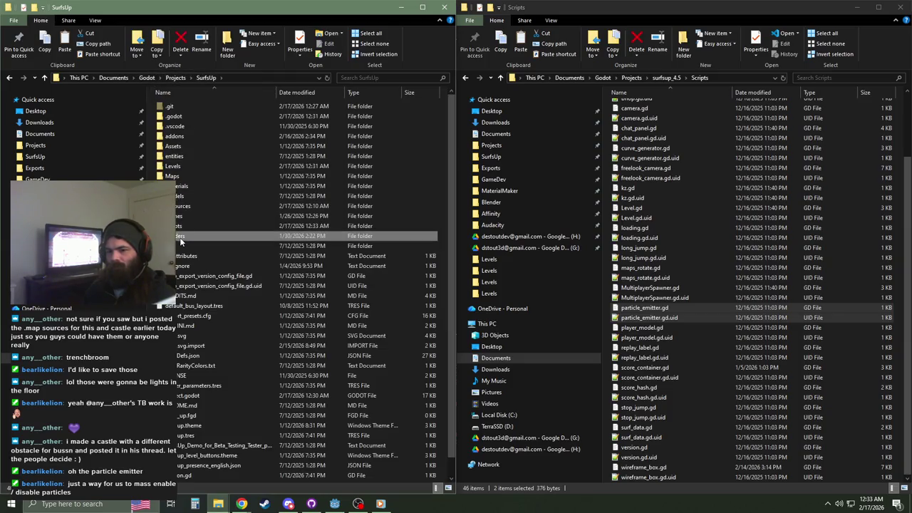
double_click(187, 235)
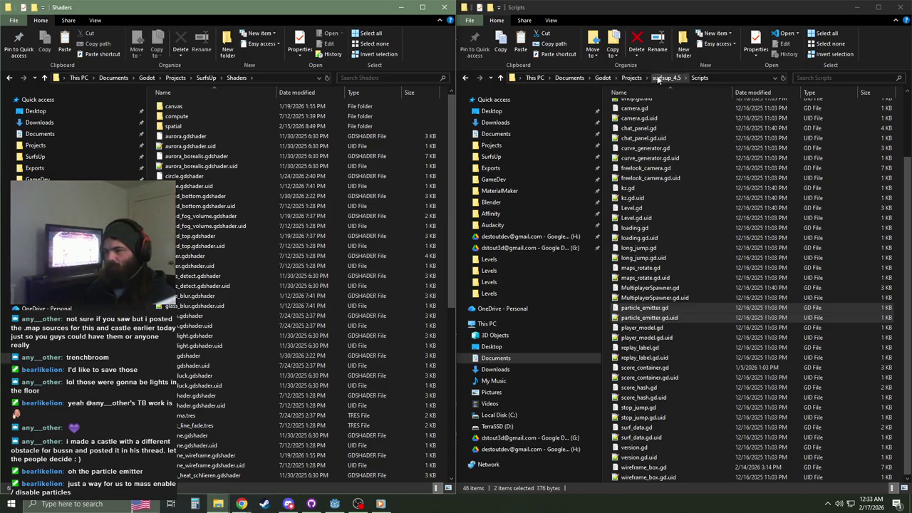
click(659, 78)
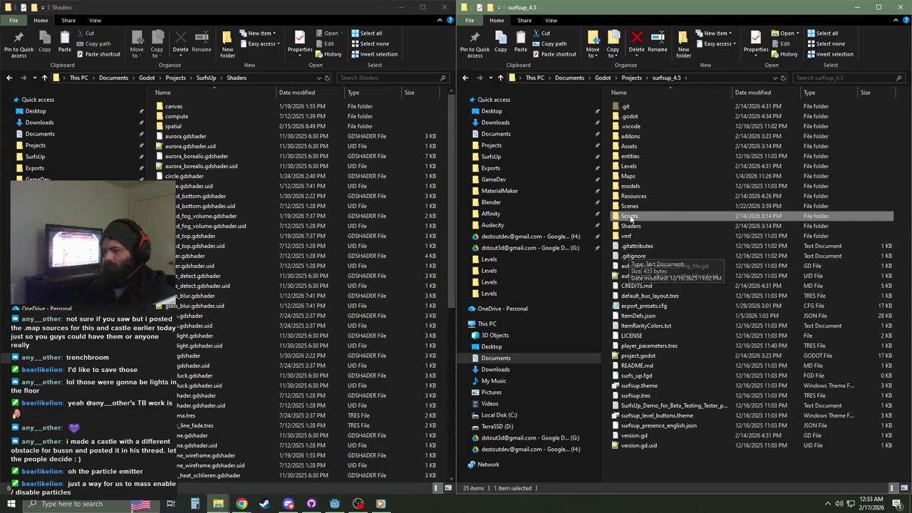
double_click(638, 227)
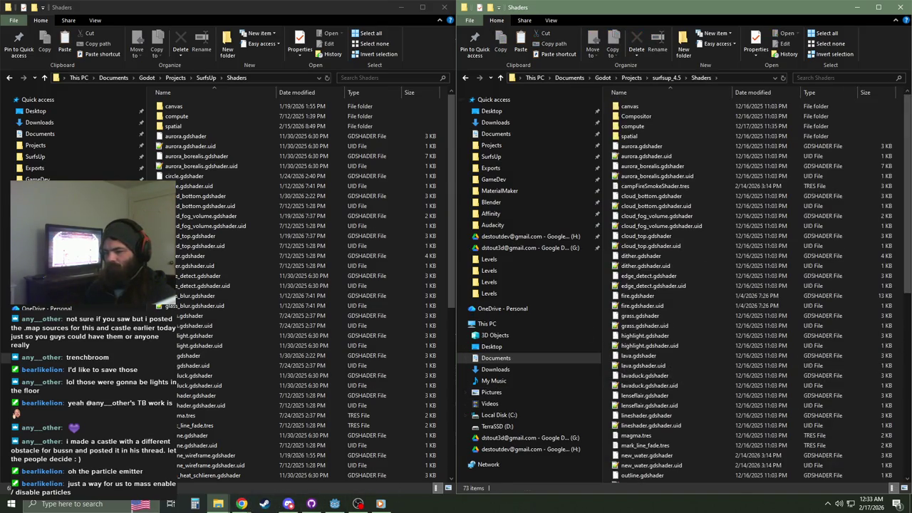
click(334, 505)
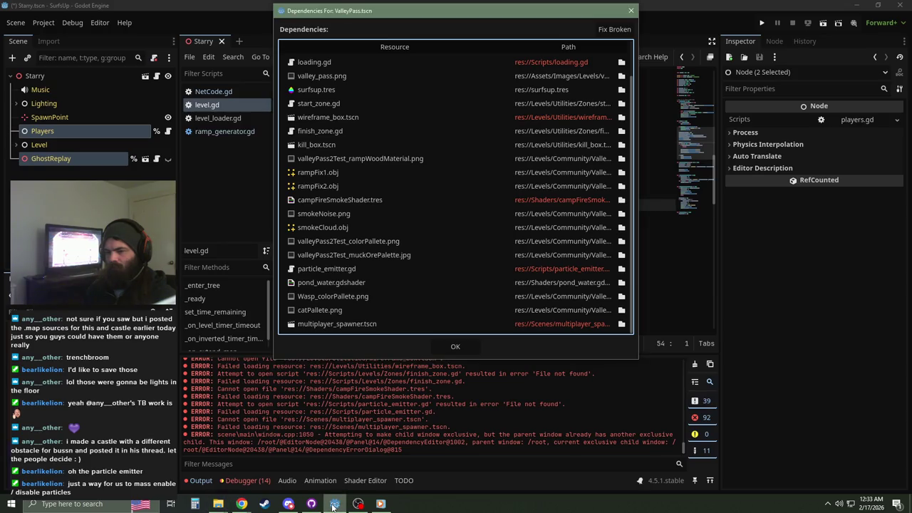
click(334, 505)
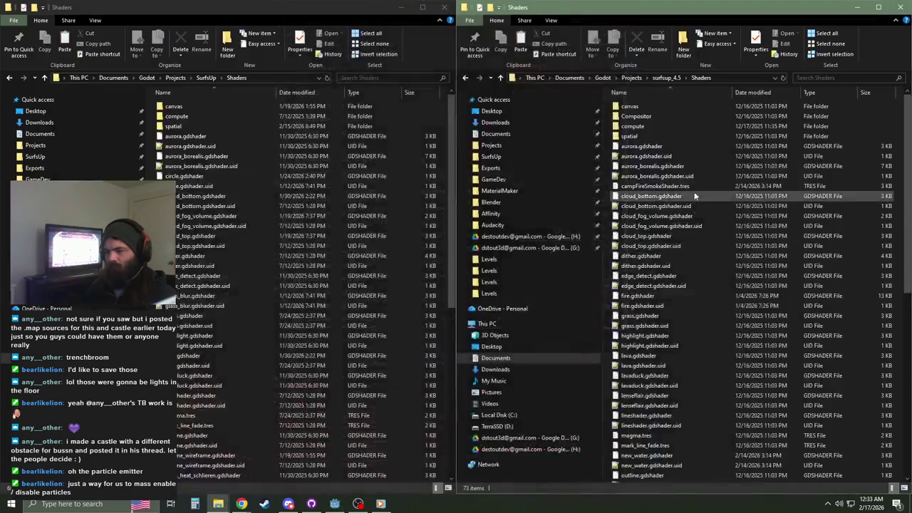
Step: Copy campFireSmokeShader.tres from surfsup_4.5 Shaders into the SurfsUp Shaders folder
click(665, 187)
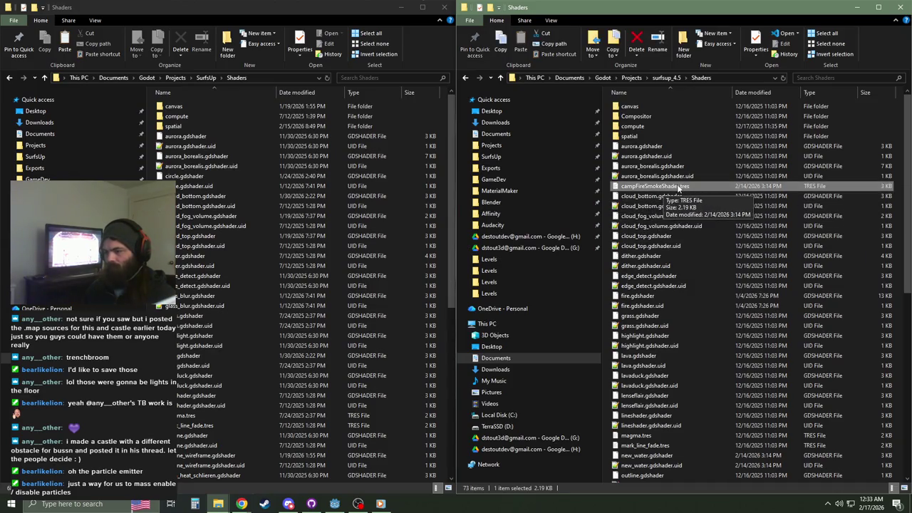
click(301, 10)
scroll(300, 285, down, 10)
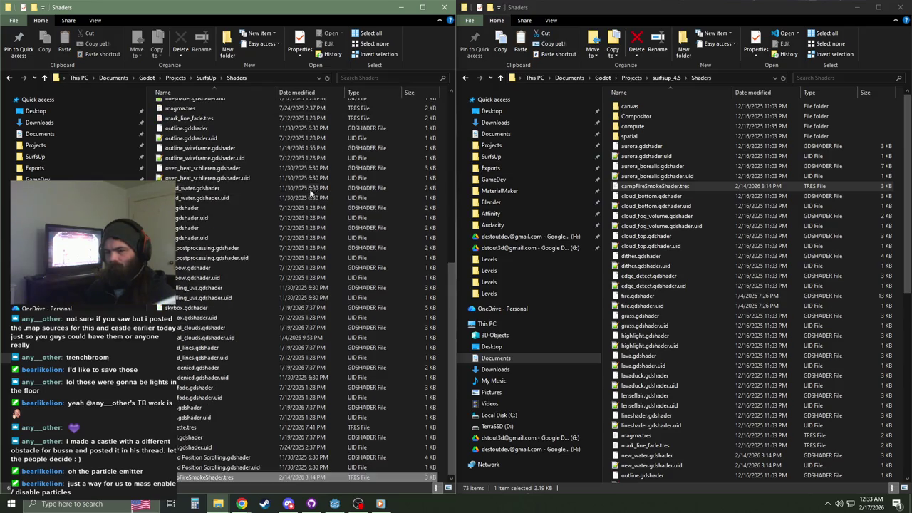
click(335, 505)
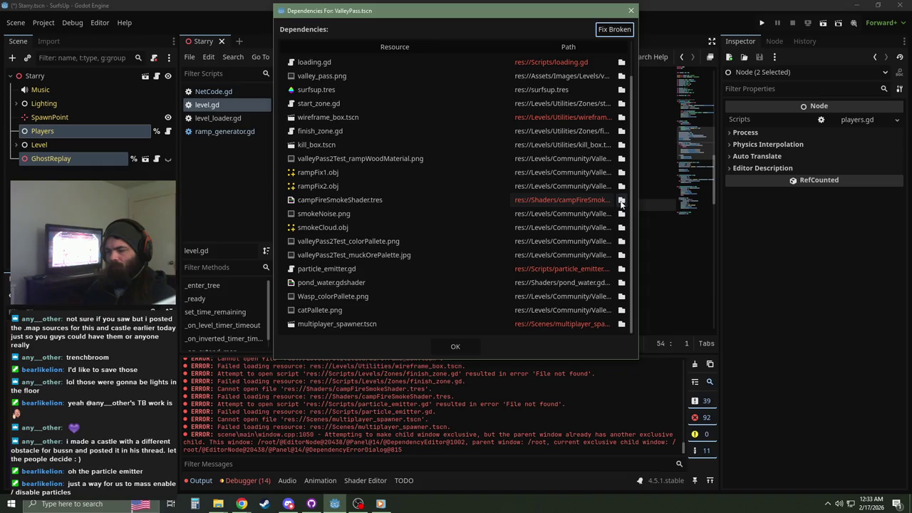
click(293, 412)
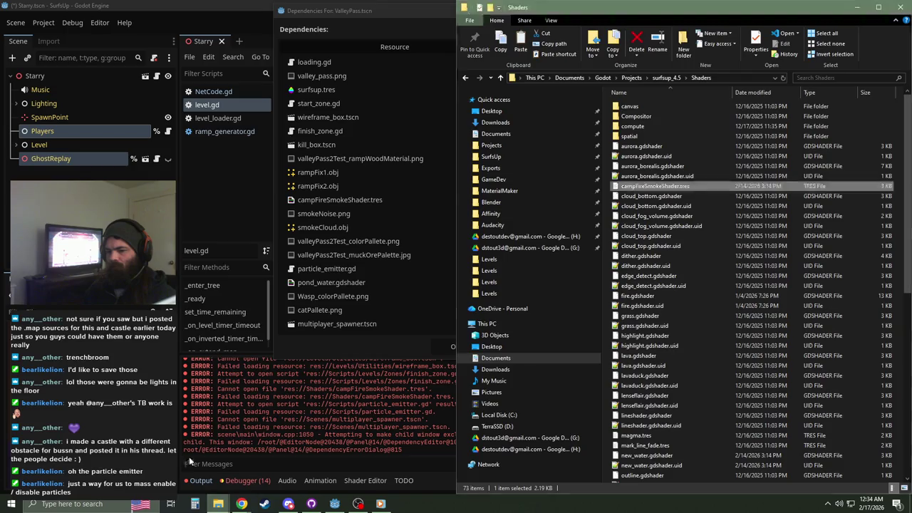
mouse_move(221, 503)
click(207, 456)
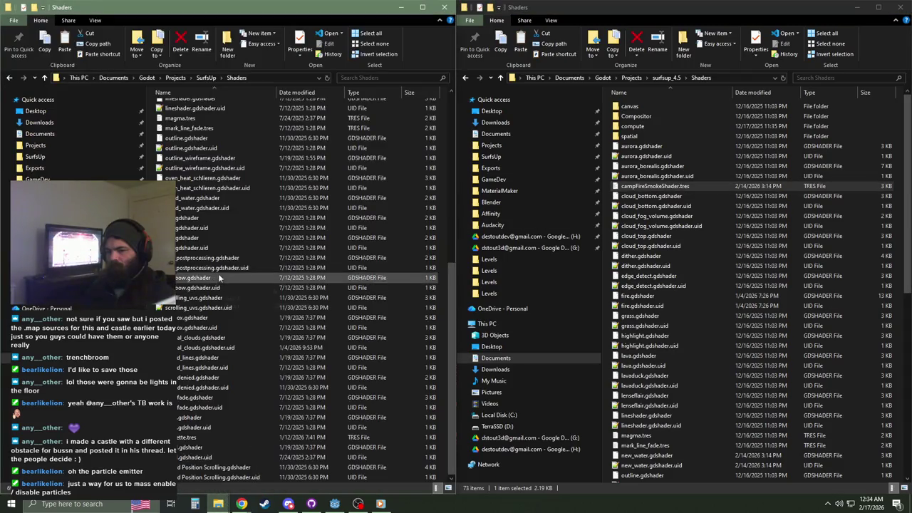
key(ctrl+v)
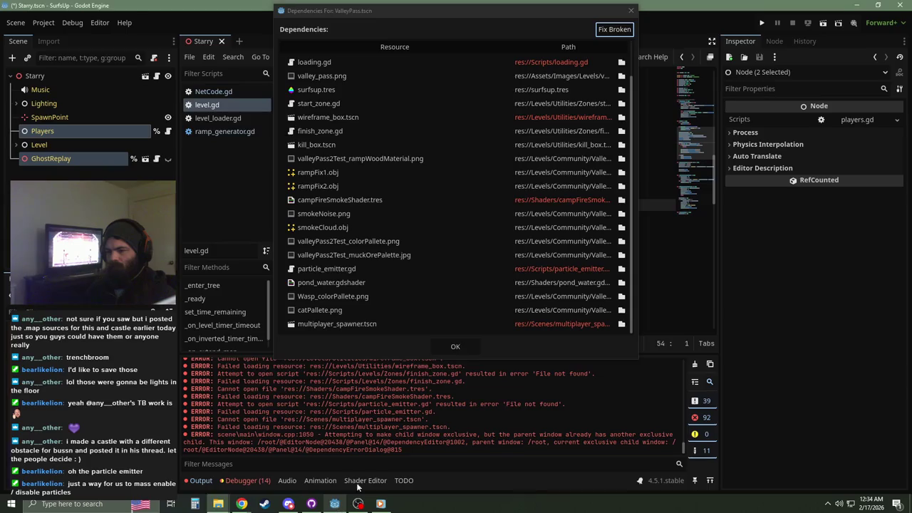
click(334, 504)
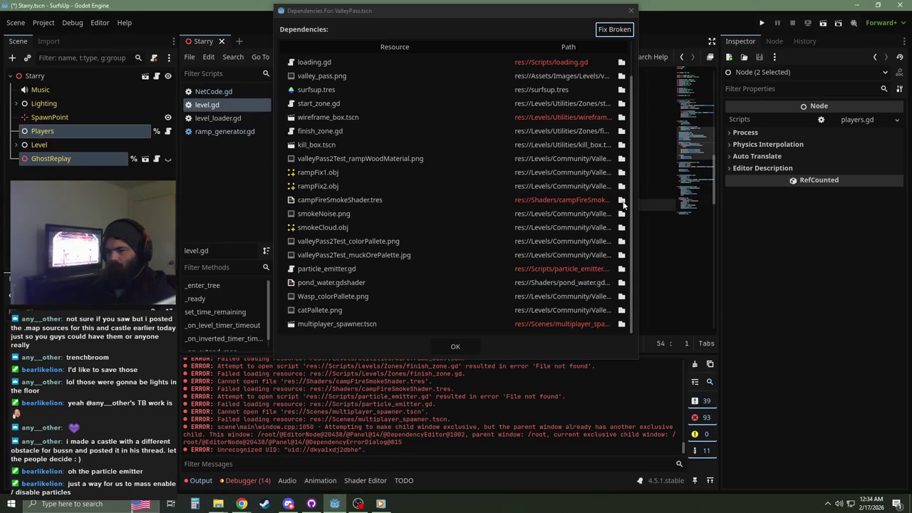
Step: Point campFireSmokeShader.tres to the res://Shaders copy, accept, and open ValleyPass anyway
click(621, 201)
double_click(382, 202)
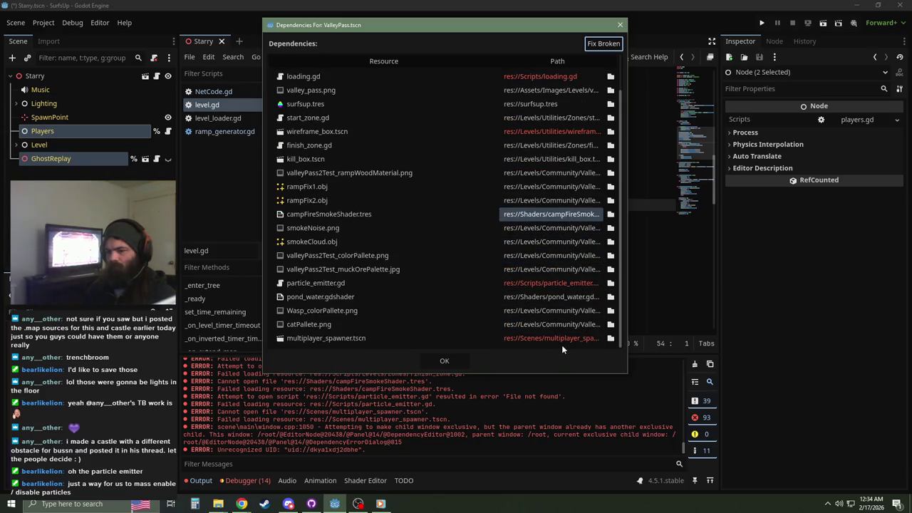
scroll(565, 278, up, 3)
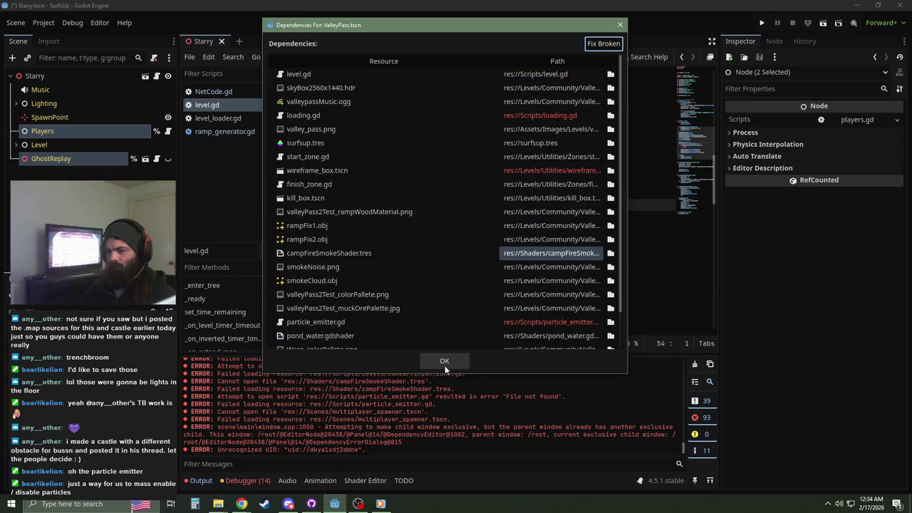
click(445, 362)
click(389, 327)
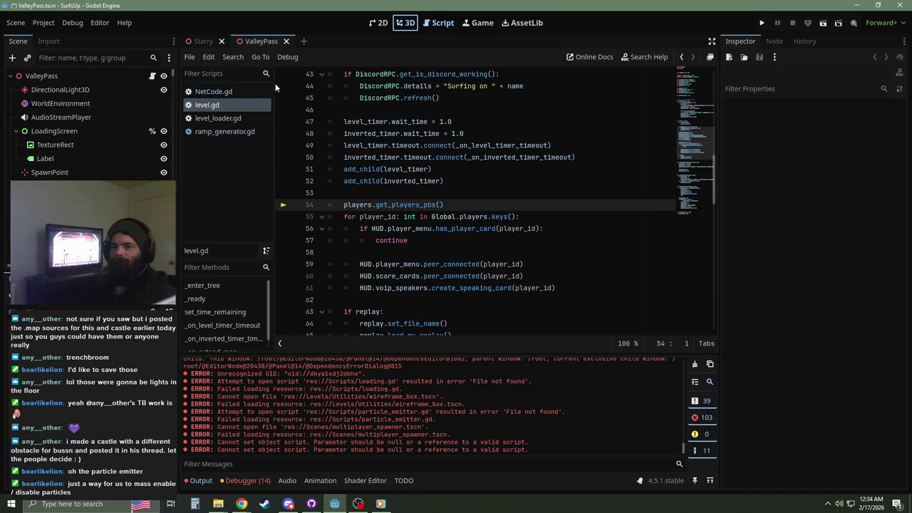
Step: Switch to the 3D view and fly the camera to frame the castle tower
click(396, 26)
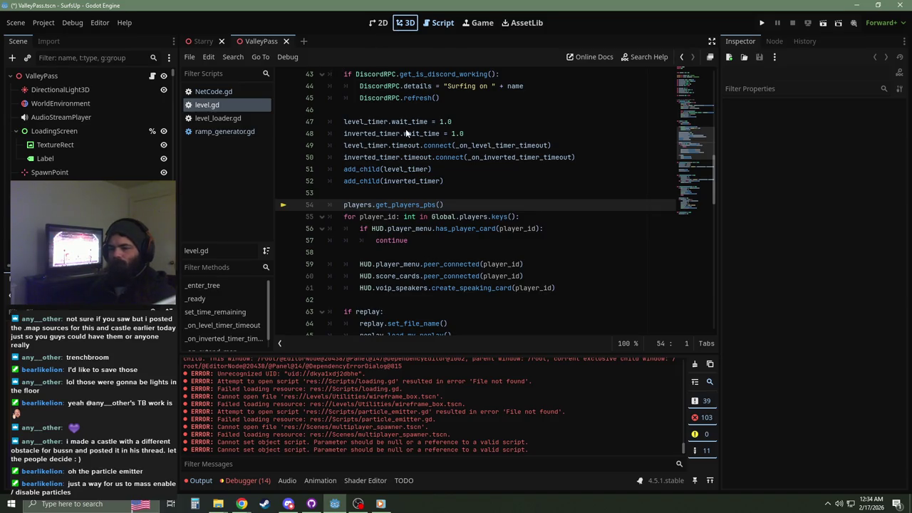
key(w)
scroll(449, 210, up, 5)
scroll(449, 210, down, 10)
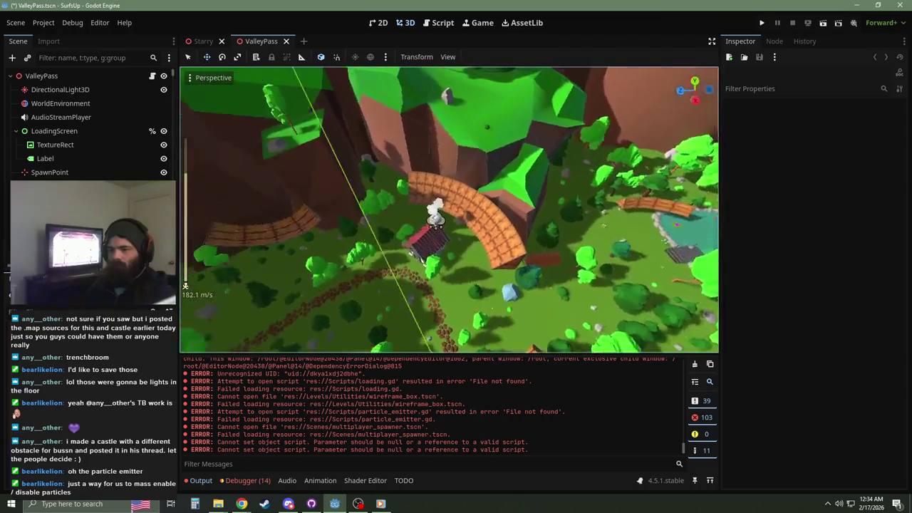
key(w)
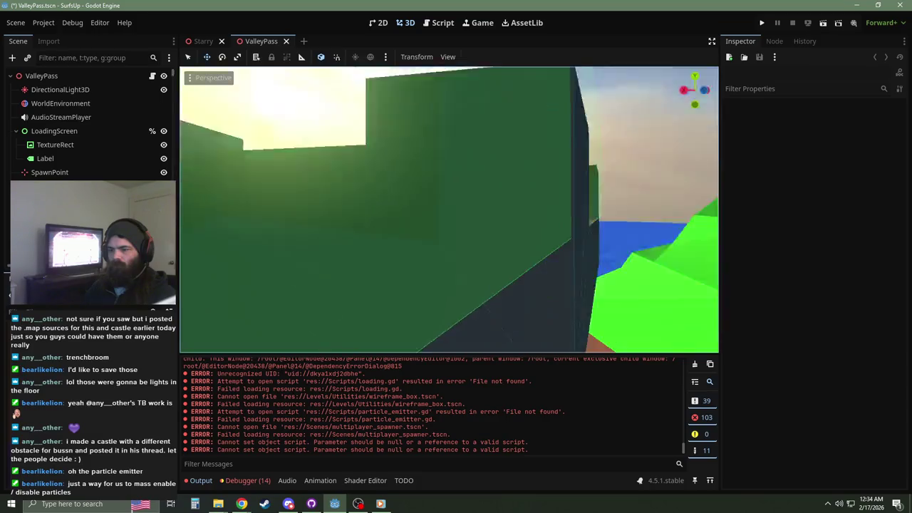
key(a)
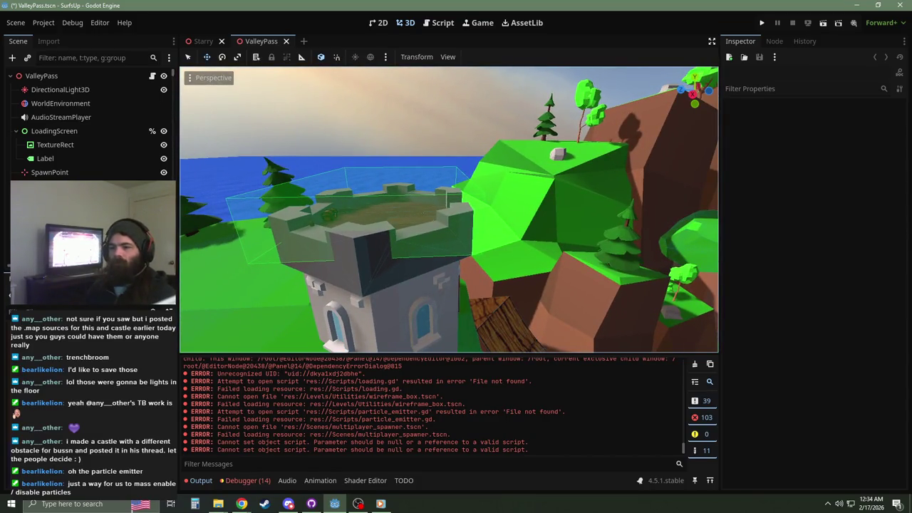
key(w)
scroll(404, 246, down, 6)
key(s)
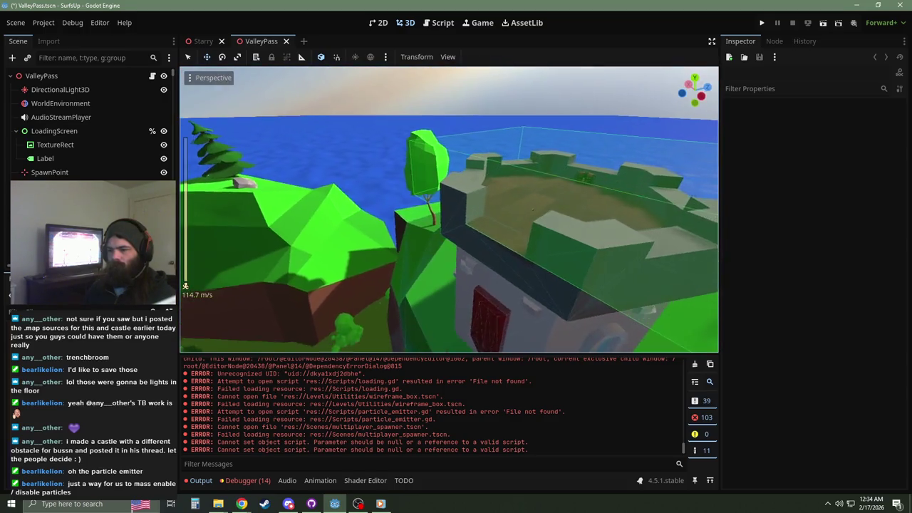
key(s)
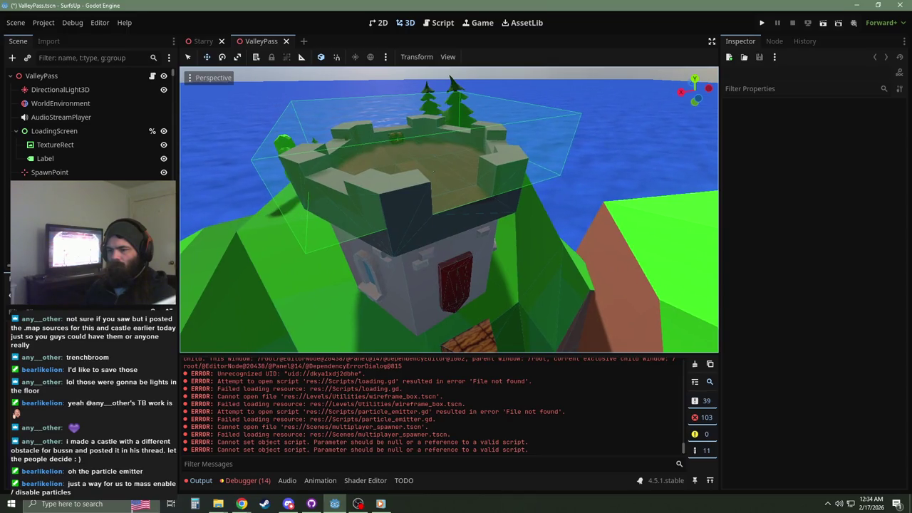
Step: Collapse the scene tree and select the ValleyPass root node, folding the Visibility section
click(9, 77)
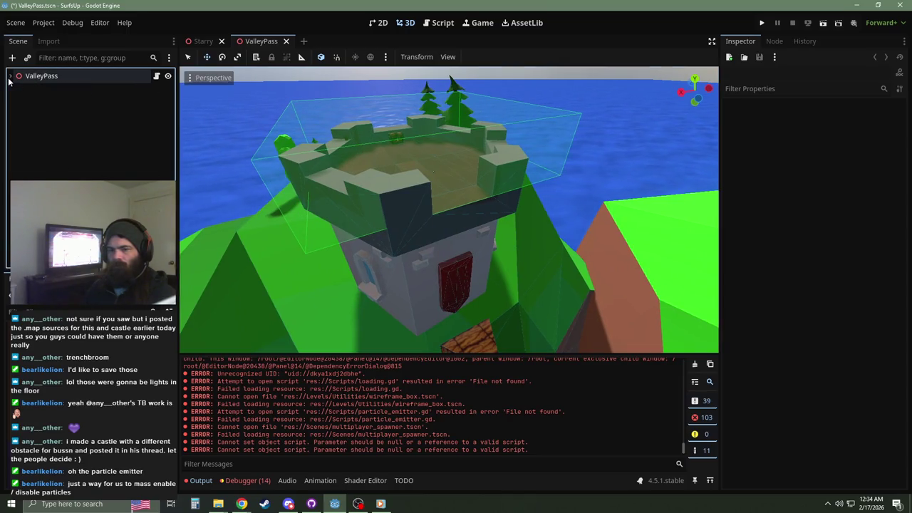
click(126, 76)
click(731, 132)
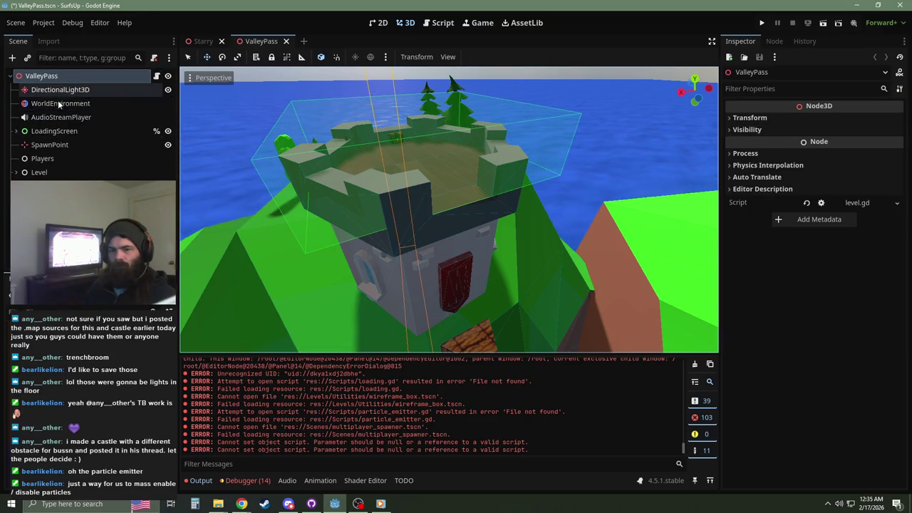
Step: Rename AudioStreamPlayer to Music and briefly preview its playback
click(60, 119)
click(60, 119)
text(Music)
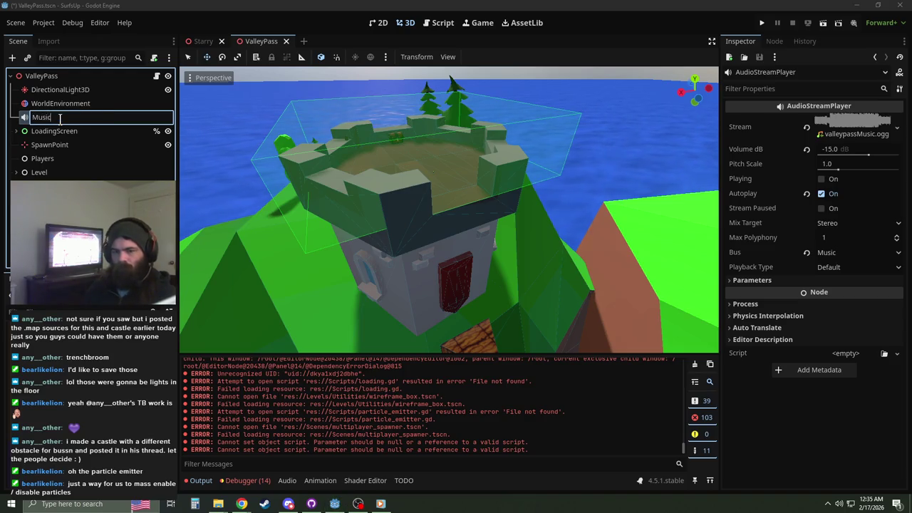
key(Return)
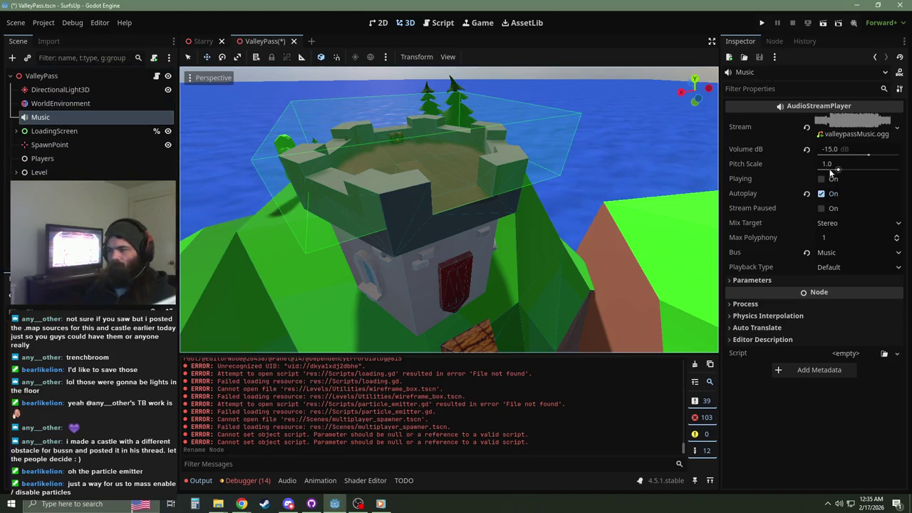
click(823, 179)
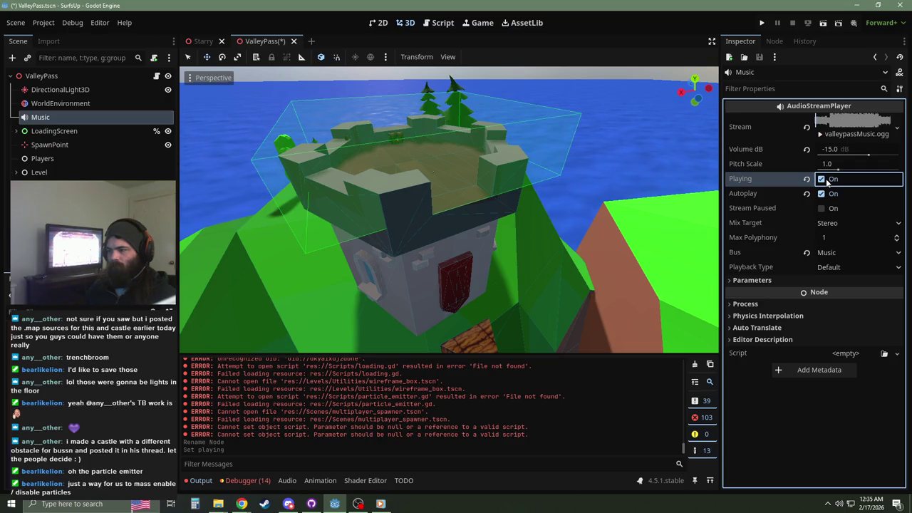
click(826, 180)
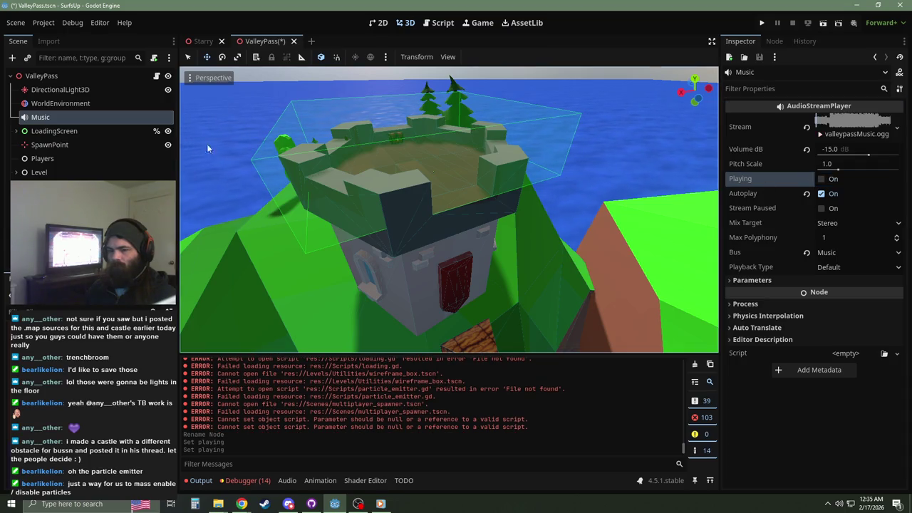
Step: Delete the selected nodes, including Players and LoadingScreen, from the scene
click(42, 160)
ctrl+click(49, 133)
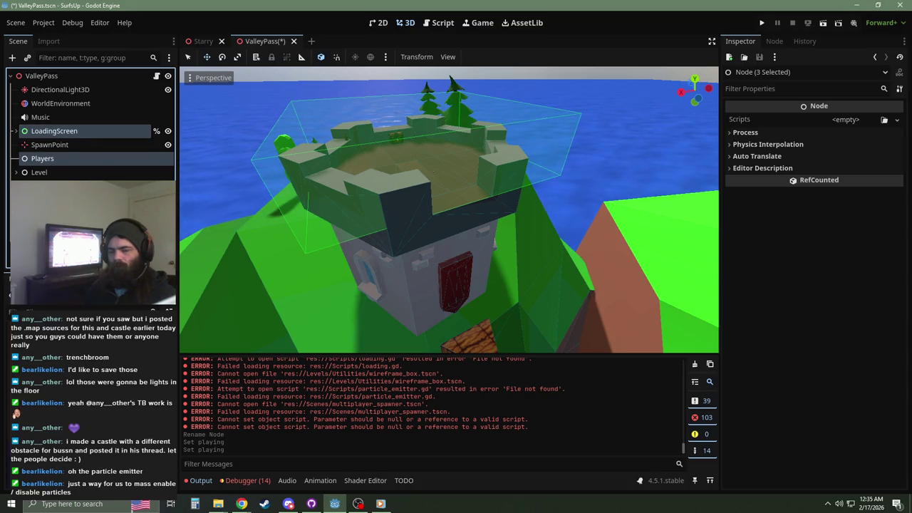
key(Delete)
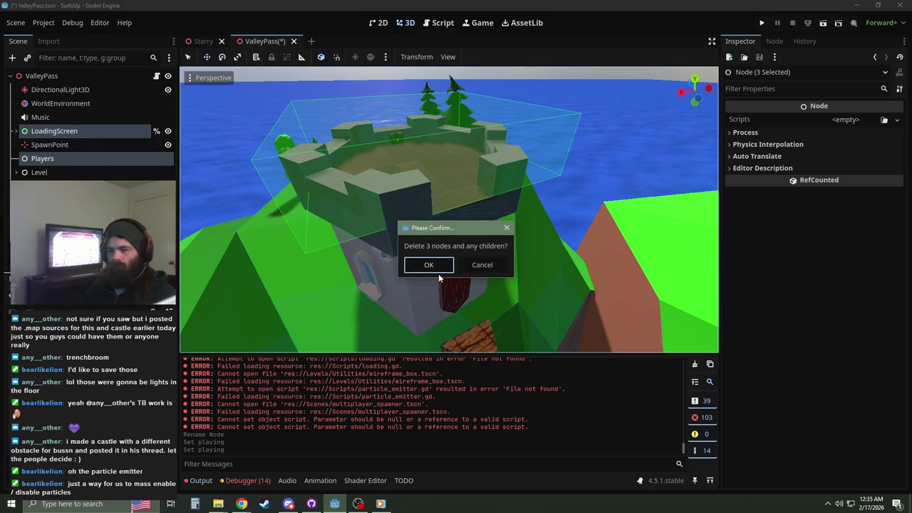
click(437, 271)
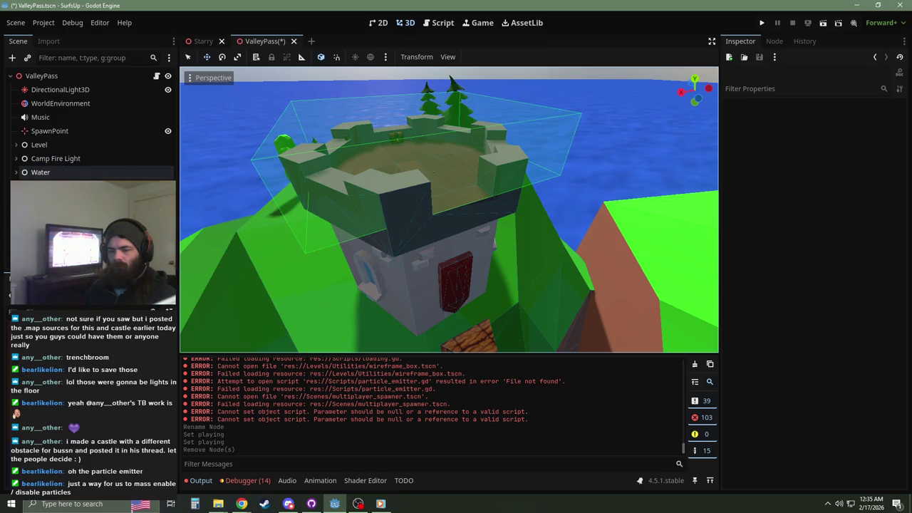
Step: Fly the camera from the castle over the valley to the start flag and bridge, expanding Level
drag(233, 163, 525, 297)
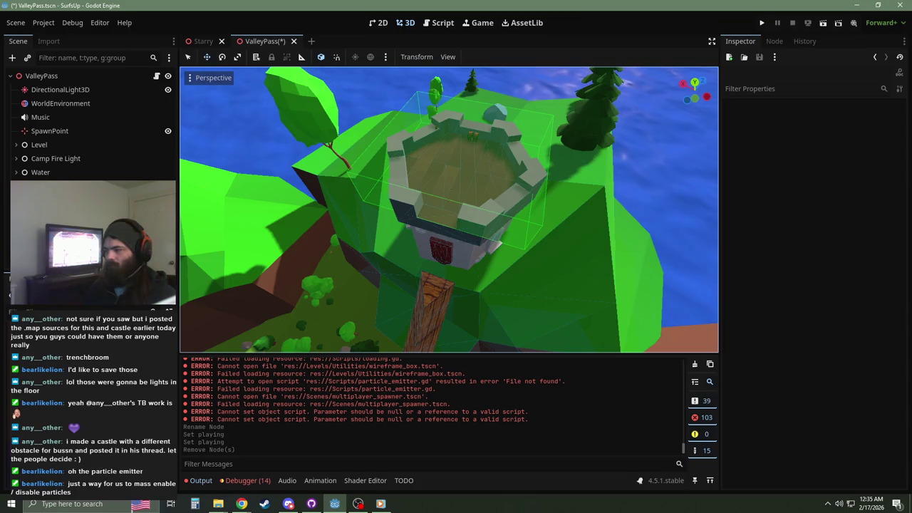
drag(215, 153, 459, 244)
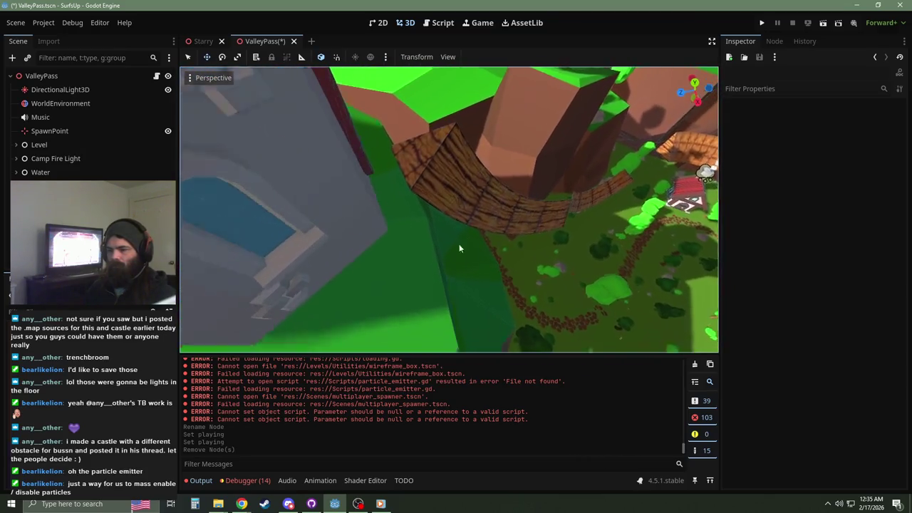
click(440, 56)
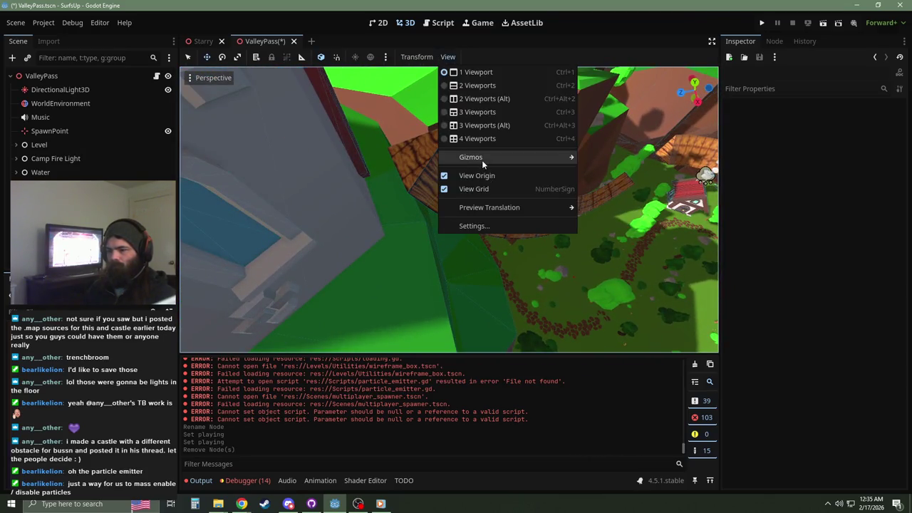
mouse_move(481, 160)
mouse_move(399, 179)
mouse_down()
mouse_move(415, 184)
mouse_move(421, 161)
mouse_move(525, 199)
mouse_up()
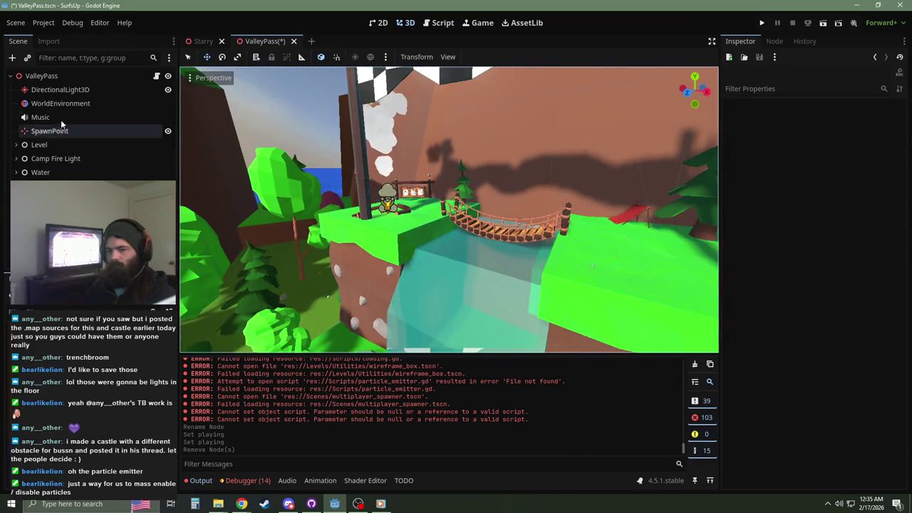
click(15, 146)
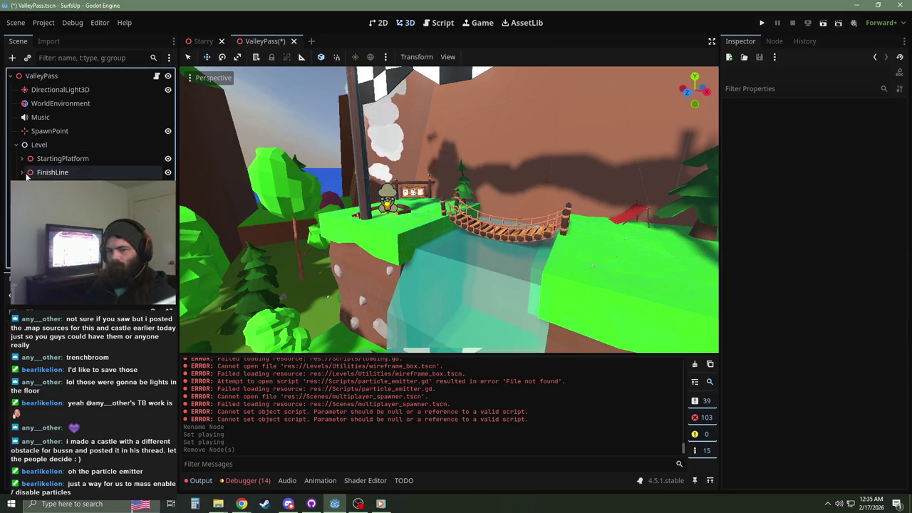
Step: Move the FinishZone node under StartingPlatform
click(29, 175)
drag(54, 169, 53, 160)
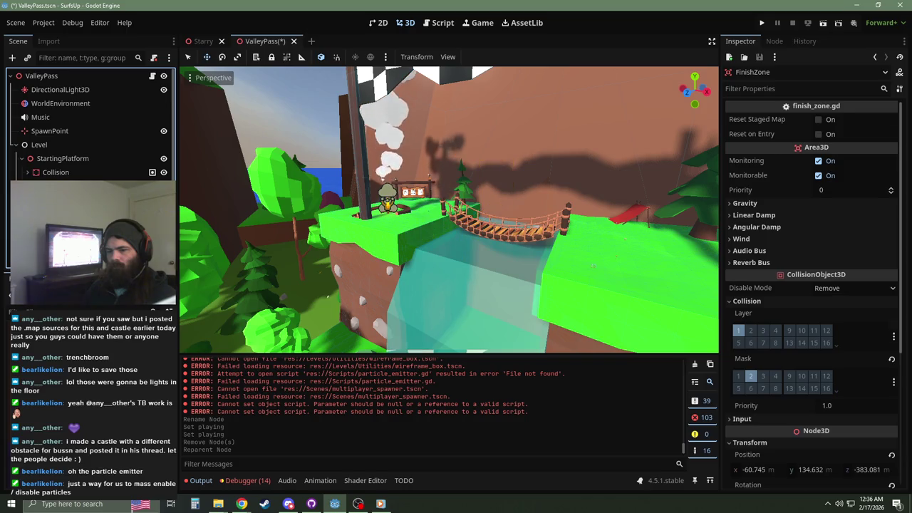
click(231, 236)
Step: Frame the checkered finish arch and delete the FinishLine node
click(368, 141)
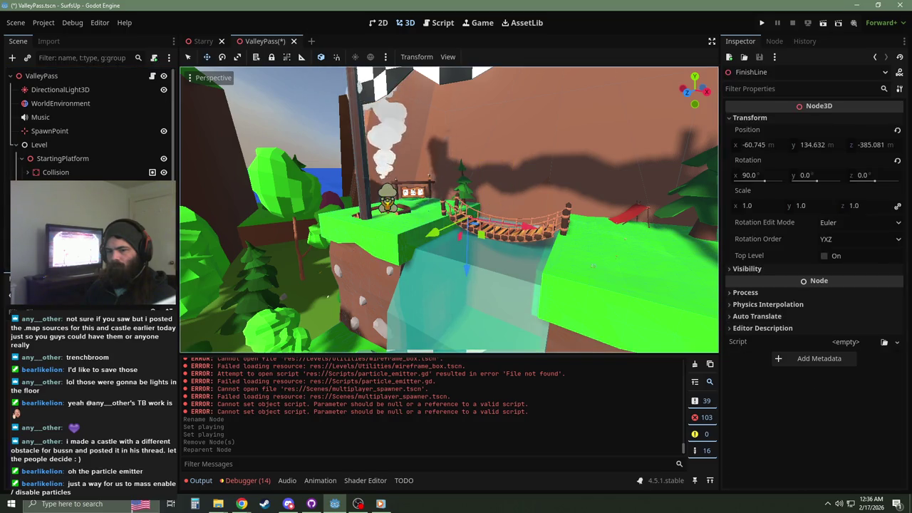
key(f)
right_click(51, 173)
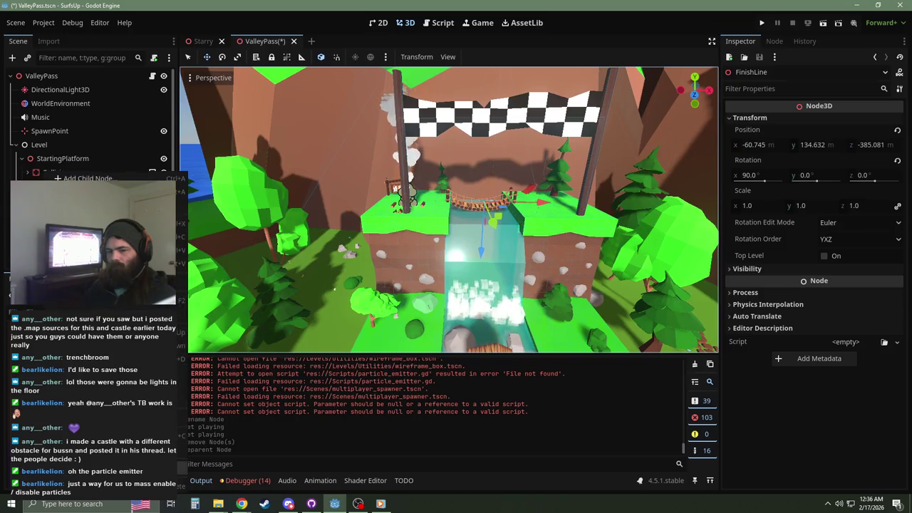
key(Delete)
click(429, 265)
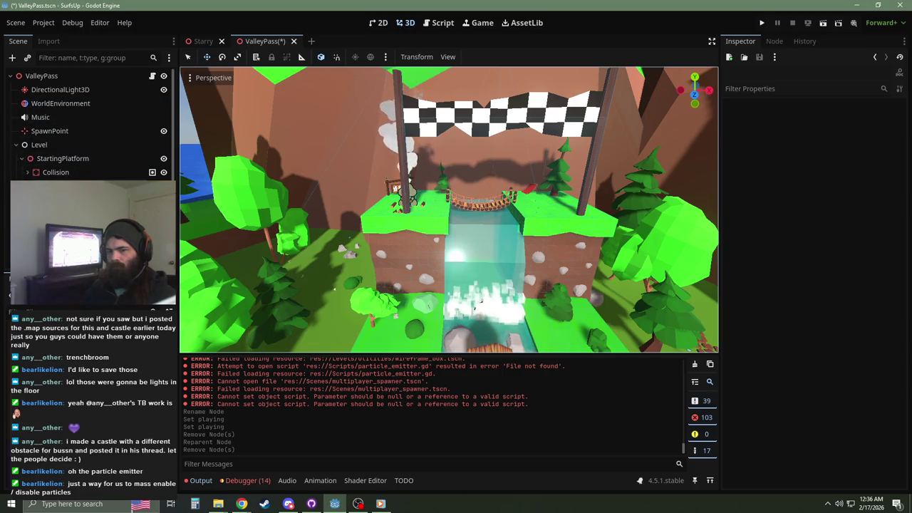
Step: Change the WireframeBox node's type to Node3D
click(71, 185)
right_click(71, 185)
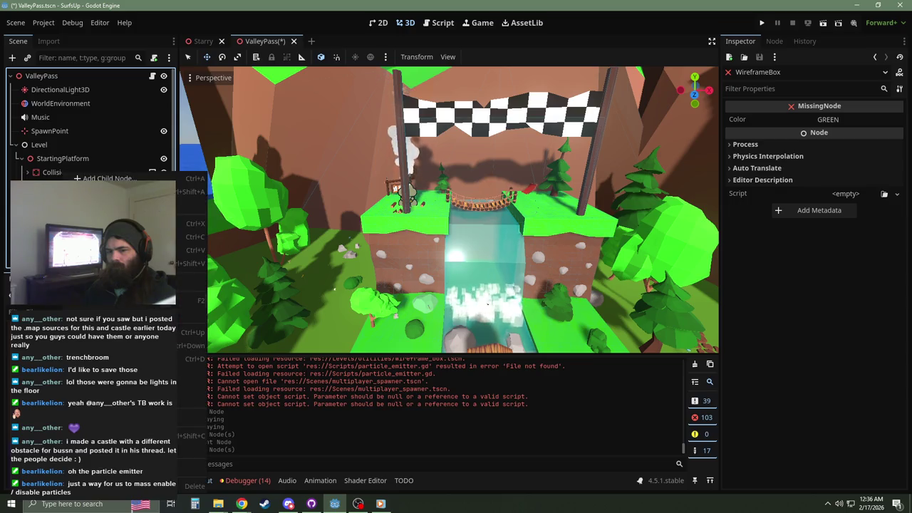
click(128, 314)
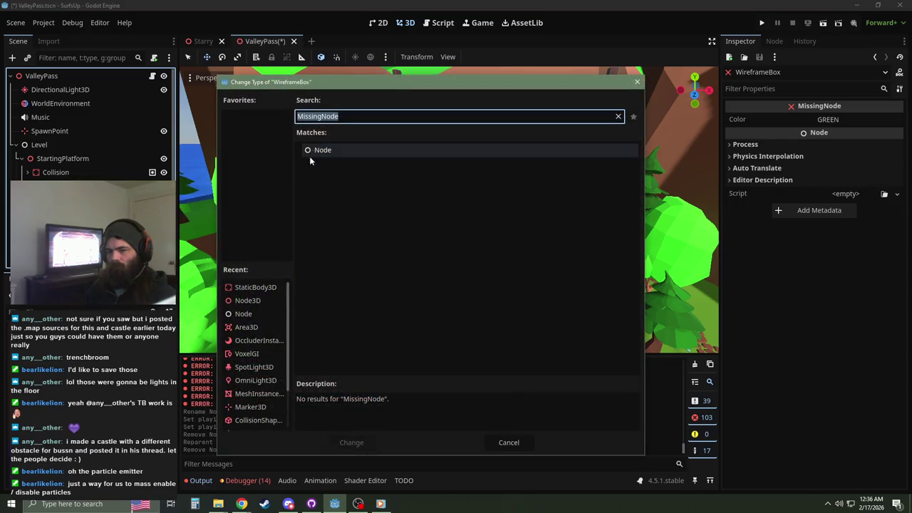
double_click(241, 303)
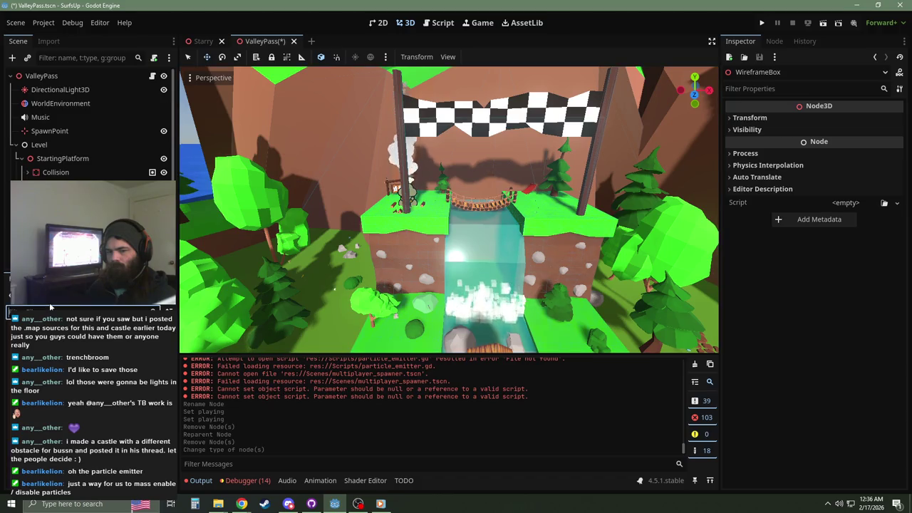
Step: Attach wireframe_box.gd, keep Color GREEN, and link it to StartZone's CollisionShape3D
mouse_move(78, 236)
mouse_down()
mouse_move(64, 164)
mouse_move(846, 203)
mouse_up()
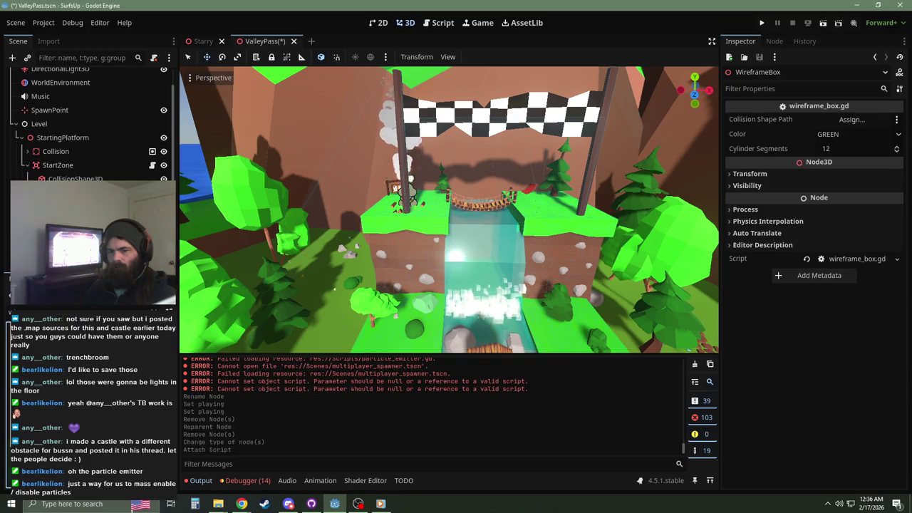
click(834, 136)
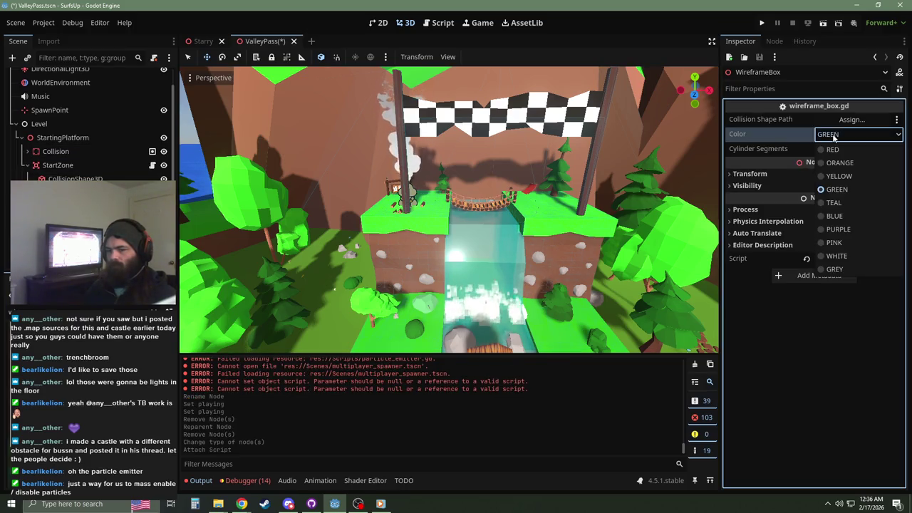
click(834, 136)
click(851, 119)
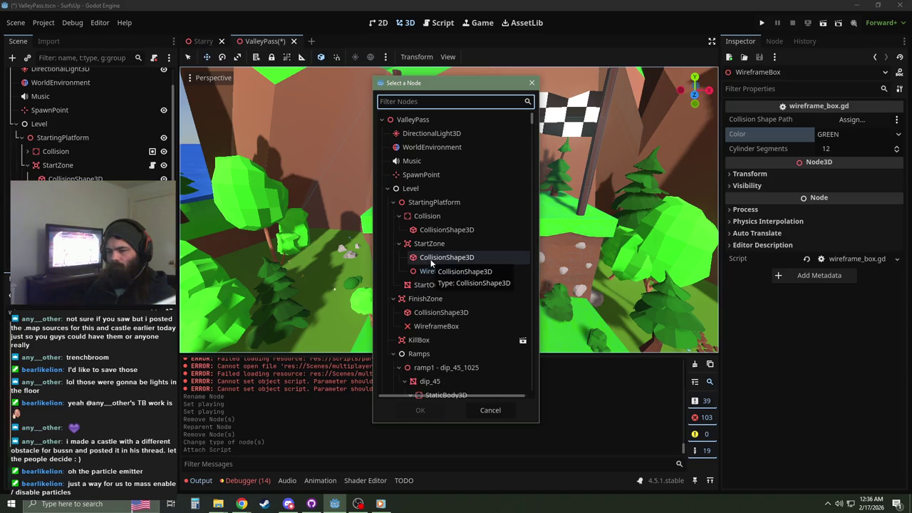
double_click(431, 258)
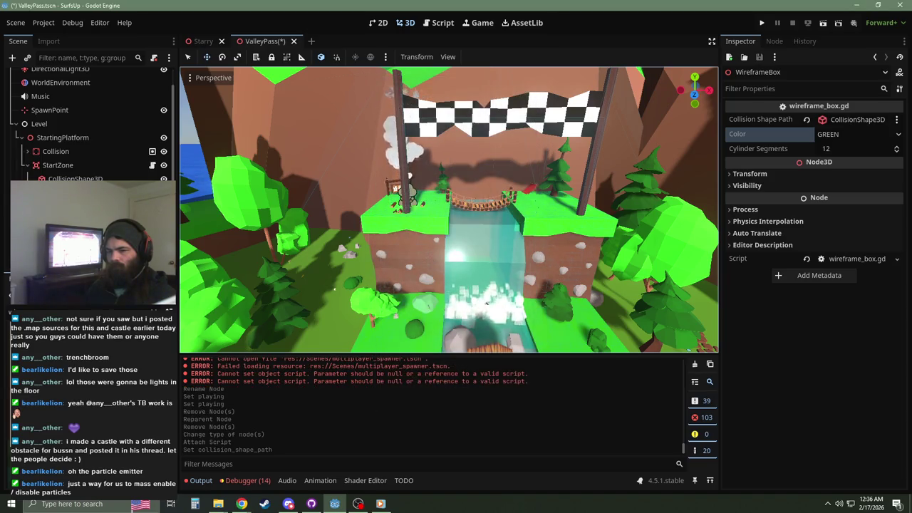
double_click(75, 192)
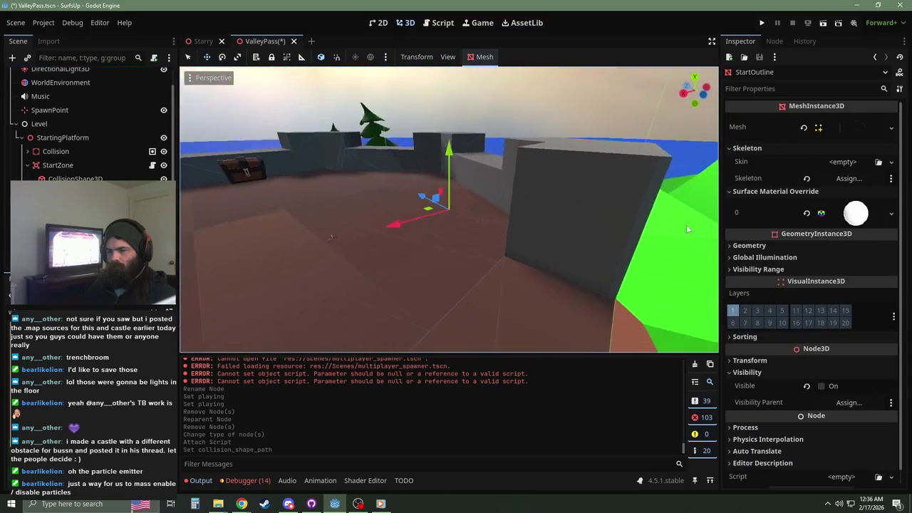
Step: Check StartOutline's visibility, then delete the StartOutline node and confirm
scroll(463, 219, down, 5)
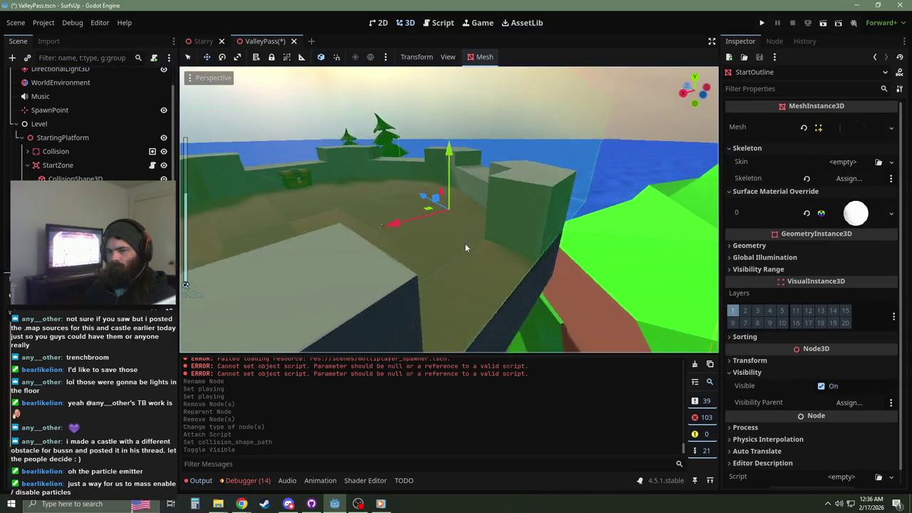
key(h)
drag(516, 249, 185, 228)
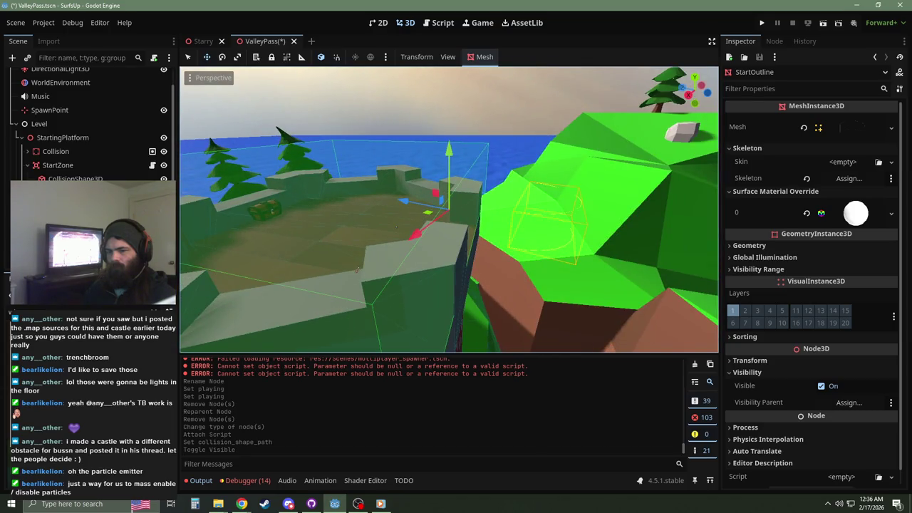
right_click(55, 152)
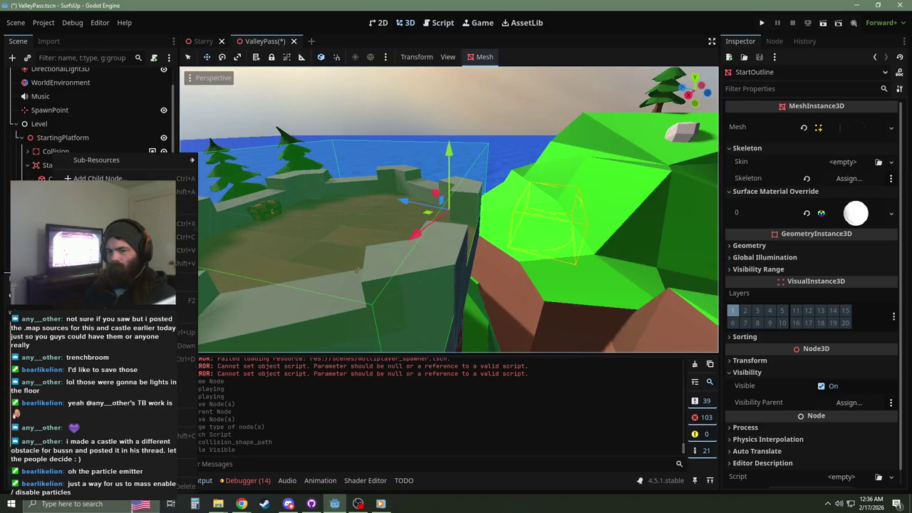
click(89, 486)
click(427, 269)
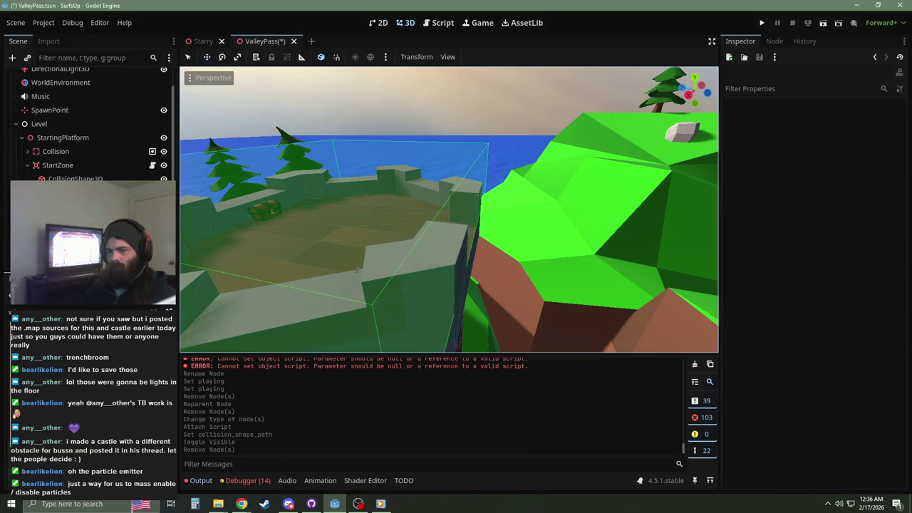
Step: Check the start zone's collision shape, then select the SpawnPoint over the castle
click(409, 195)
mouse_move(409, 194)
mouse_down()
mouse_move(334, 200)
mouse_move(284, 264)
mouse_move(600, 231)
mouse_move(490, 175)
mouse_move(514, 152)
mouse_move(435, 261)
mouse_move(468, 274)
mouse_move(491, 259)
mouse_move(482, 255)
mouse_up()
click(410, 256)
Step: Move SpawnPoint up along its vertical axis and commit Y position 266.853
scroll(467, 235, up, 5)
mouse_move(450, 163)
mouse_down()
mouse_move(452, 188)
mouse_move(445, 188)
mouse_up()
scroll(479, 261, up, 5)
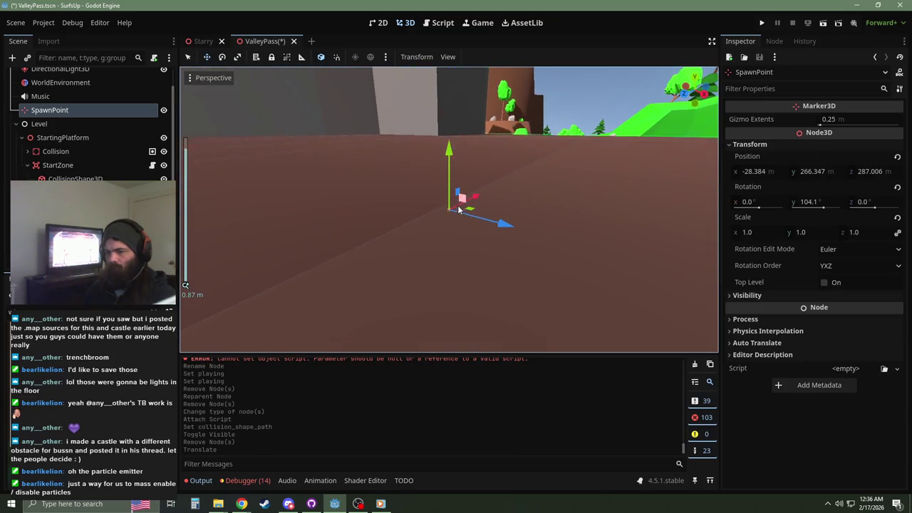
mouse_move(450, 147)
mouse_down()
mouse_move(451, 138)
mouse_move(450, 150)
mouse_up()
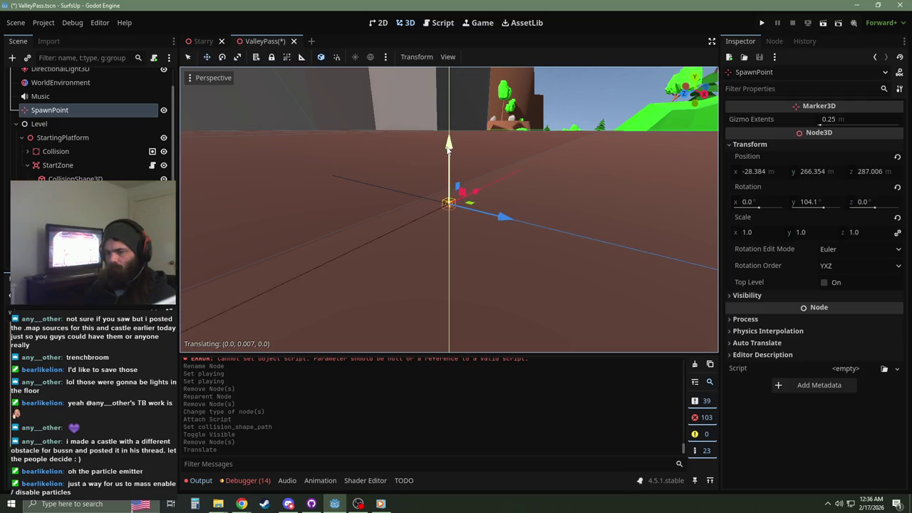
drag(448, 148, 449, 149)
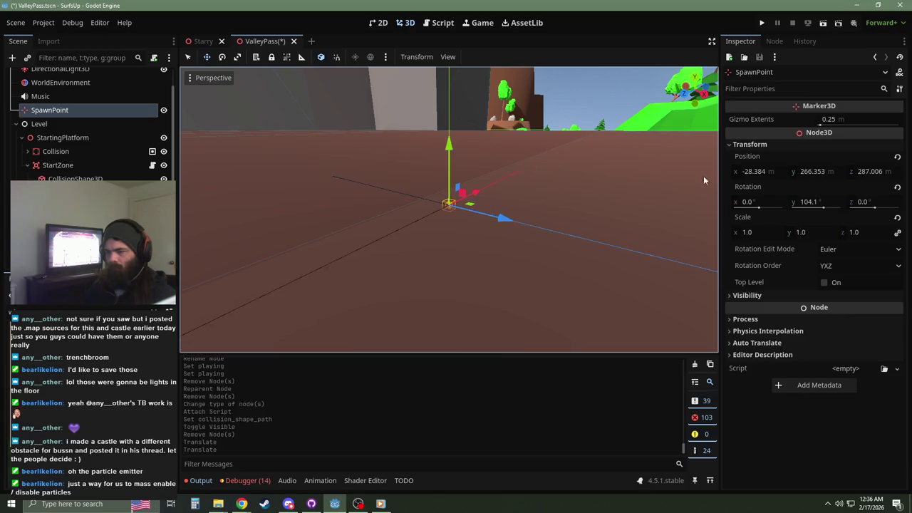
key(Return)
Step: View SpawnPoint from above, collapse the Level branch, and switch to the Starry scene
scroll(545, 217, down, 5)
drag(550, 231, 495, 219)
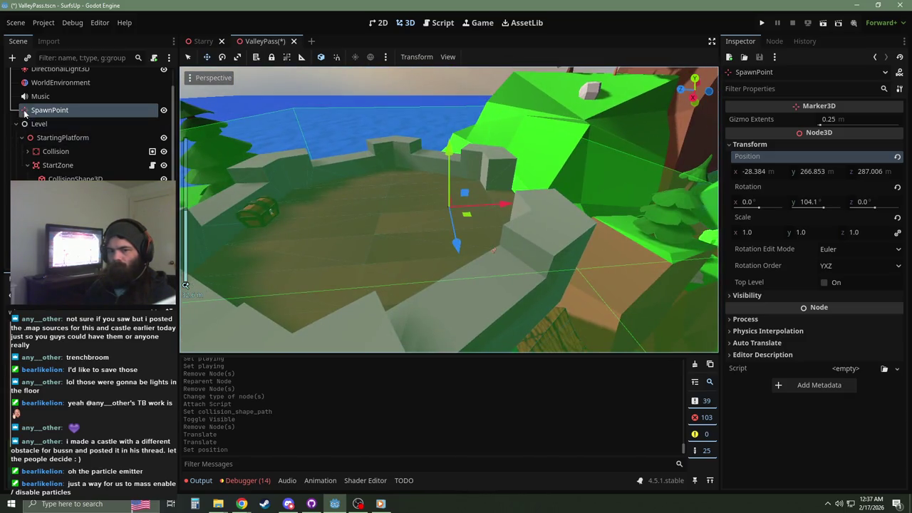
scroll(28, 119, up, 1)
click(16, 144)
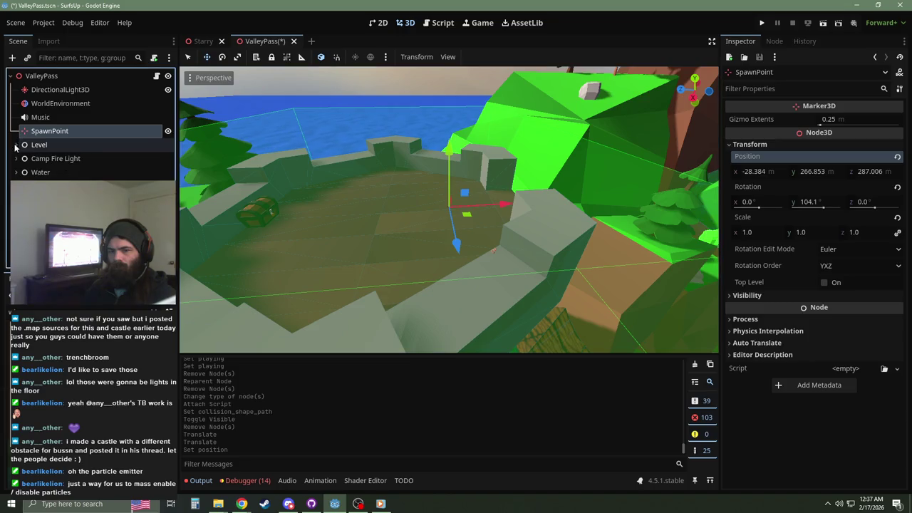
click(202, 41)
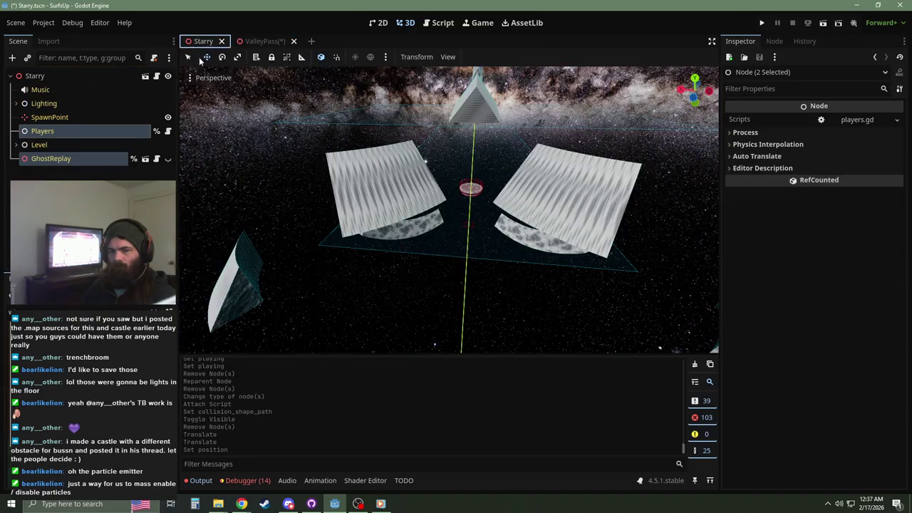
Step: Paste Players under the ValleyPass root, move it below SpawnPoint, and assign SpawnPoint as its spawn point
click(260, 41)
click(57, 76)
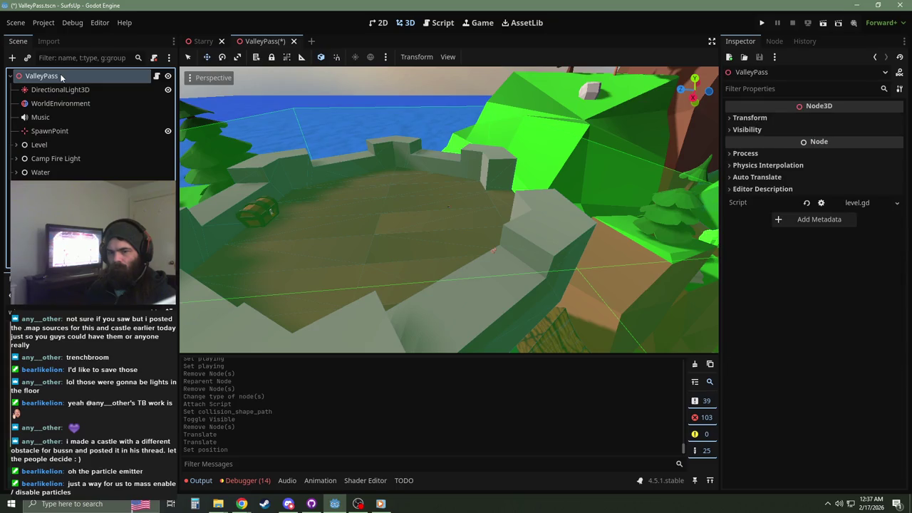
key(ctrl+v)
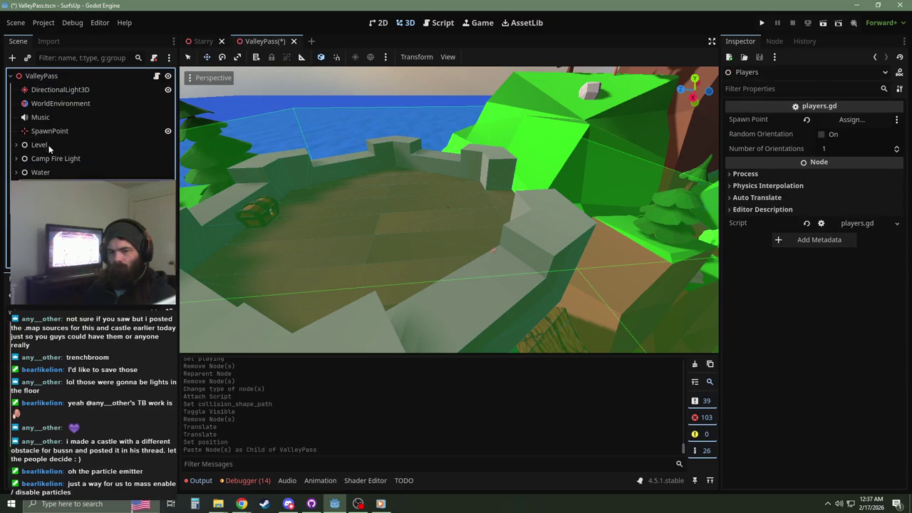
drag(43, 180, 43, 139)
click(852, 119)
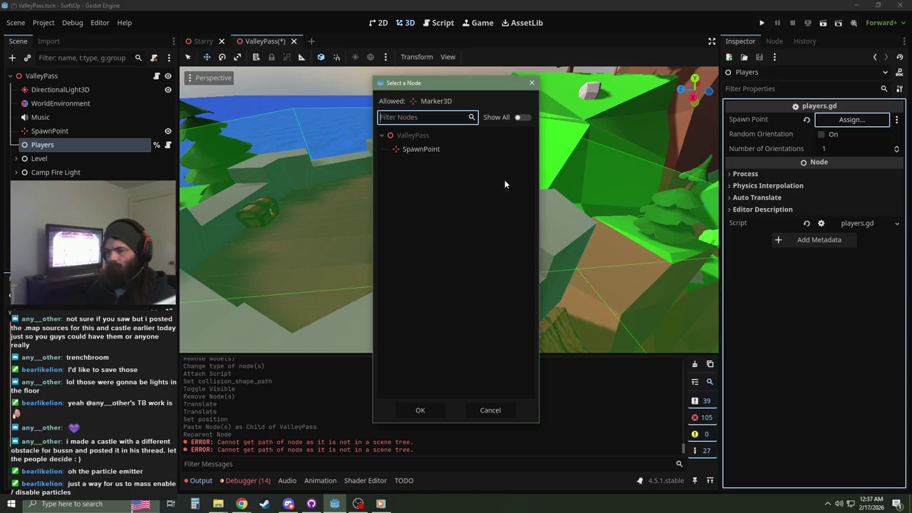
double_click(444, 151)
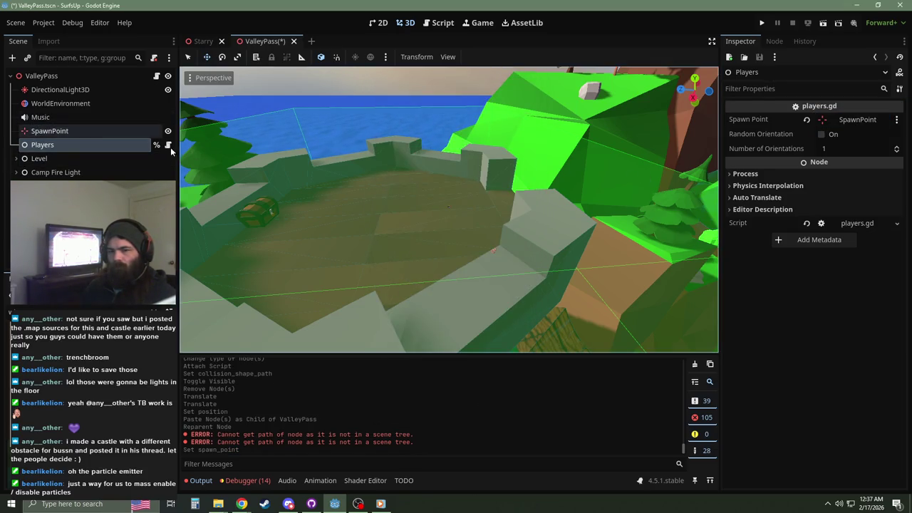
key(s)
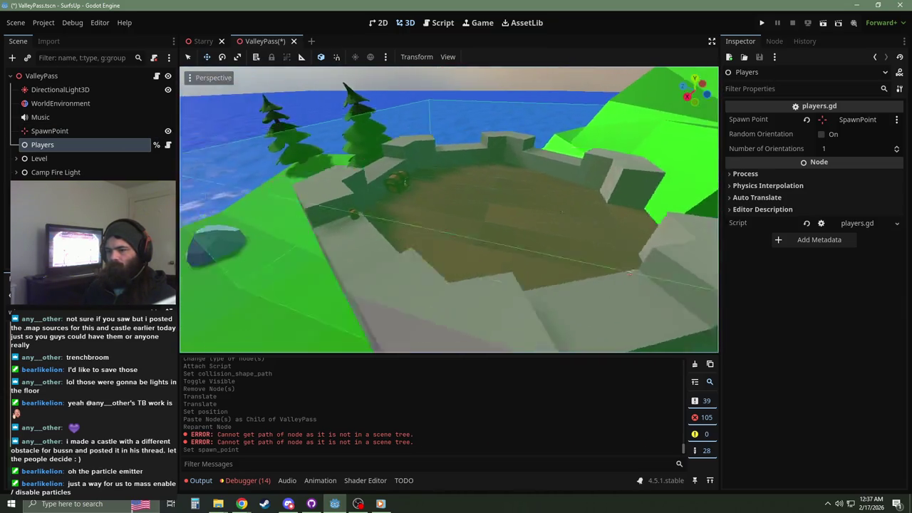
key(s)
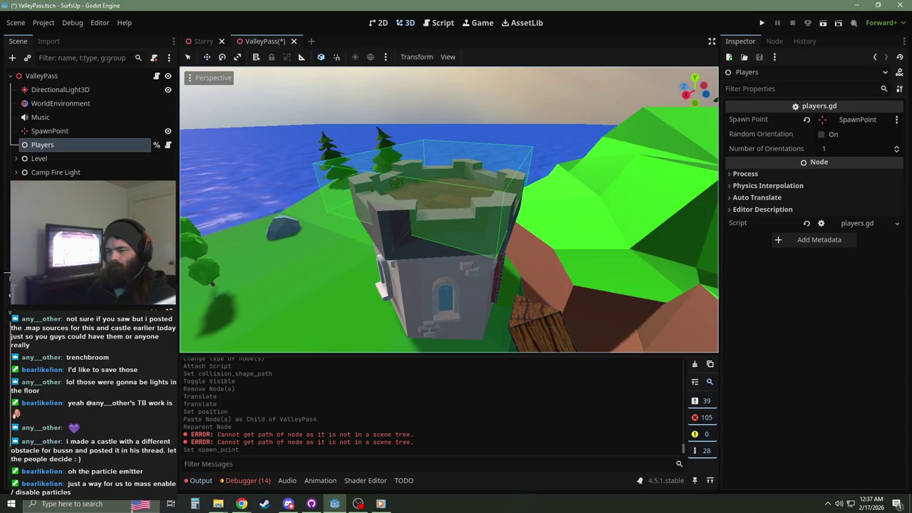
key(d)
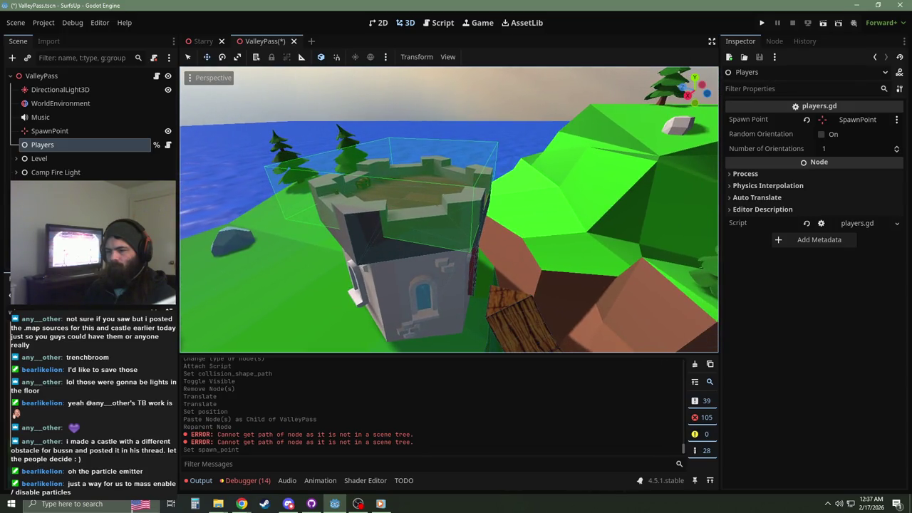
key(s)
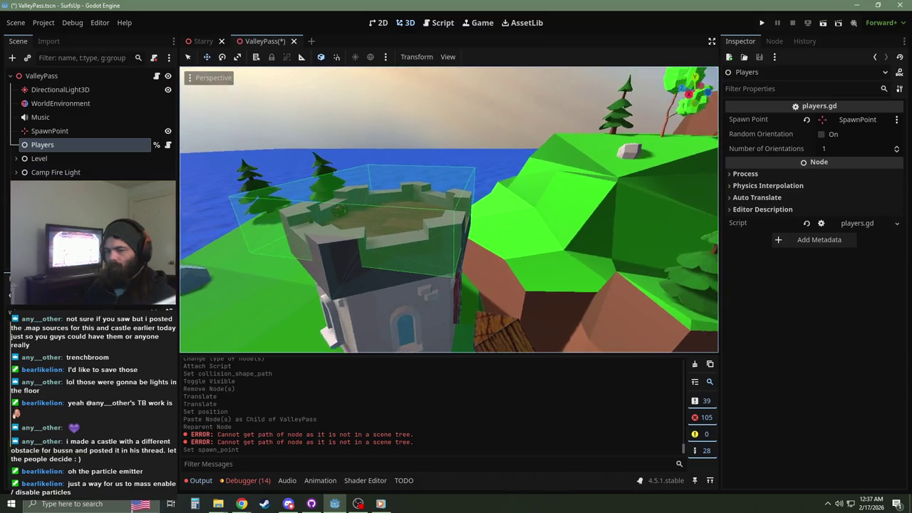
key(e)
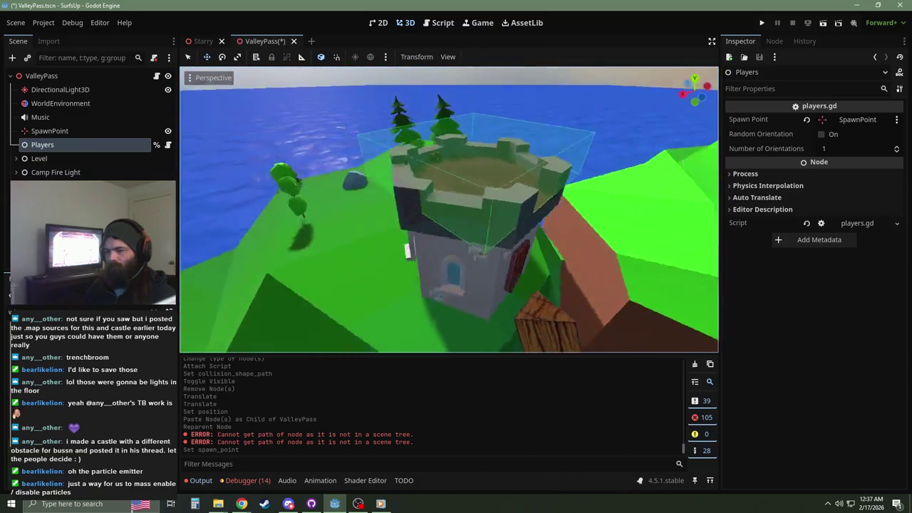
key(d)
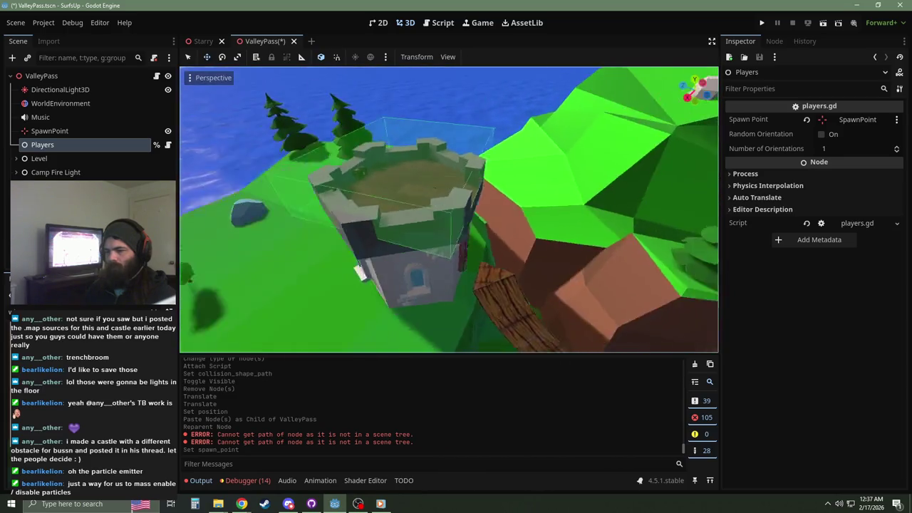
key(a)
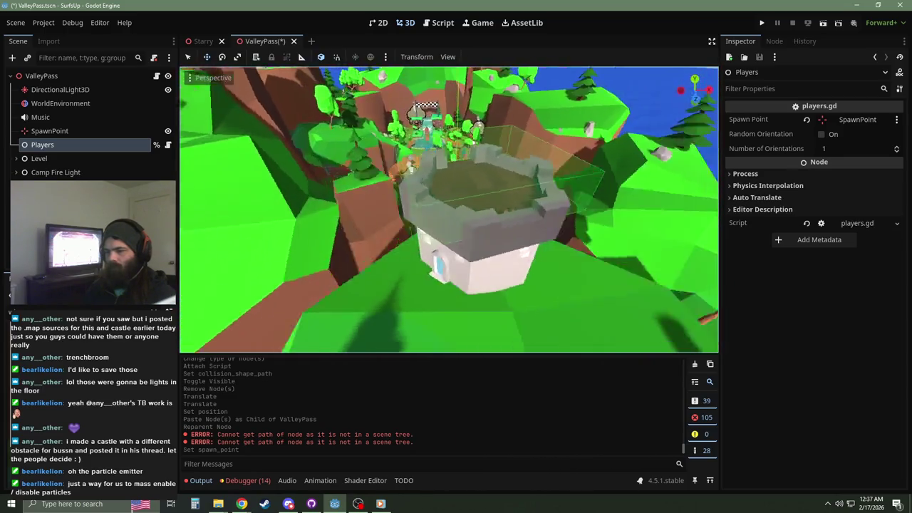
key(d)
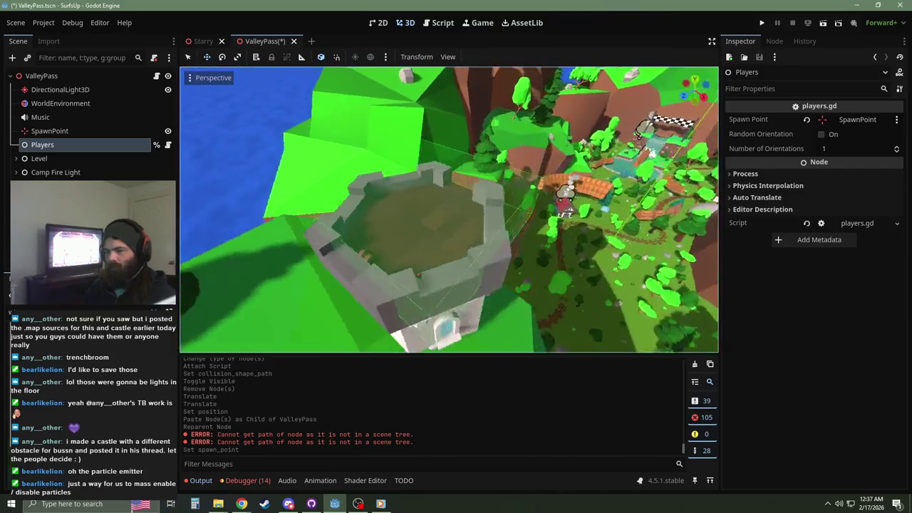
key(a)
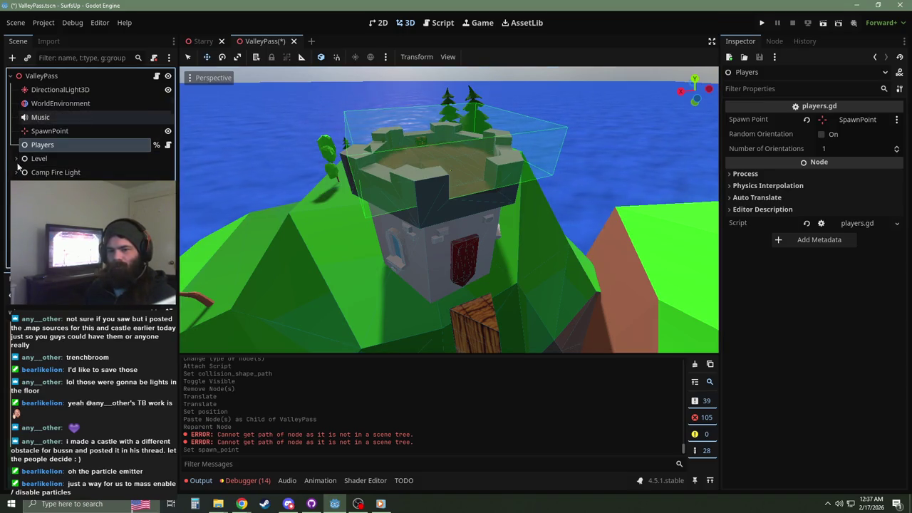
Step: Change WireframeBox's type to Node3D and attach the wireframe_box.gd script
click(80, 185)
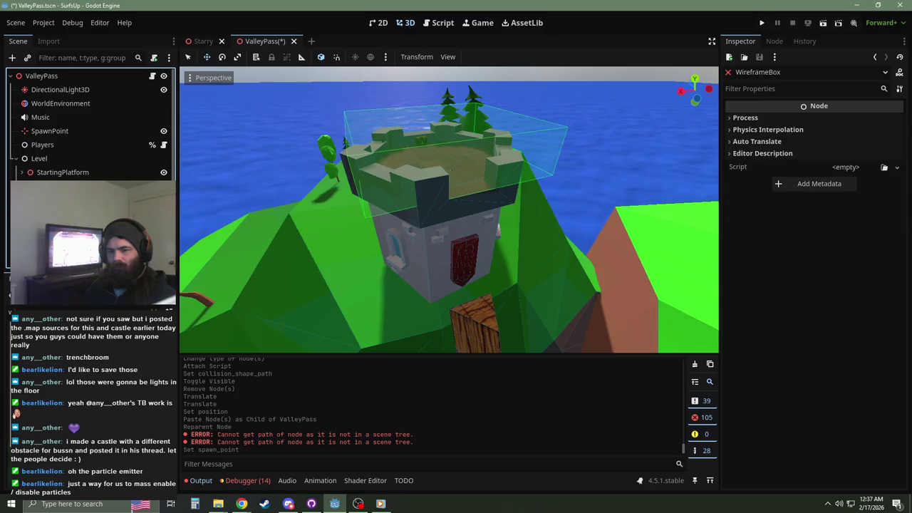
right_click(79, 186)
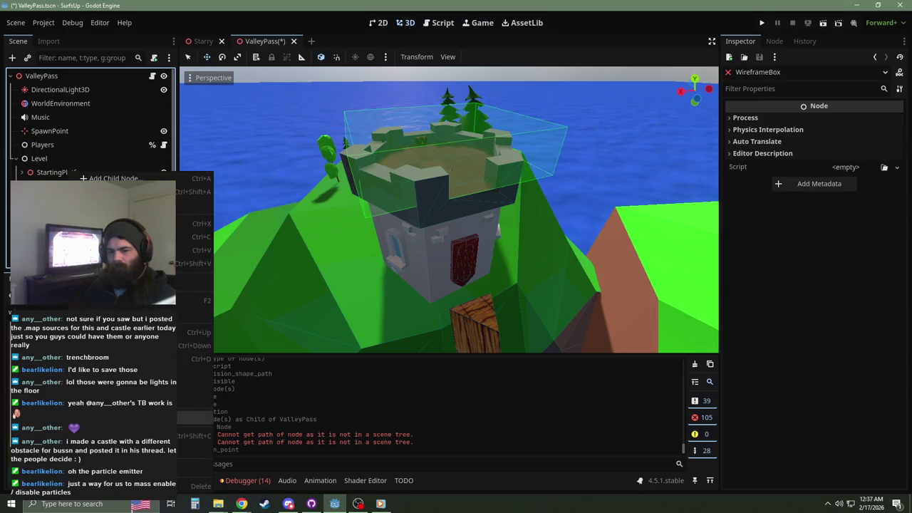
click(107, 313)
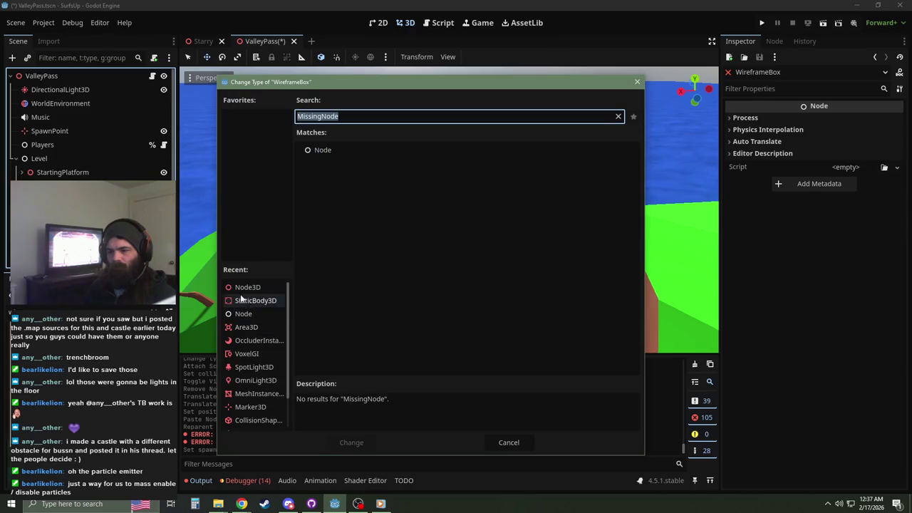
double_click(246, 287)
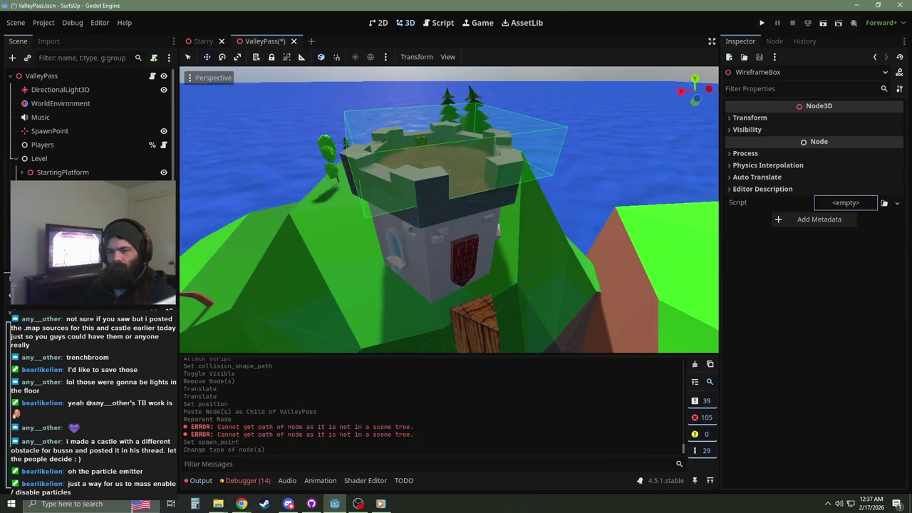
drag(80, 213, 79, 178)
Step: Frame the box in the viewport and select its CollisionShape3D
key(f)
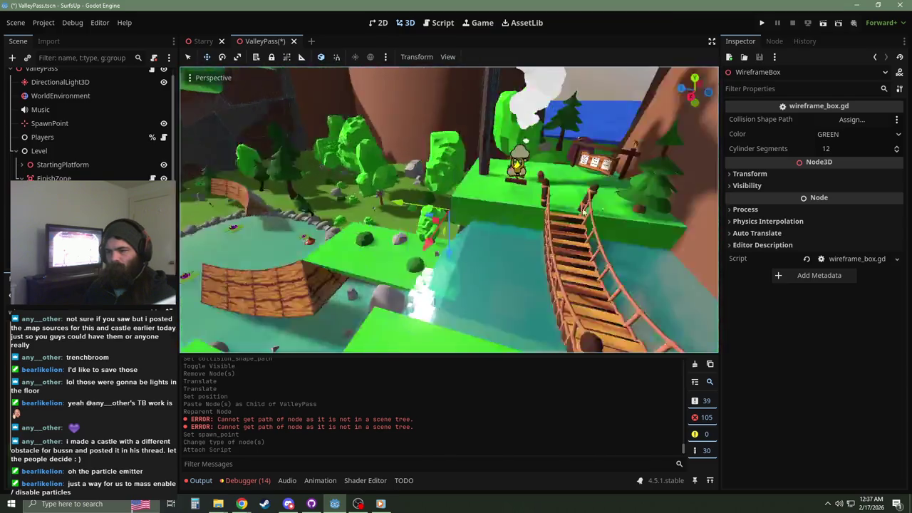
drag(583, 212, 570, 235)
click(320, 214)
Step: Set the box collision shape's debug colour to 00d9ff, then shift its hue to magenta
drag(320, 214, 520, 209)
click(859, 150)
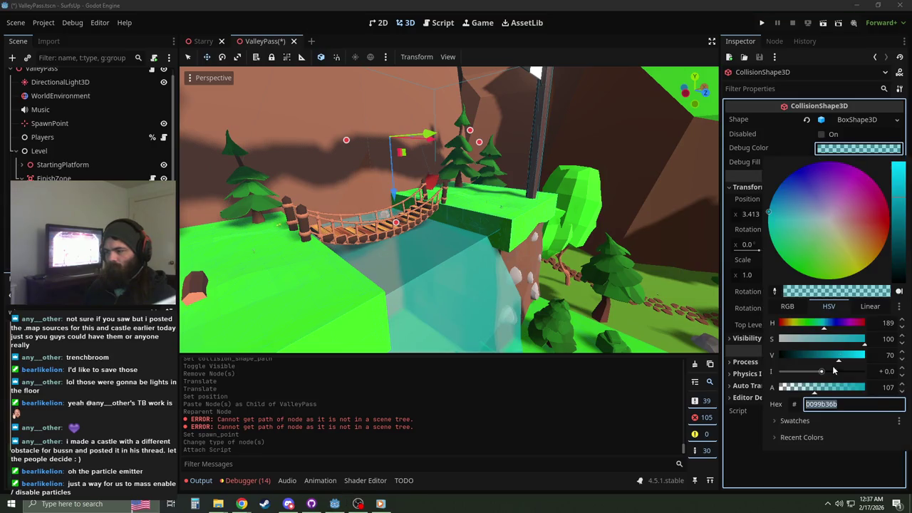
text(00d9ff)
key(Return)
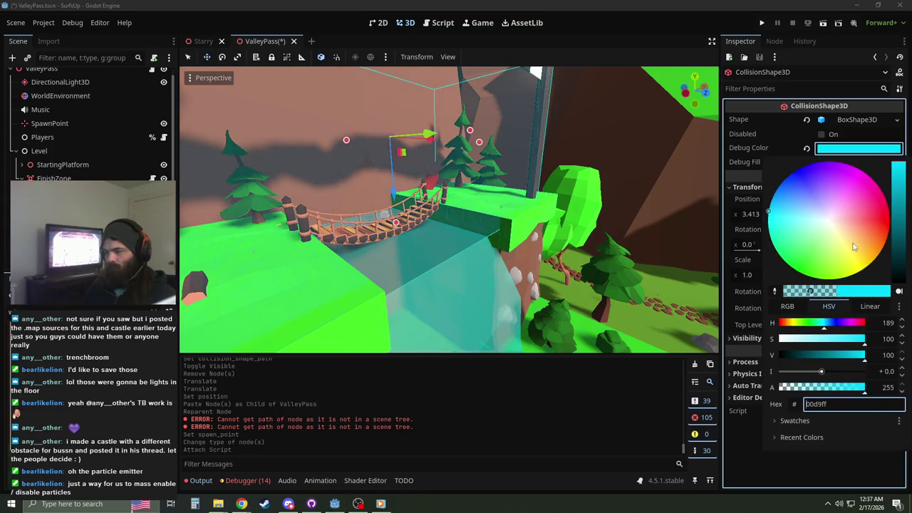
drag(855, 246, 905, 251)
mouse_move(847, 205)
mouse_down()
mouse_move(860, 183)
mouse_move(782, 259)
mouse_move(869, 177)
mouse_up()
drag(542, 307, 554, 313)
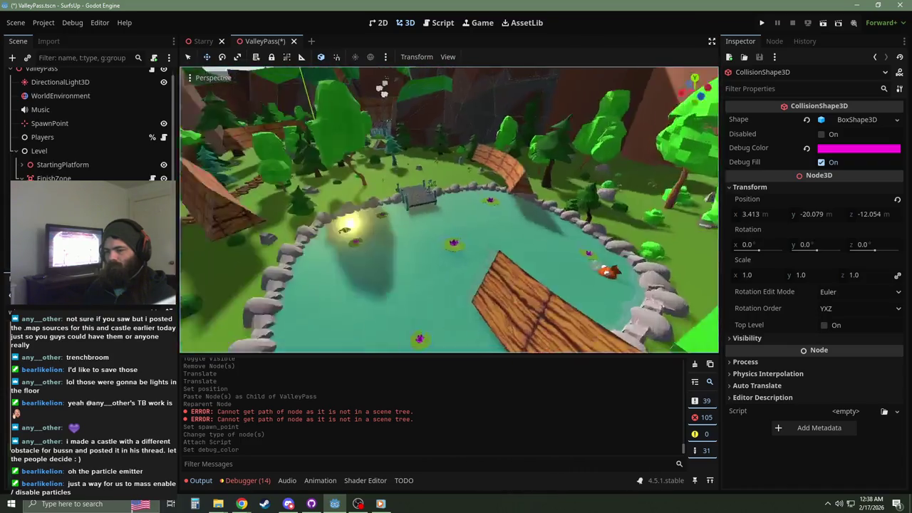
key(w)
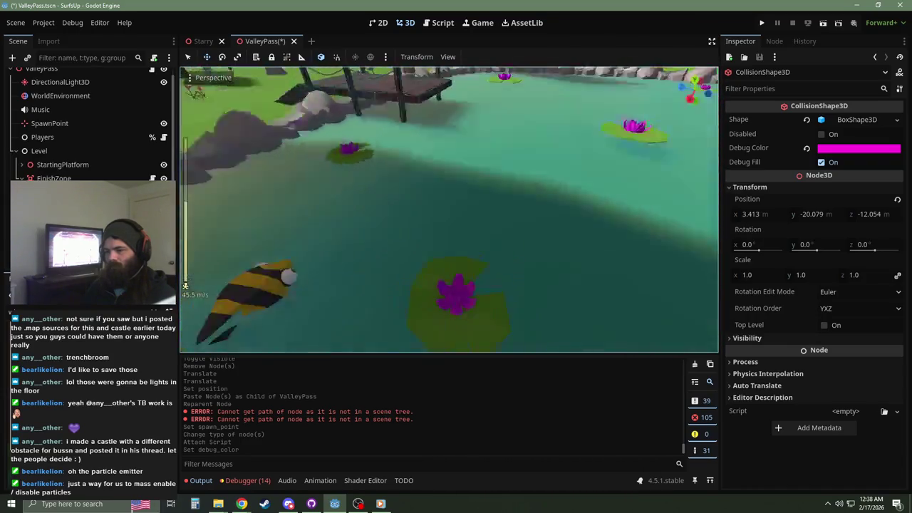
key(w)
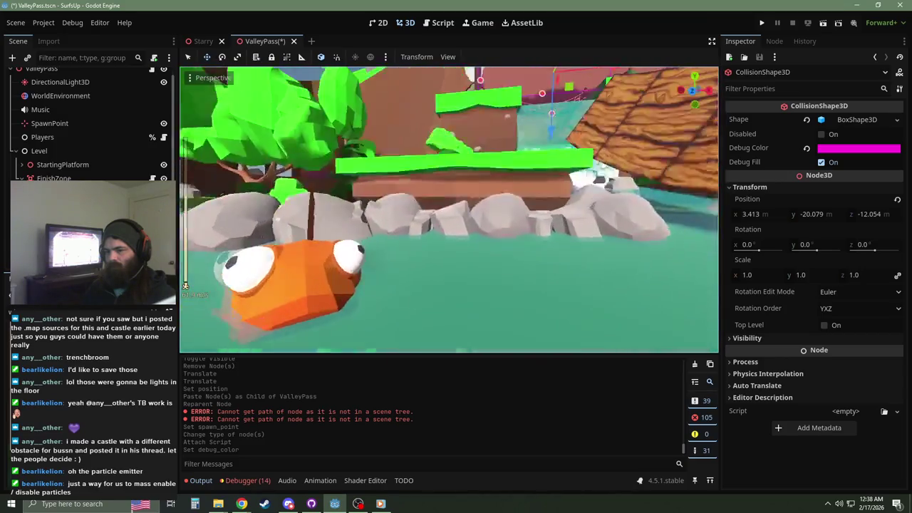
key(w)
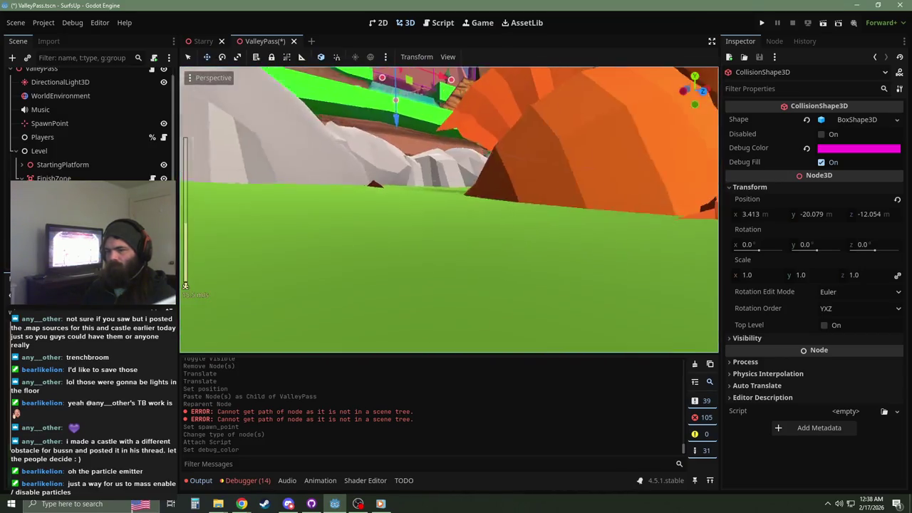
key(w)
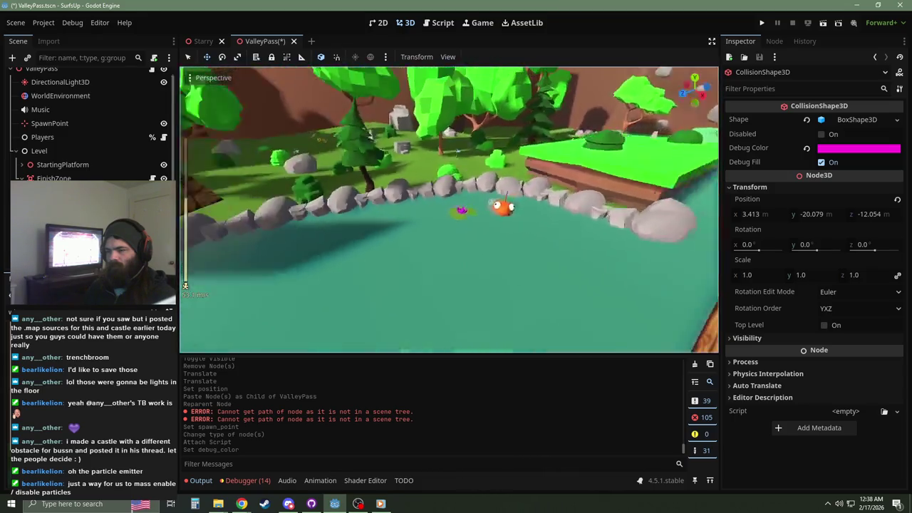
key(w)
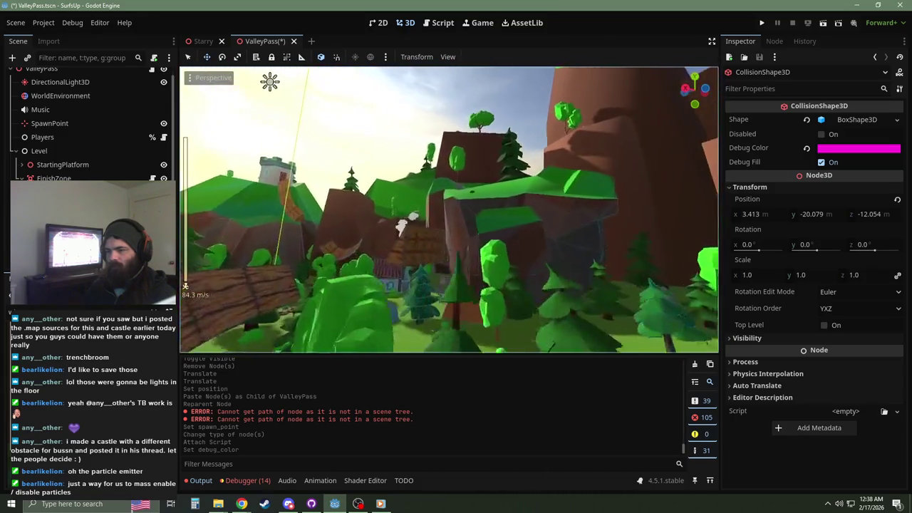
key(s)
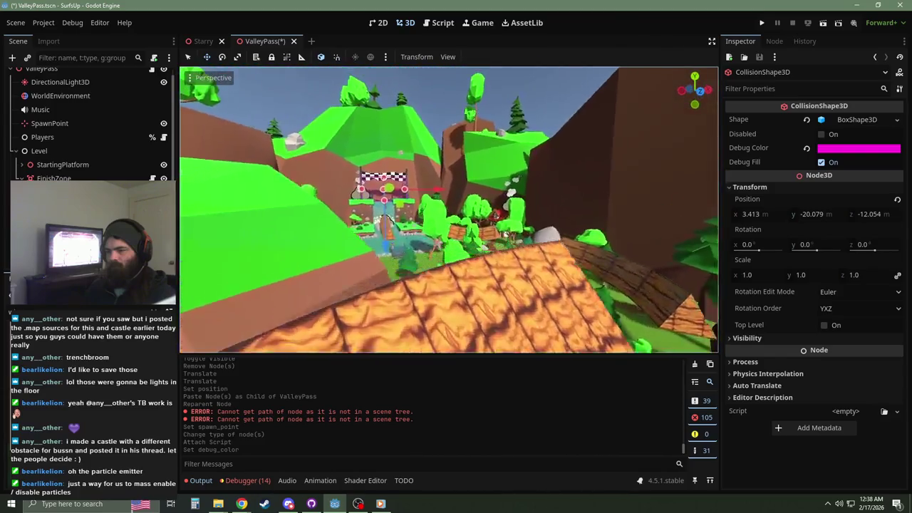
key(w)
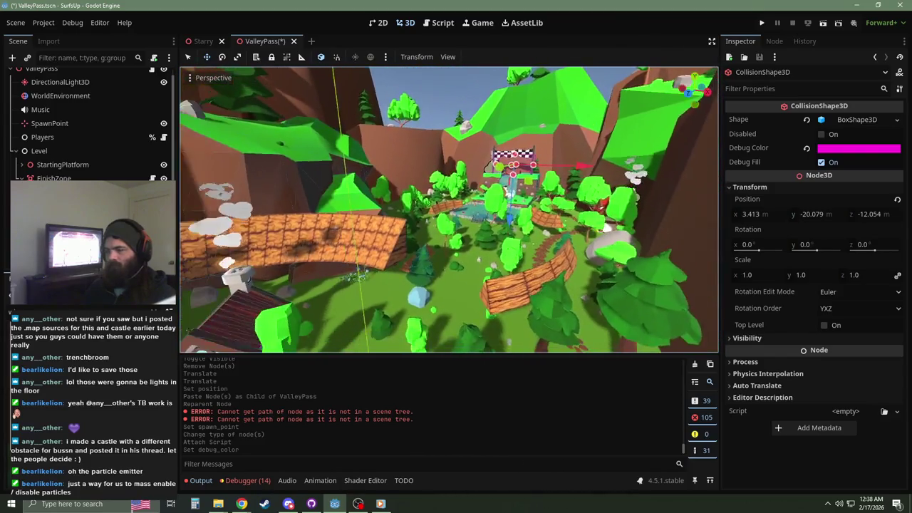
key(w)
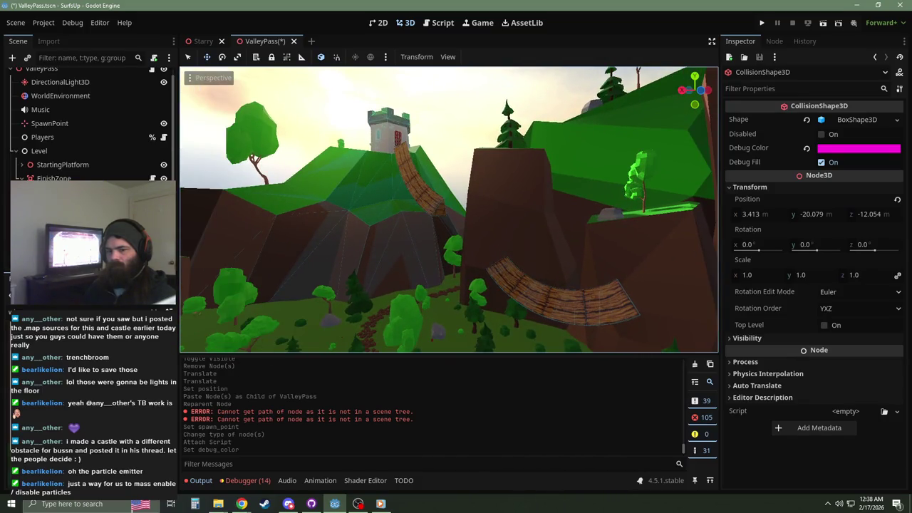
Step: Collapse the ValleyPass tree, focus the KillBox, and look down over the whole island
click(51, 78)
click(13, 77)
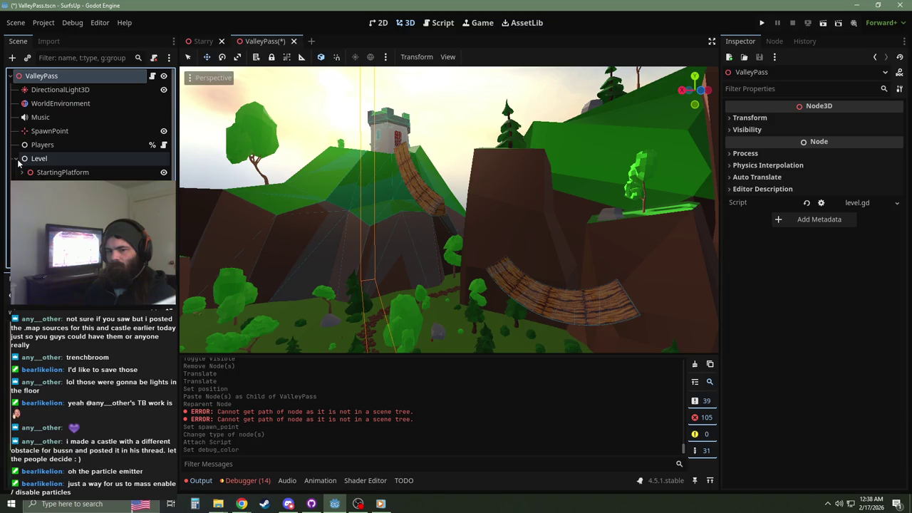
click(393, 258)
key(f)
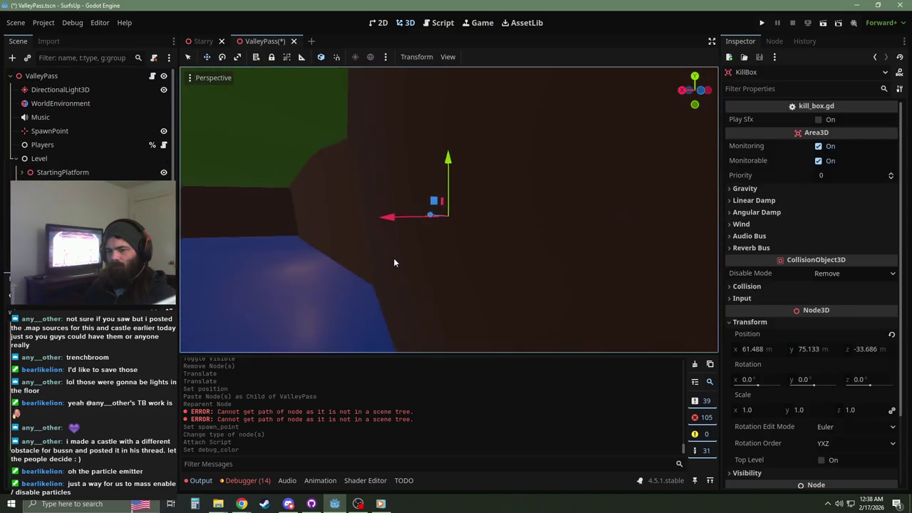
scroll(399, 264, down, 5)
scroll(381, 284, down, 3)
mouse_move(343, 246)
mouse_down()
mouse_move(561, 257)
mouse_move(593, 297)
mouse_move(493, 326)
mouse_move(448, 306)
mouse_move(382, 319)
mouse_move(401, 255)
mouse_move(399, 228)
mouse_up()
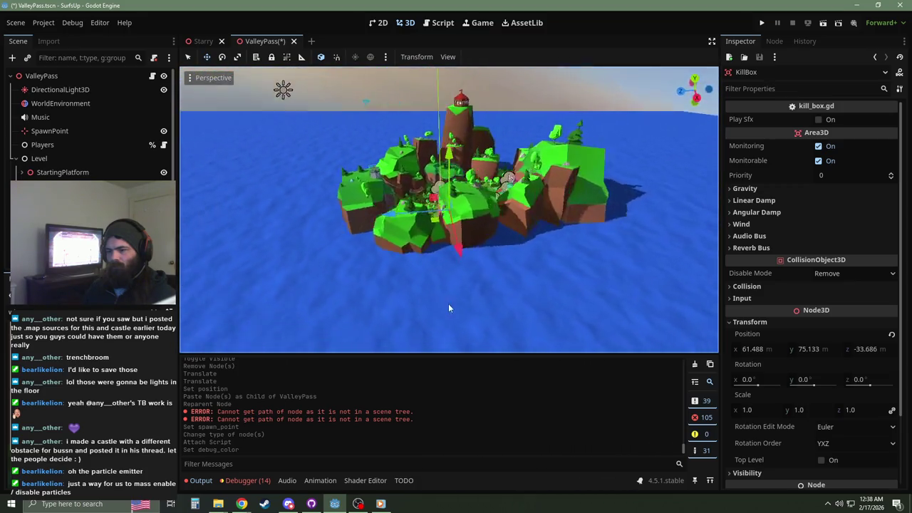
Step: Fly down across the island past the finish flag, trees and valley cliffs
key(w)
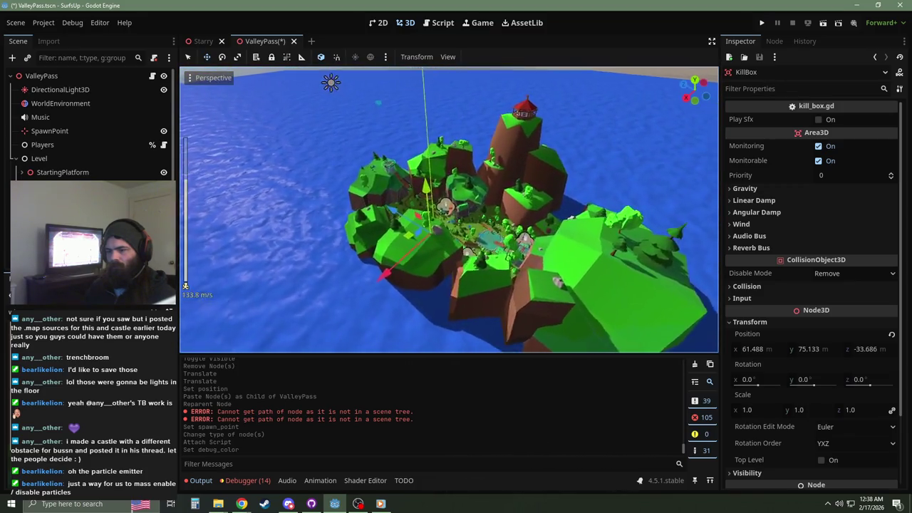
scroll(449, 208, up, 3)
key(w)
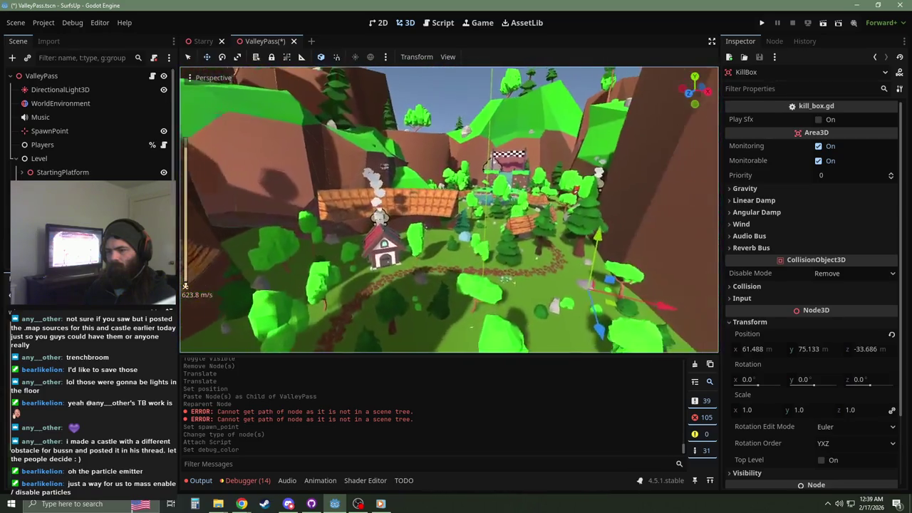
key(s)
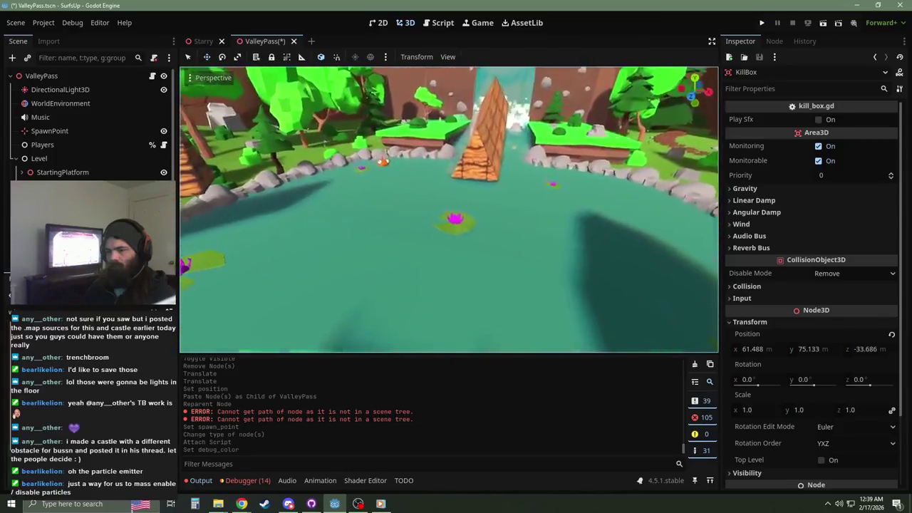
key(w)
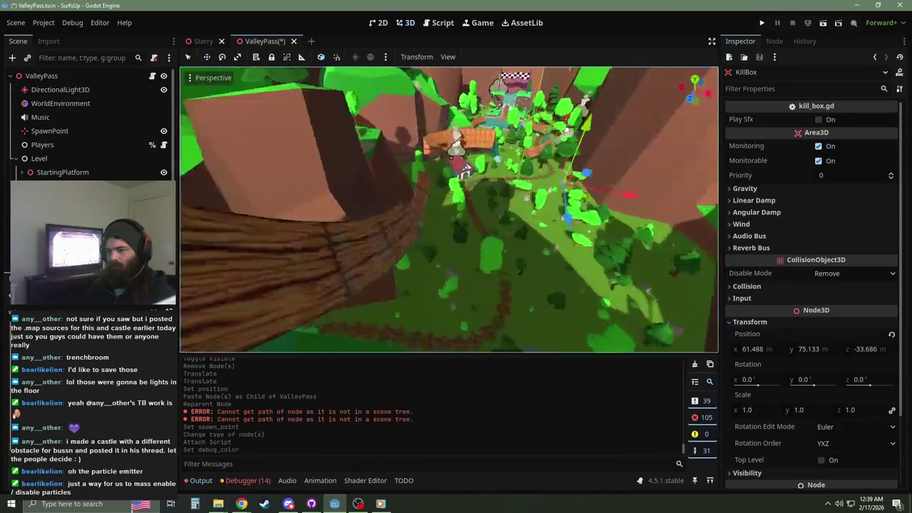
key(s)
key(w)
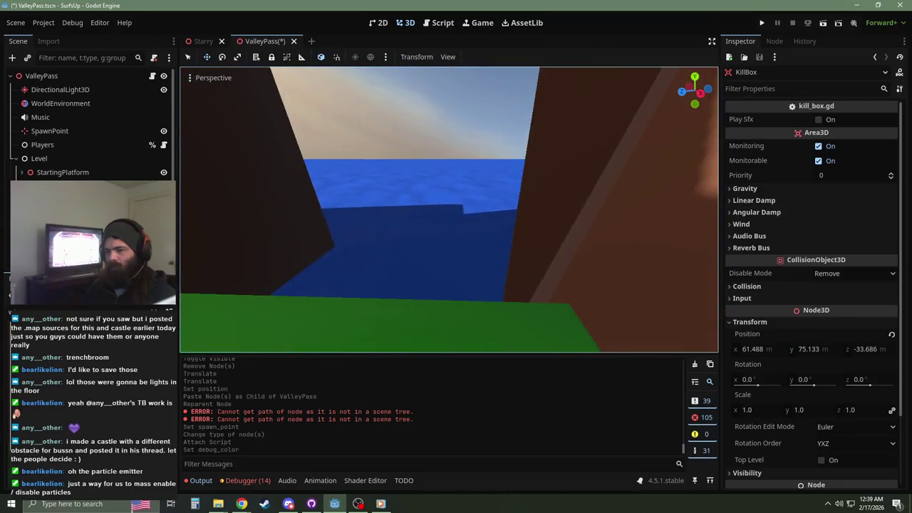
key(s)
key(w)
key(s)
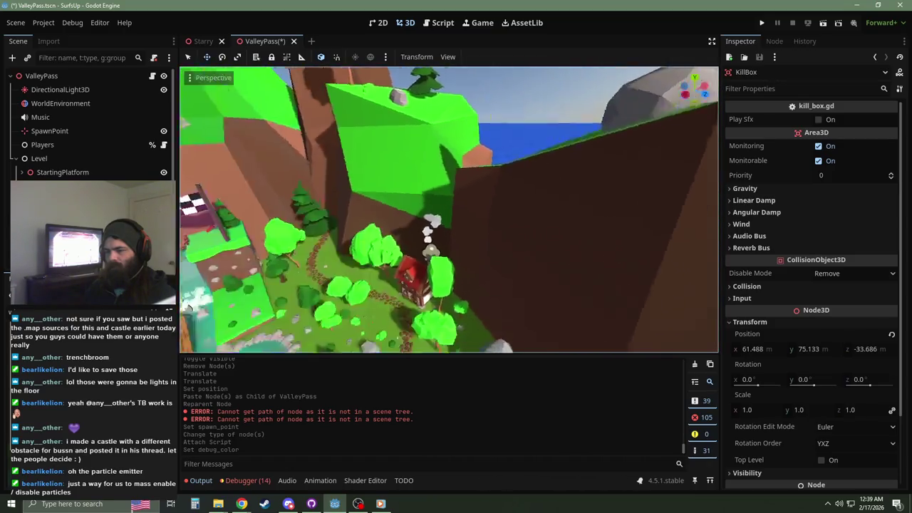
key(w)
Step: Fly over the hill, pond and bridges, then rise above the castle
key(a)
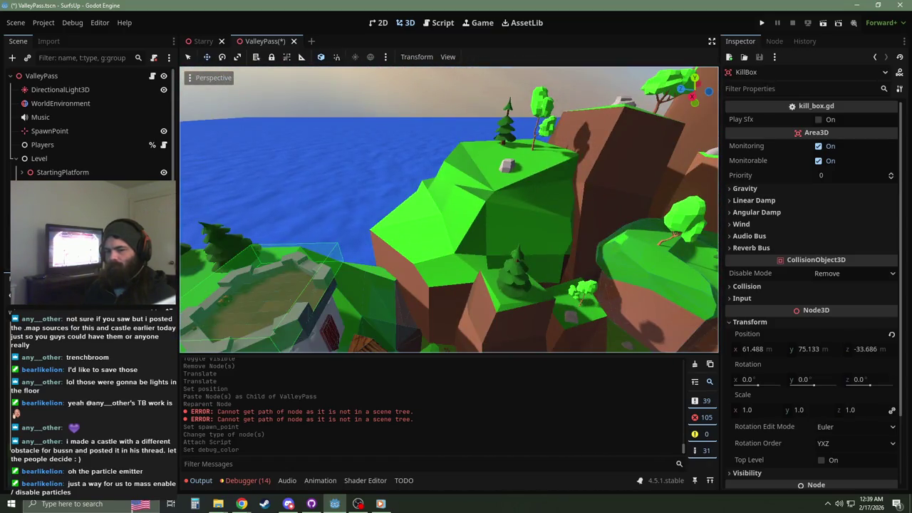
key(w)
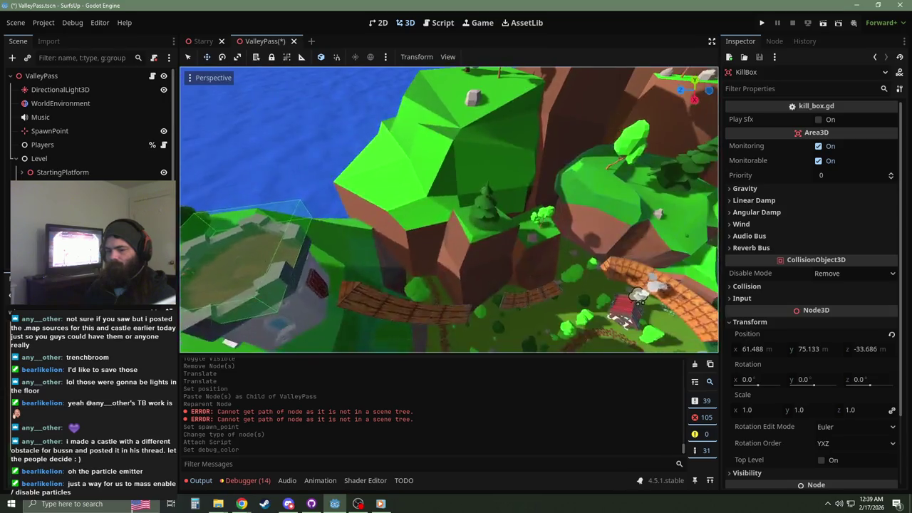
scroll(383, 223, up, 3)
key(w)
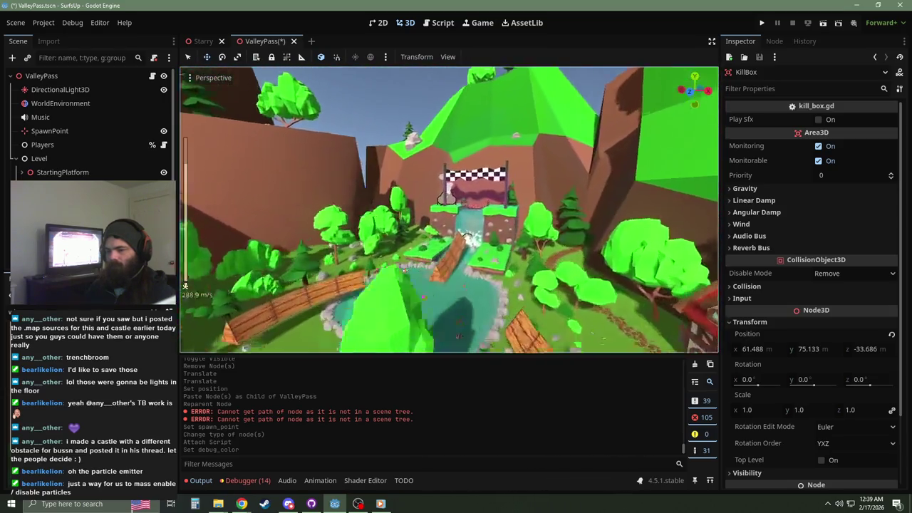
key(w)
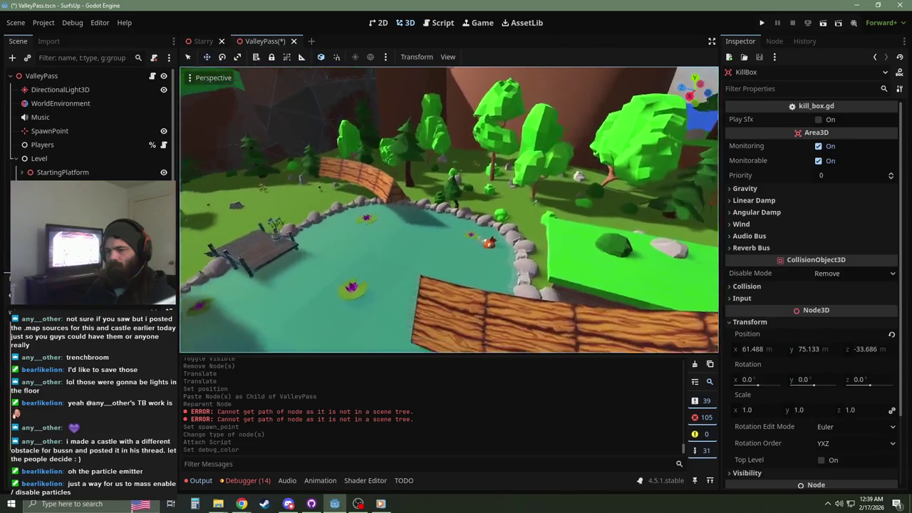
key(w)
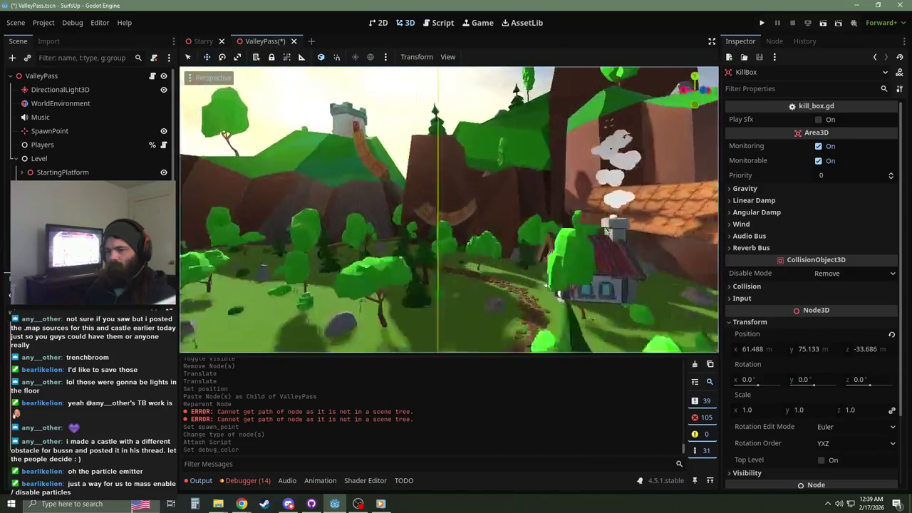
key(w)
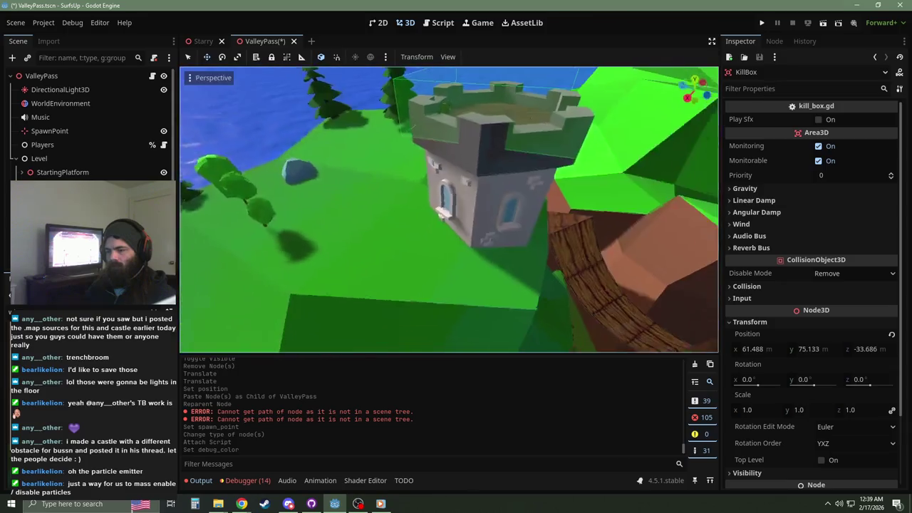
key(w)
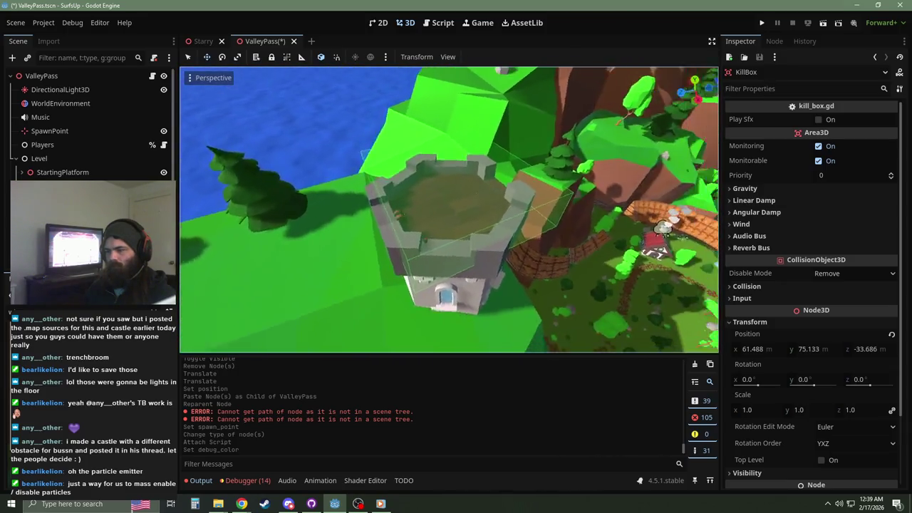
Step: Switch to Top Orthogonal view and select the StartZone node
key(KP_7)
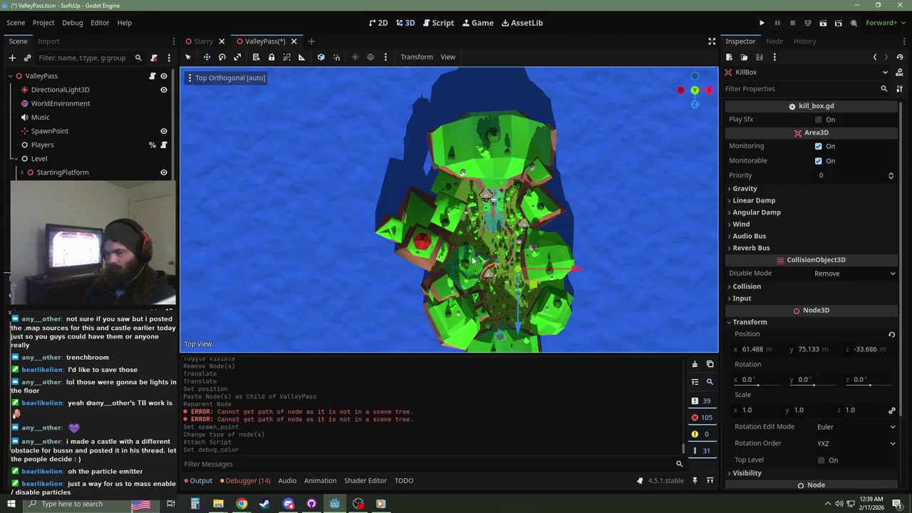
click(62, 175)
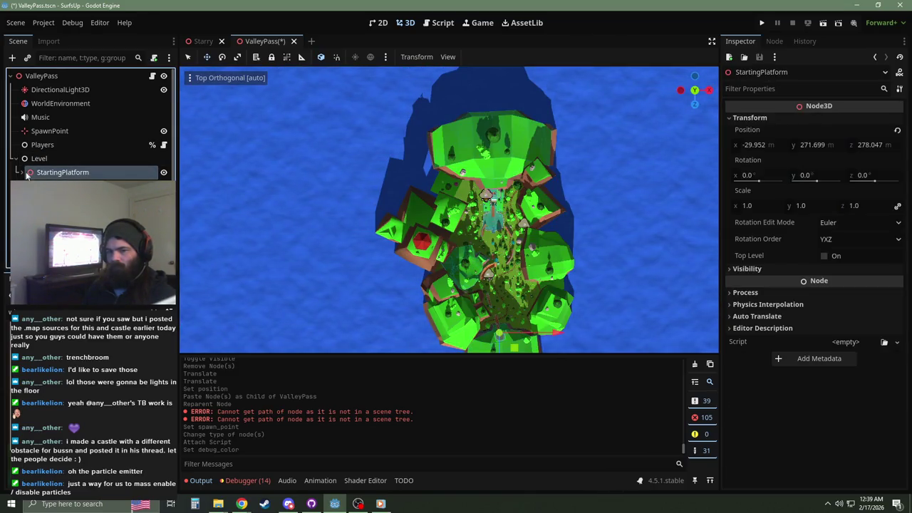
click(71, 186)
Step: Centre on StartZone and inspect its box collision shape from the tower's side
key(f)
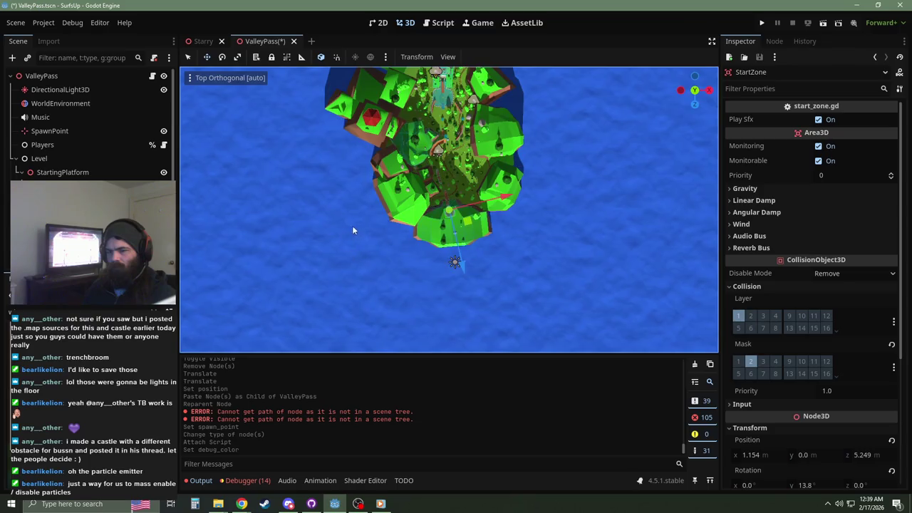
scroll(458, 244, up, 5)
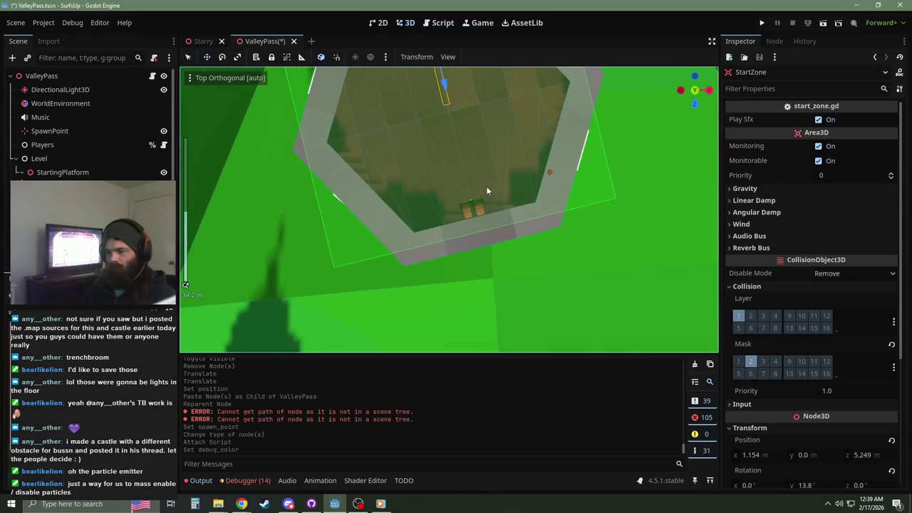
click(78, 200)
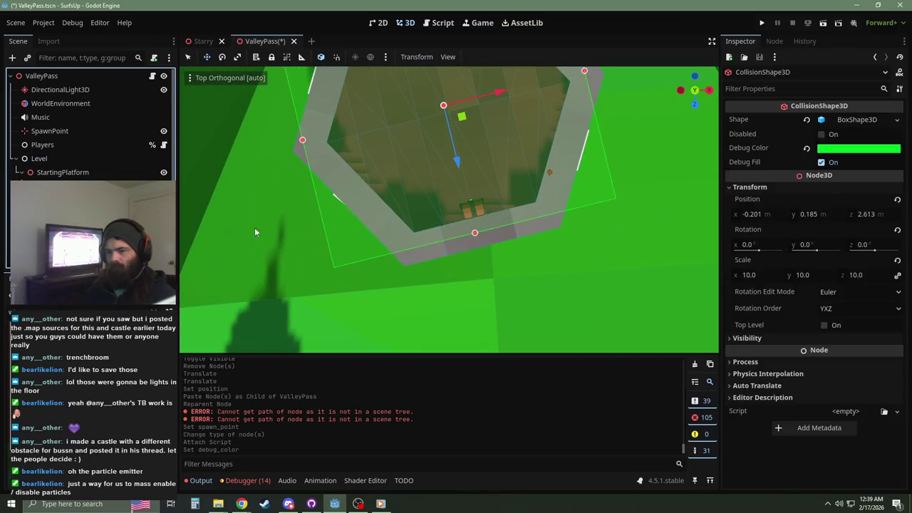
drag(447, 154, 466, 297)
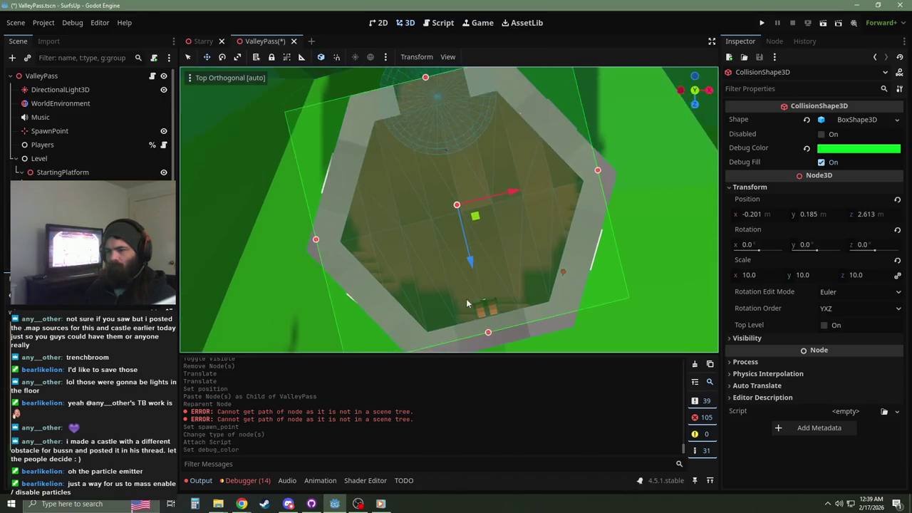
mouse_move(450, 225)
mouse_down()
mouse_move(452, 214)
mouse_move(627, 128)
mouse_up()
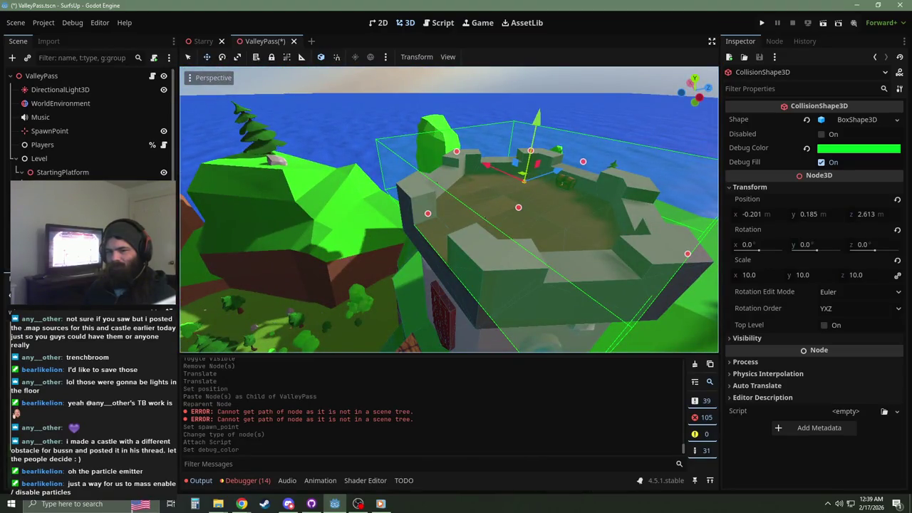
mouse_move(289, 241)
mouse_down()
mouse_move(406, 146)
mouse_move(442, 142)
mouse_up()
Step: Select the tower's old Collision static body and delete it
click(78, 186)
key(Down)
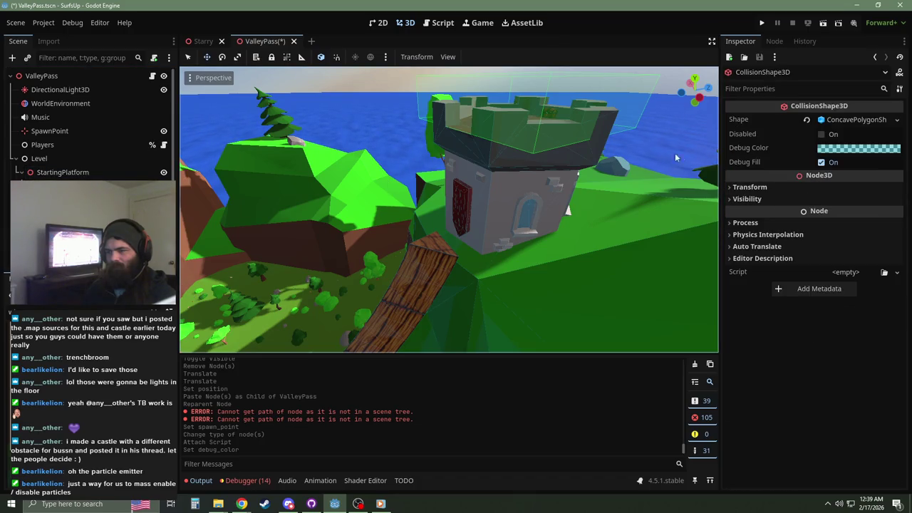
key(Up)
mouse_move(354, 211)
mouse_down()
mouse_move(481, 222)
mouse_move(390, 299)
mouse_move(345, 281)
mouse_move(382, 234)
mouse_move(464, 306)
mouse_up()
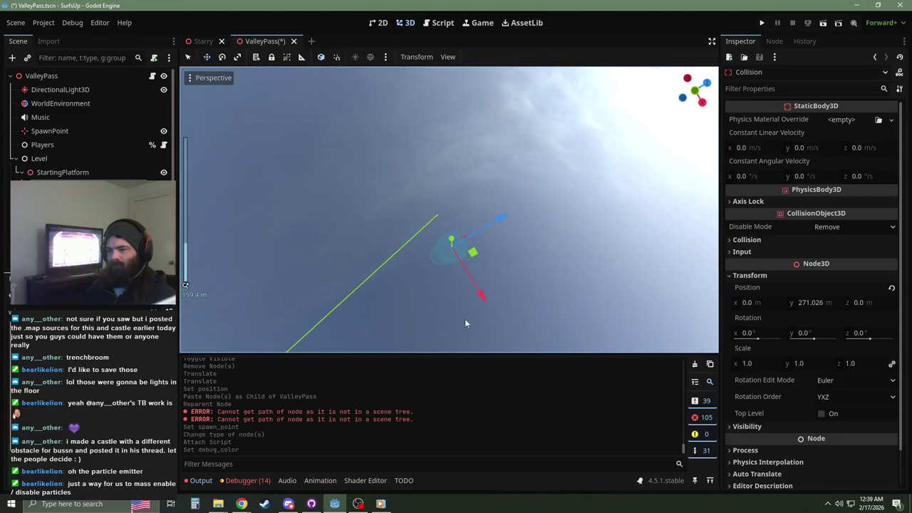
key(Down)
key(Up)
scroll(428, 263, up, 2)
mouse_move(477, 169)
mouse_down()
mouse_move(520, 331)
mouse_move(489, 259)
mouse_up()
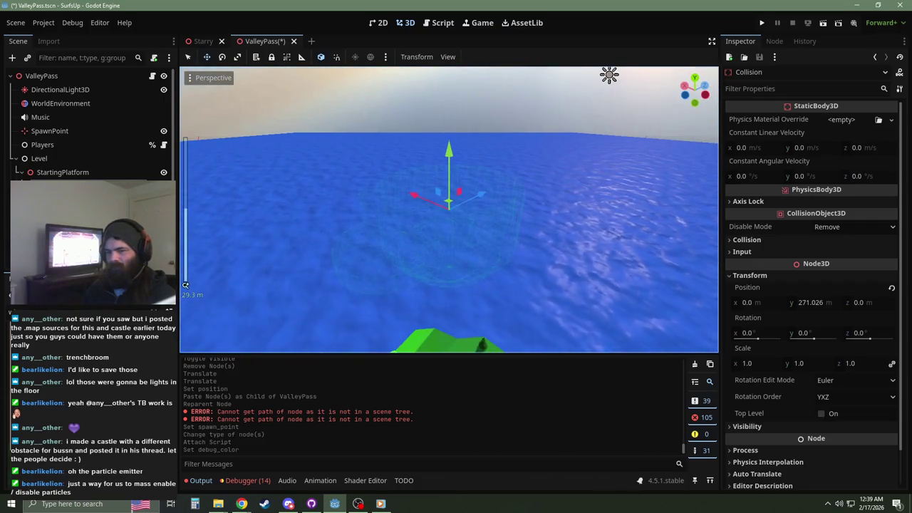
key(Delete)
key(Return)
Step: Move StartZone under the Level node and delete StartingPlatform
drag(316, 203, 185, 286)
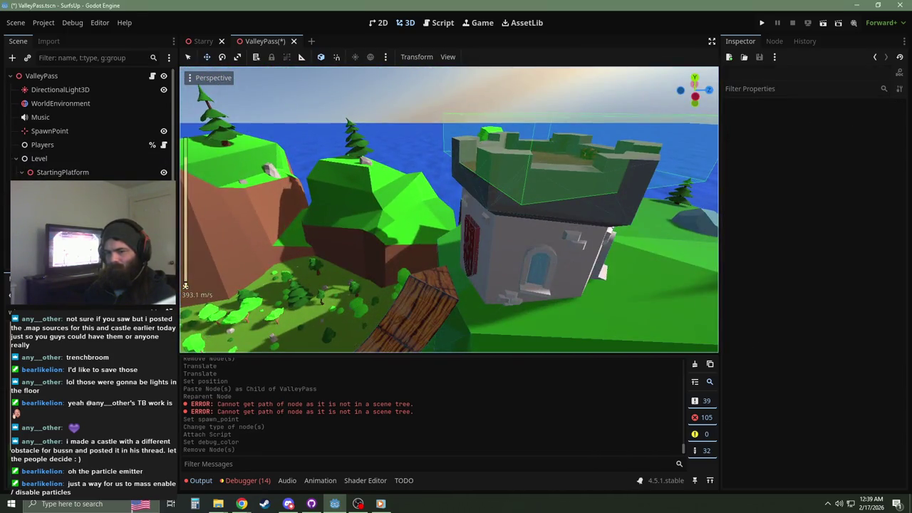
drag(61, 172, 61, 171)
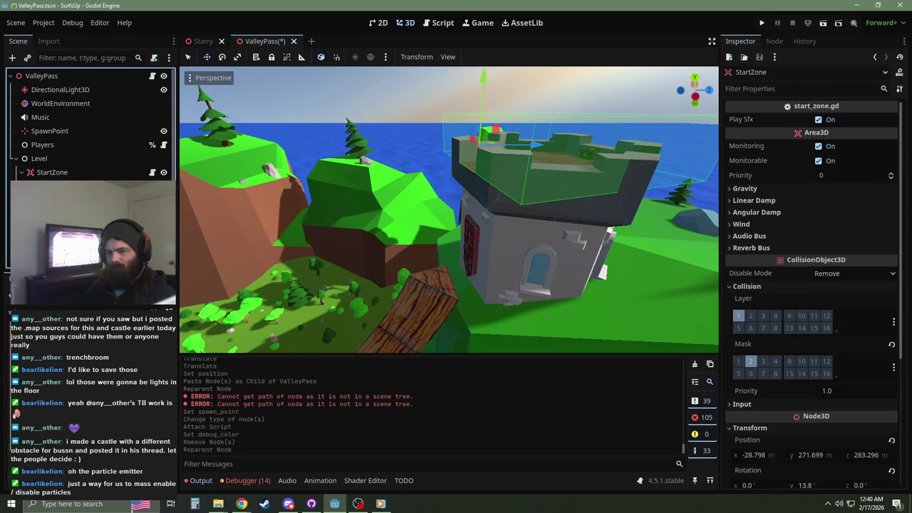
key(Delete)
key(Return)
Step: Look around the castle and select StartZone's collision shape
drag(185, 285, 186, 285)
scroll(185, 285, down, 3)
scroll(185, 285, down, 10)
scroll(185, 285, down, 4)
scroll(186, 285, up, 4)
drag(351, 237, 351, 237)
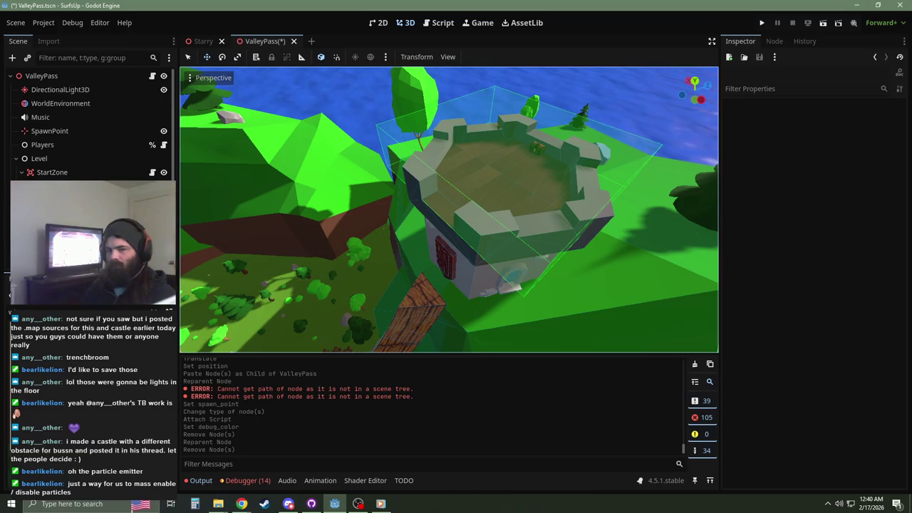
click(72, 186)
Step: Change StartZone's collision shape to a CylinderShape3D and reset its scale to 1
click(866, 122)
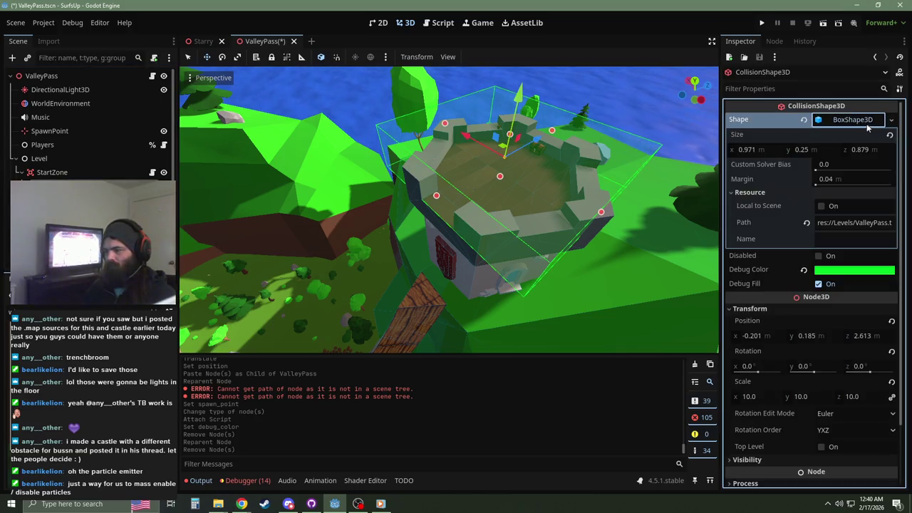
click(873, 121)
click(892, 119)
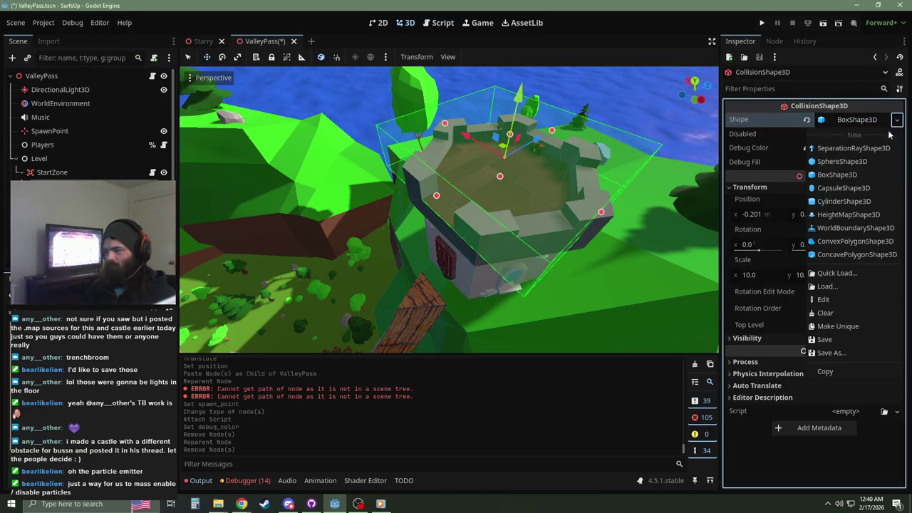
click(847, 201)
drag(541, 214, 542, 214)
drag(435, 138, 436, 137)
click(848, 119)
click(848, 120)
click(848, 120)
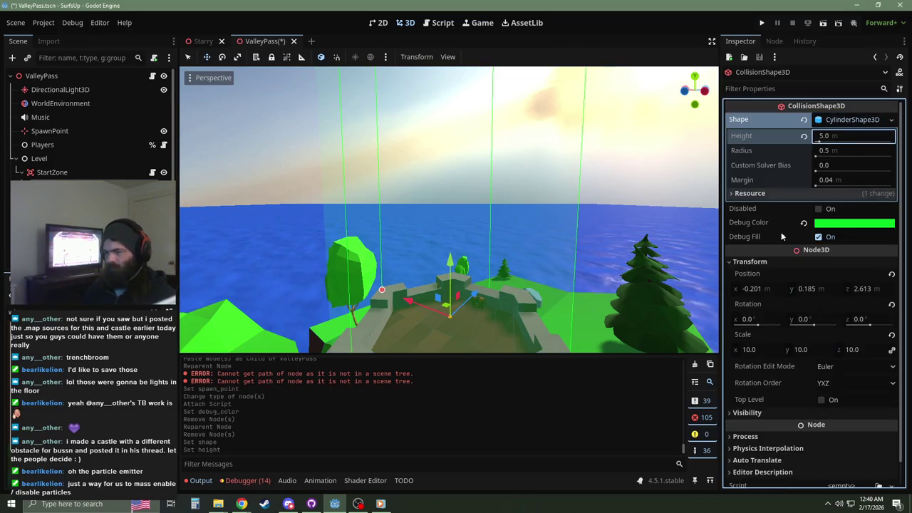
click(891, 335)
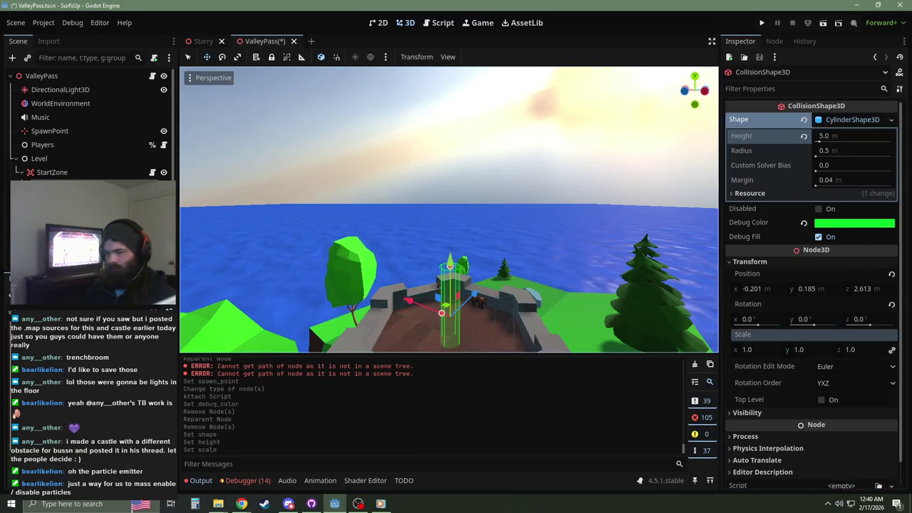
Step: Reset the StartZone node's scale to 1
click(47, 177)
click(747, 287)
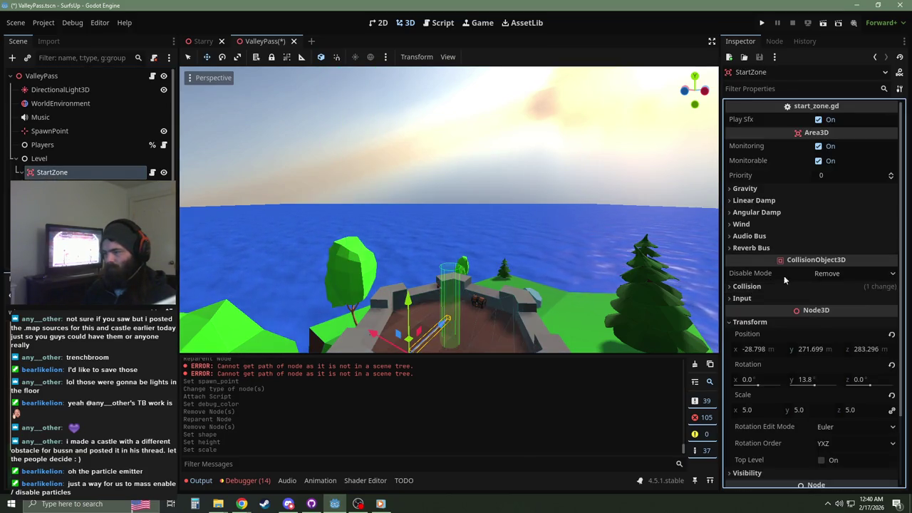
click(892, 396)
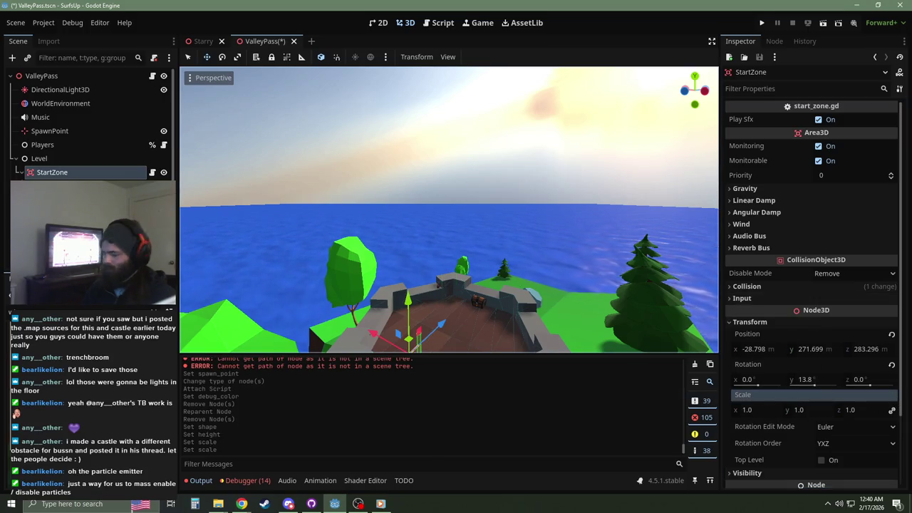
key(w)
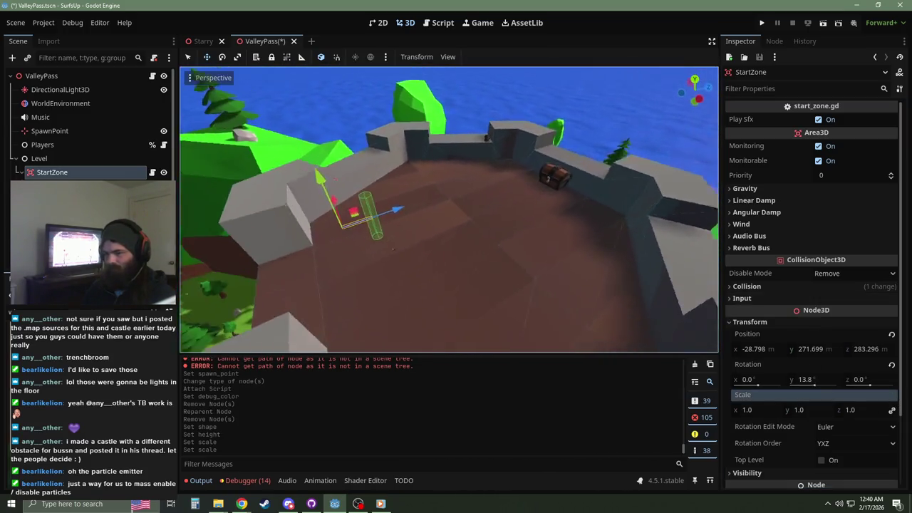
key(w)
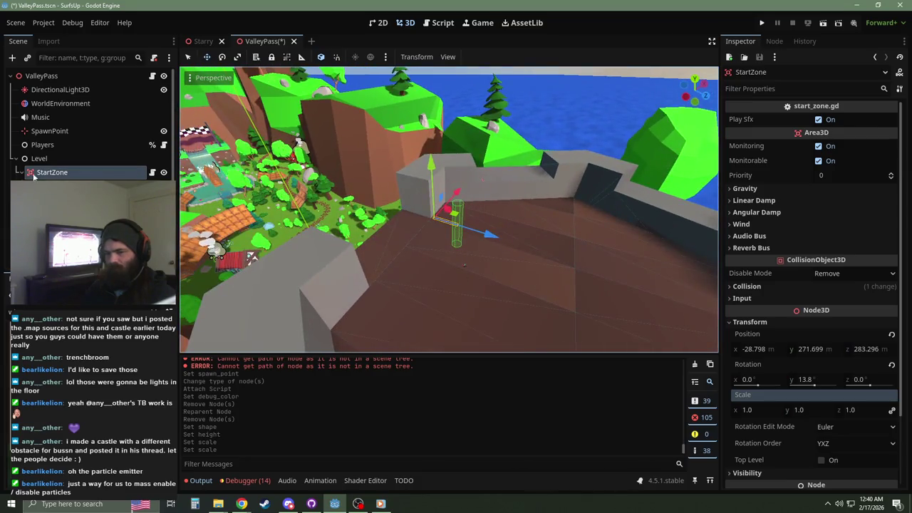
Step: Reset the cylinder shape's position to the origin and view it in Top Orthogonal
click(174, 201)
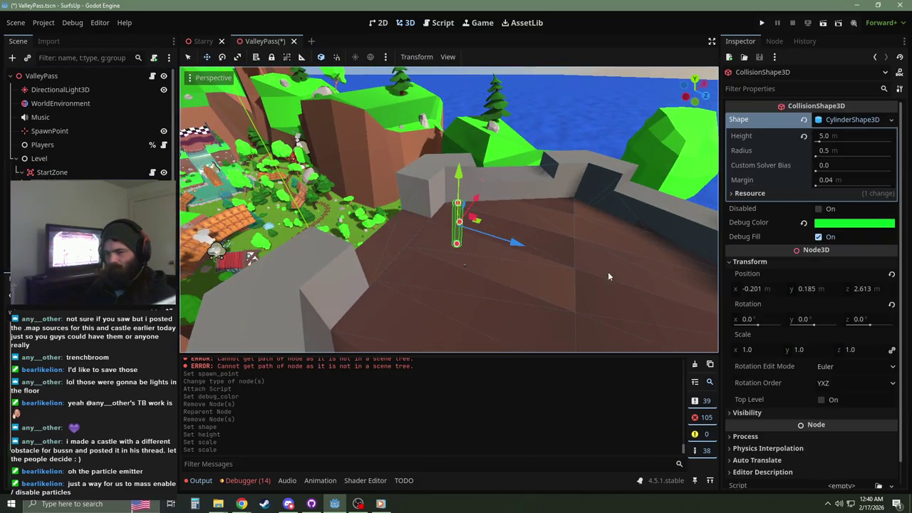
click(892, 276)
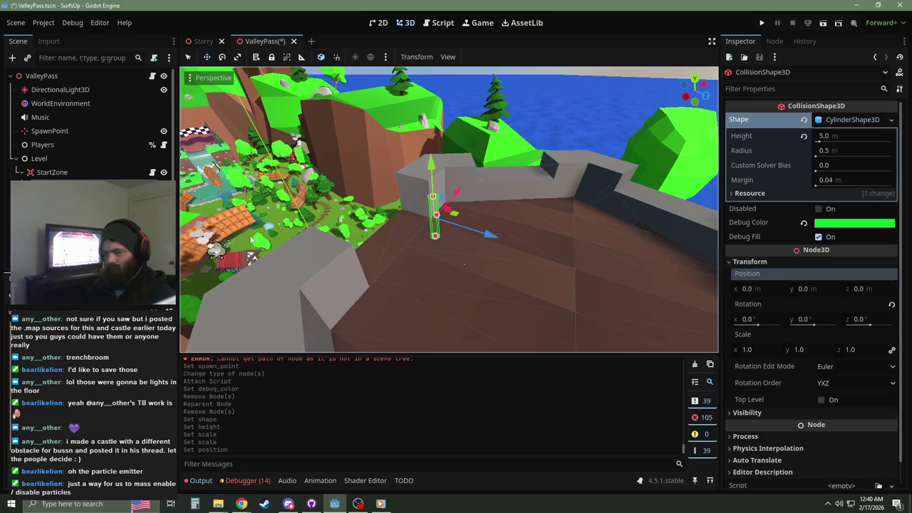
click(60, 174)
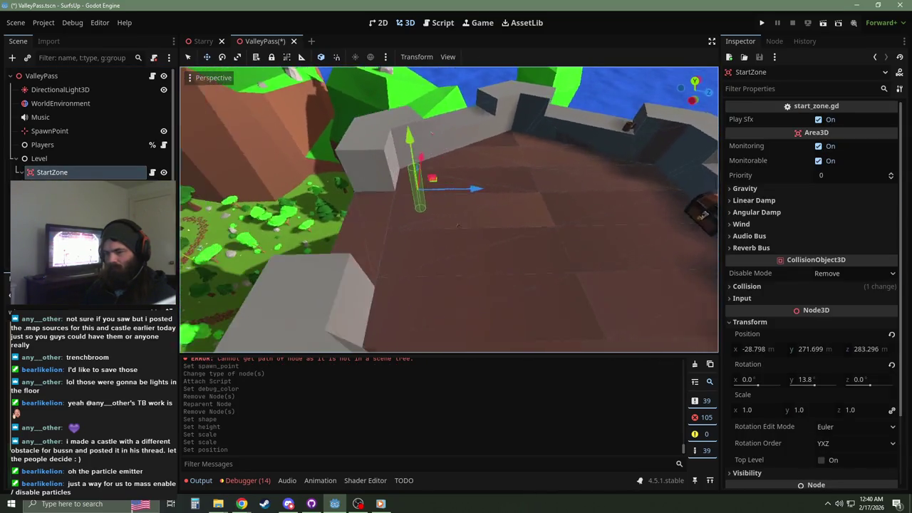
click(57, 186)
key(KP_7)
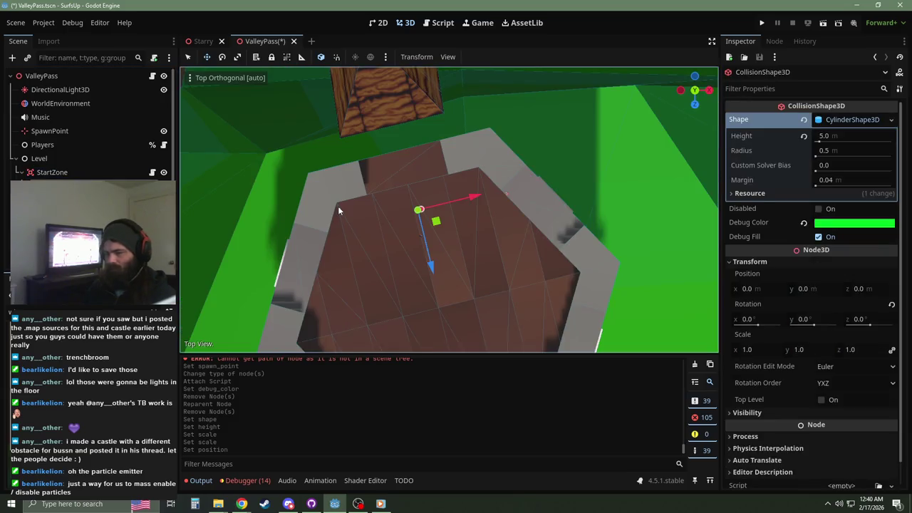
Step: Widen the cylinder collision radius to 26.798 m and move it over the tower's centre
drag(420, 209, 610, 198)
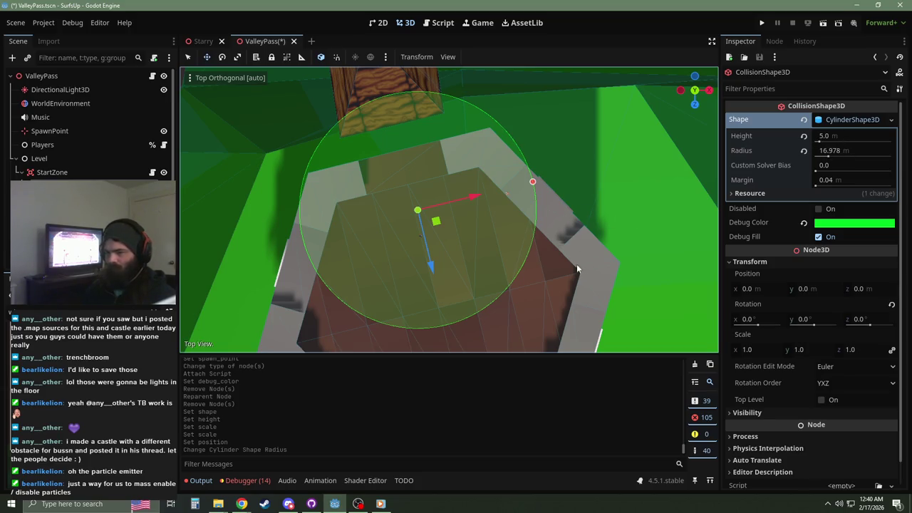
scroll(582, 261, down, 3)
scroll(570, 213, down, 3)
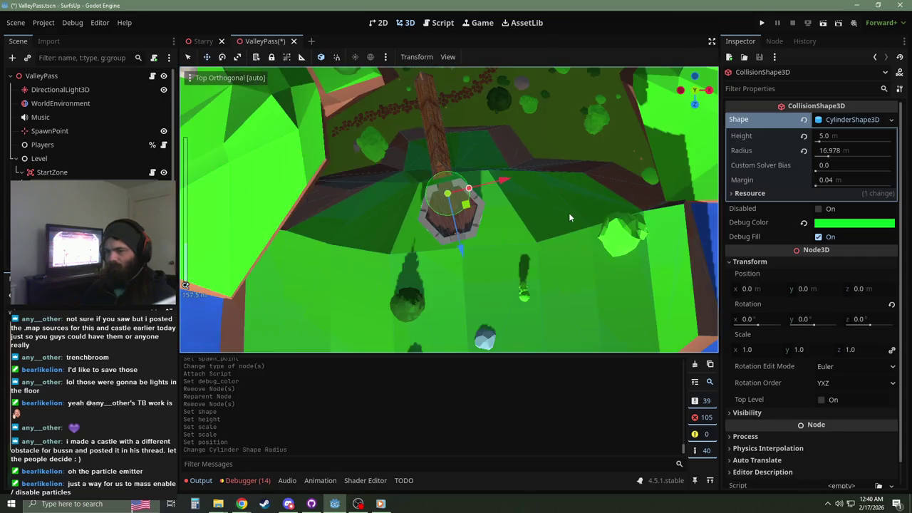
scroll(573, 301, down, 3)
mouse_move(524, 158)
mouse_down()
mouse_move(555, 288)
mouse_move(478, 239)
mouse_up()
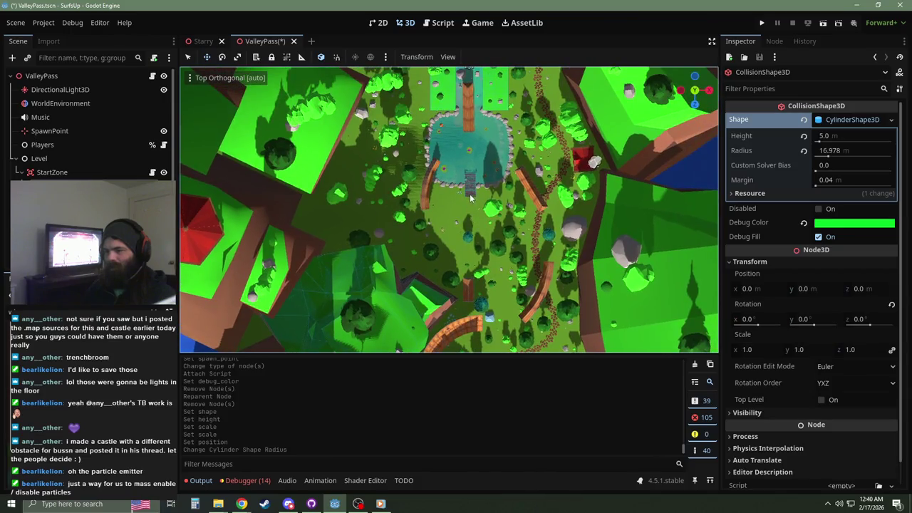
key(f)
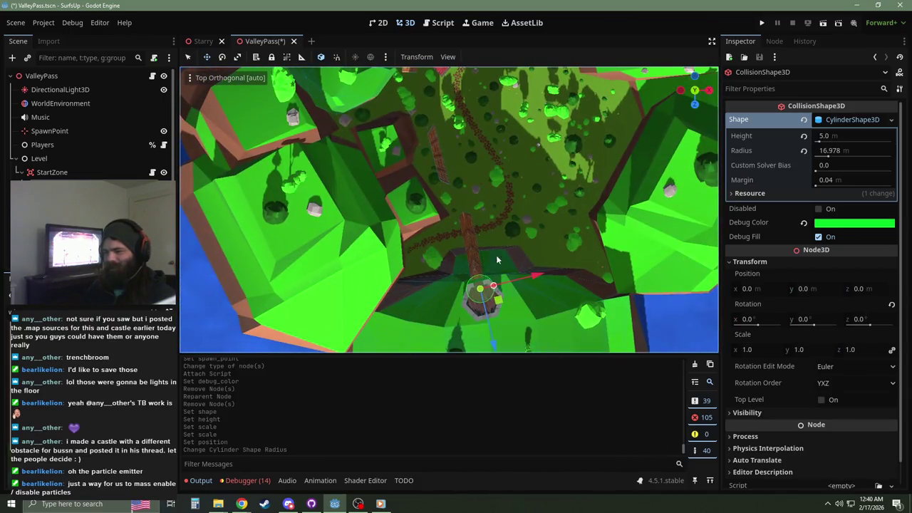
scroll(498, 253, up, 6)
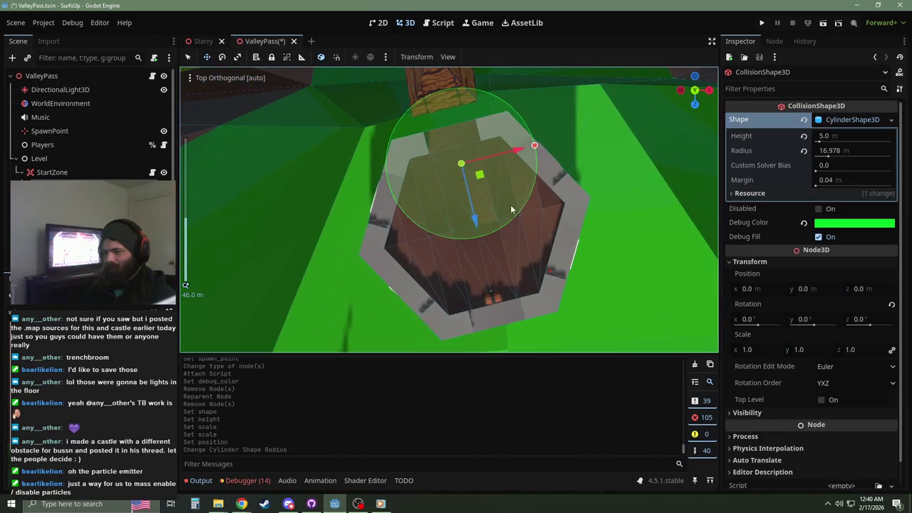
drag(478, 179, 489, 235)
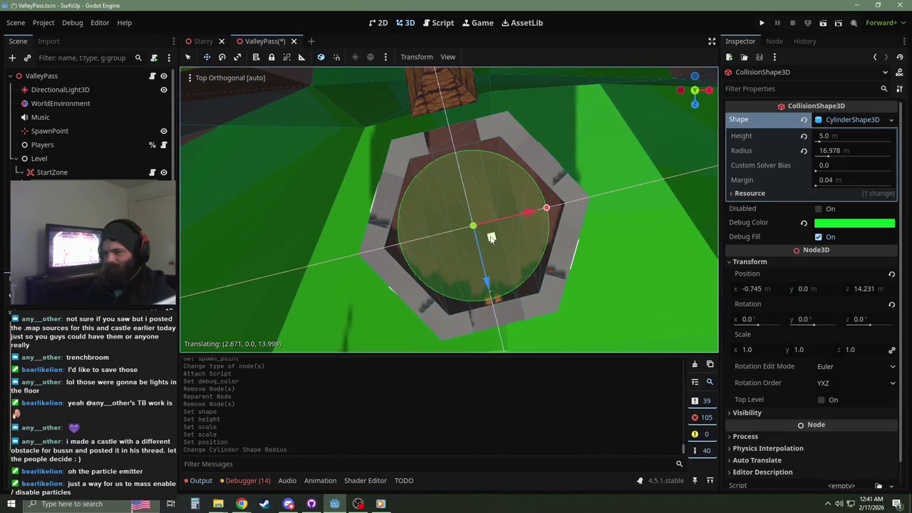
drag(546, 209, 595, 209)
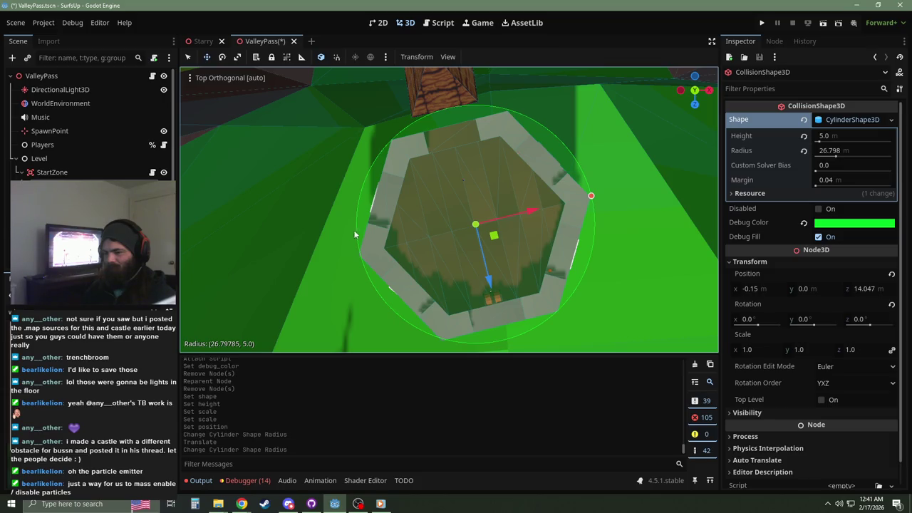
Step: Set the cylinder's Position y to -2.87, just below the tower top floor
mouse_move(477, 156)
mouse_down()
mouse_move(423, 177)
mouse_move(450, 202)
mouse_move(515, 180)
mouse_move(451, 203)
mouse_move(428, 250)
mouse_up()
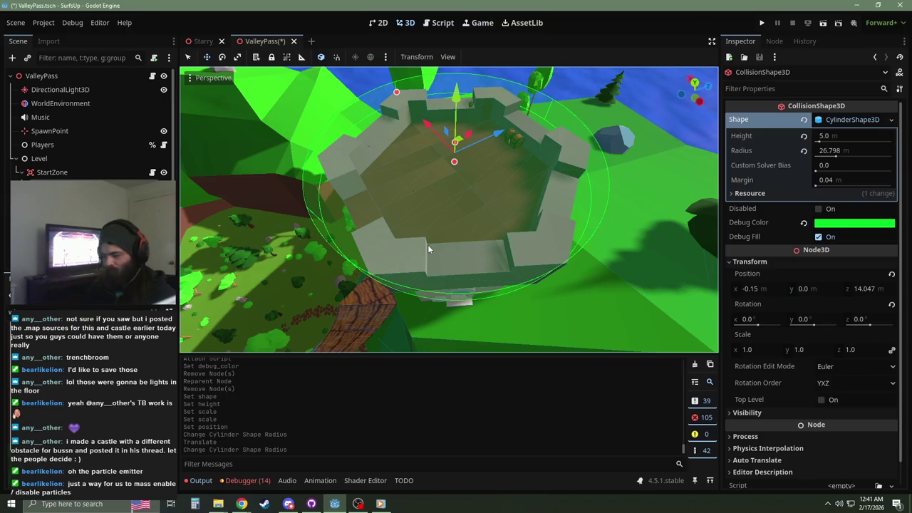
key(KP_7)
scroll(440, 243, up, 2)
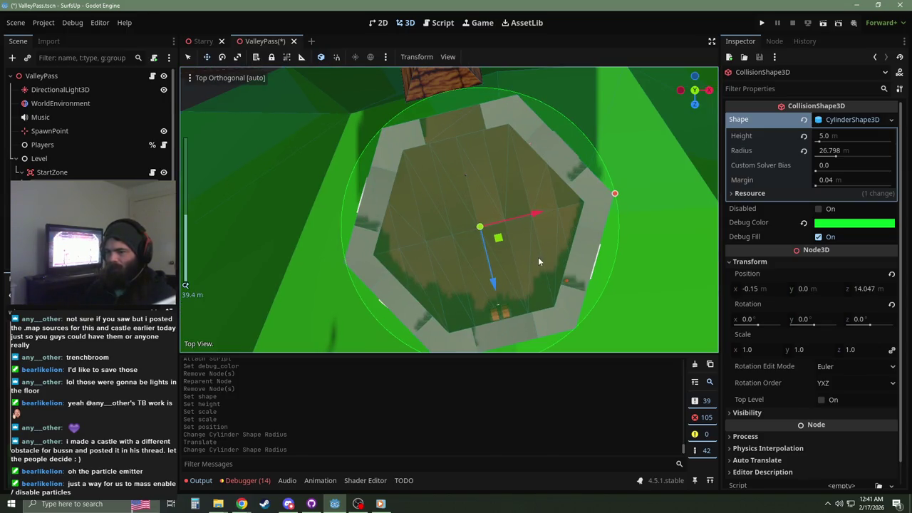
drag(511, 247, 518, 210)
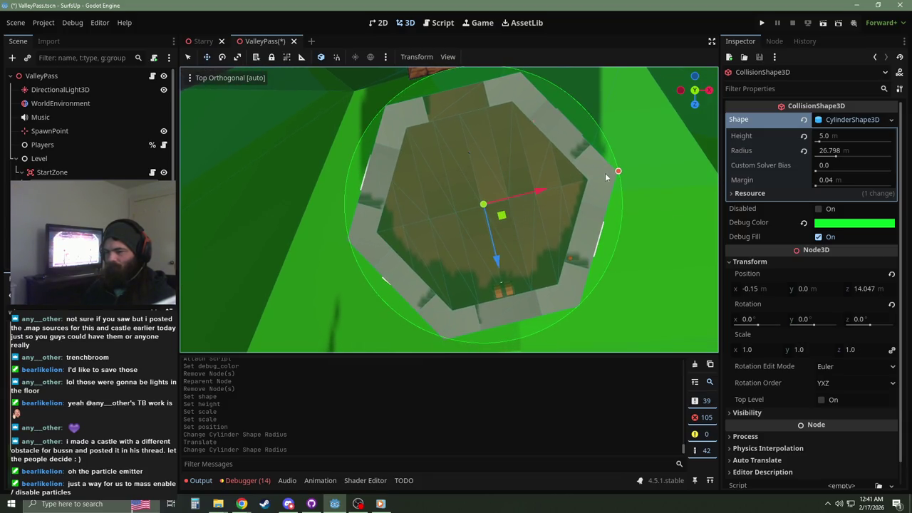
scroll(541, 203, down, 3)
mouse_move(525, 171)
mouse_down()
mouse_move(508, 247)
mouse_move(493, 230)
mouse_move(363, 214)
mouse_move(427, 159)
mouse_move(545, 364)
mouse_up()
scroll(507, 244, up, 1)
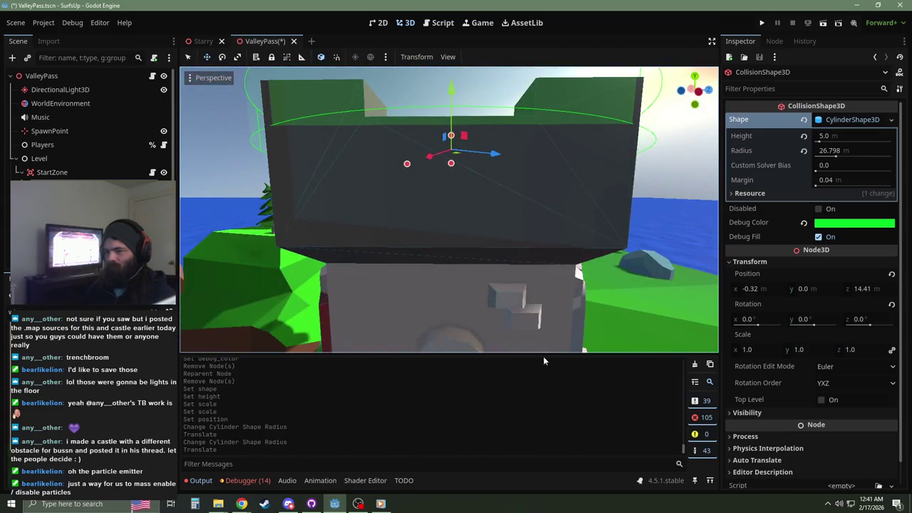
mouse_move(453, 165)
mouse_down()
mouse_move(571, 180)
mouse_move(432, 80)
mouse_move(427, 121)
mouse_move(441, 149)
mouse_move(456, 148)
mouse_up()
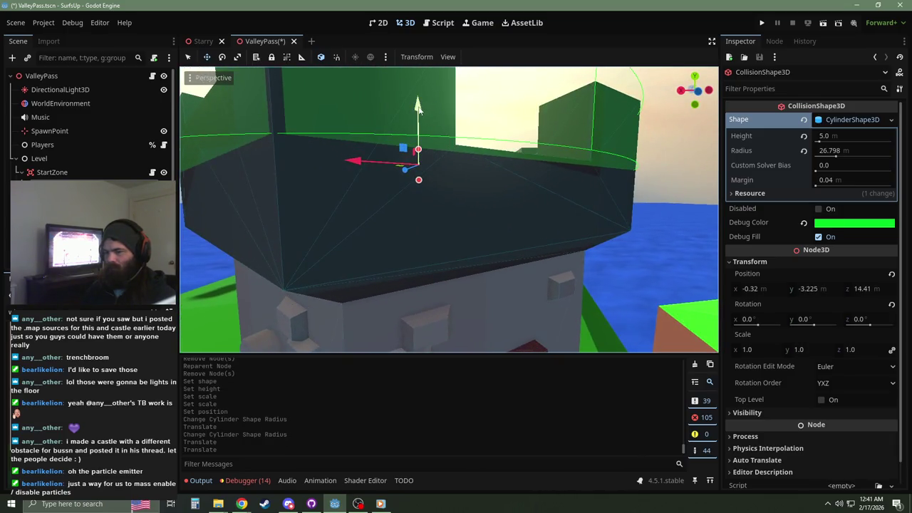
drag(418, 106, 418, 97)
scroll(449, 206, up, 2)
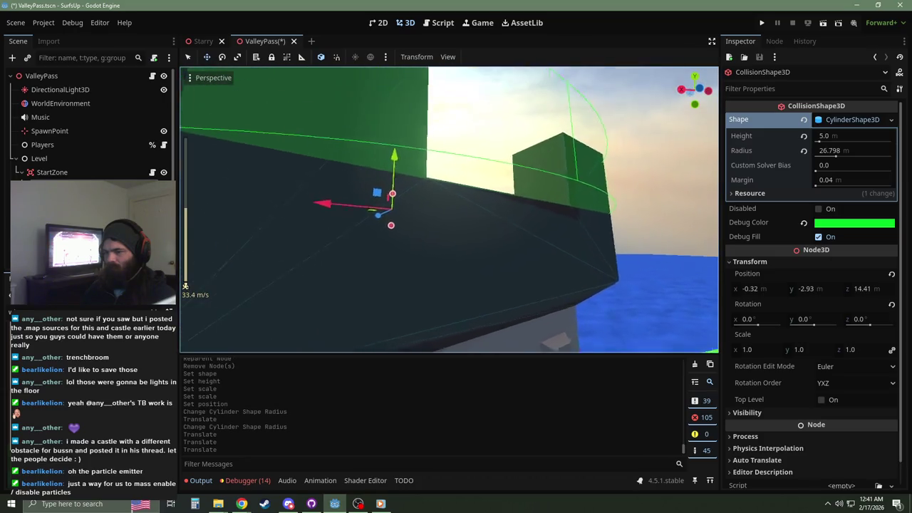
drag(806, 289, 812, 289)
key(BackSpace)
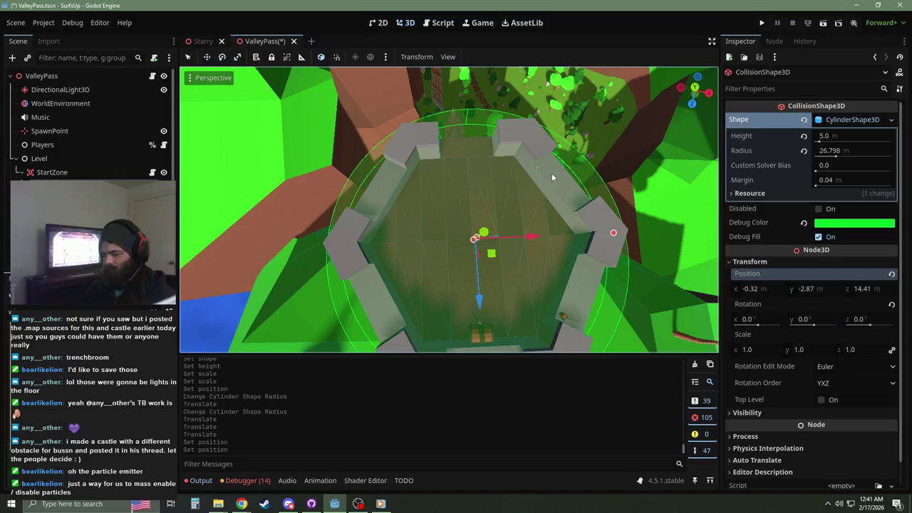
Step: Check the cylinder around the tower top from a straight-down view
key(KP_7)
scroll(563, 174, down, 5)
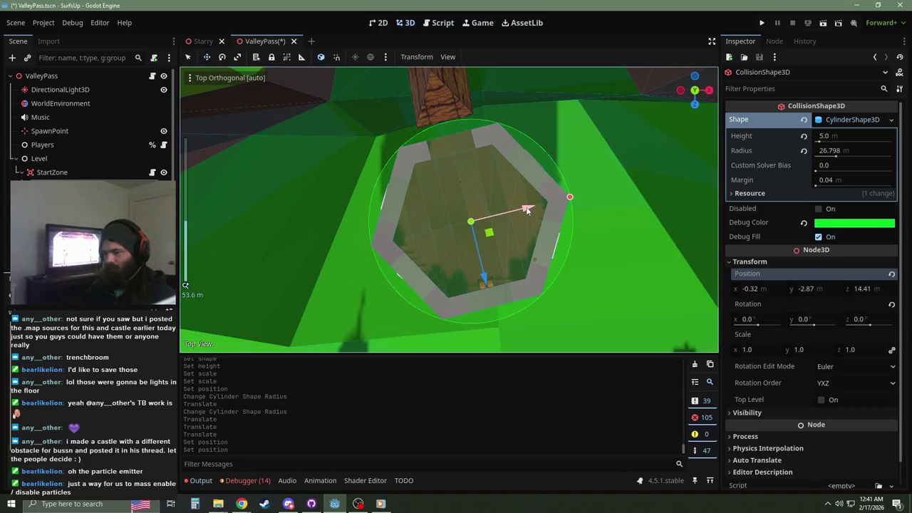
drag(528, 209, 518, 166)
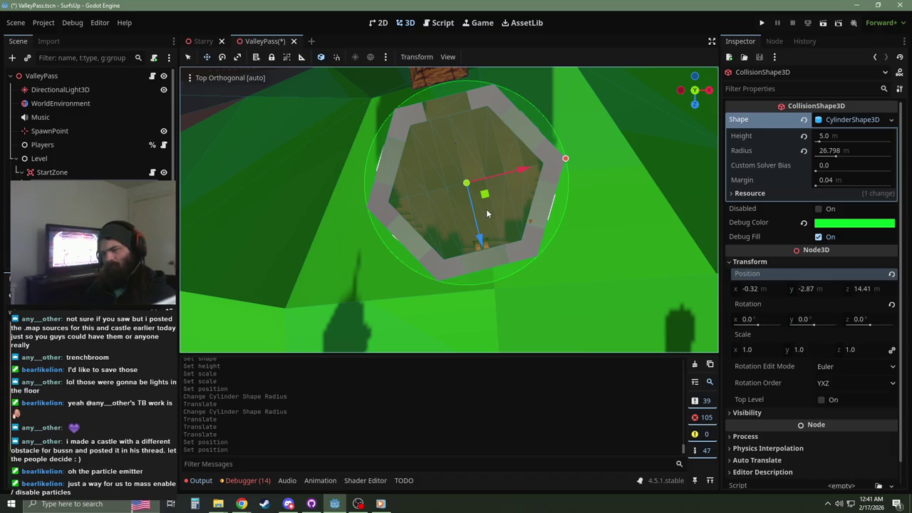
Step: Set the WireframeBox's Cylinder Segments to 6 to match the hexagonal tower top
click(44, 173)
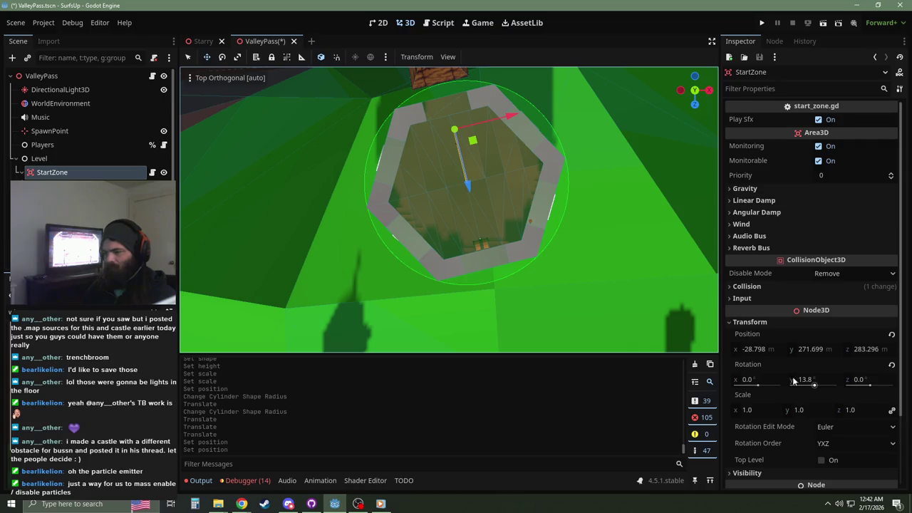
click(61, 186)
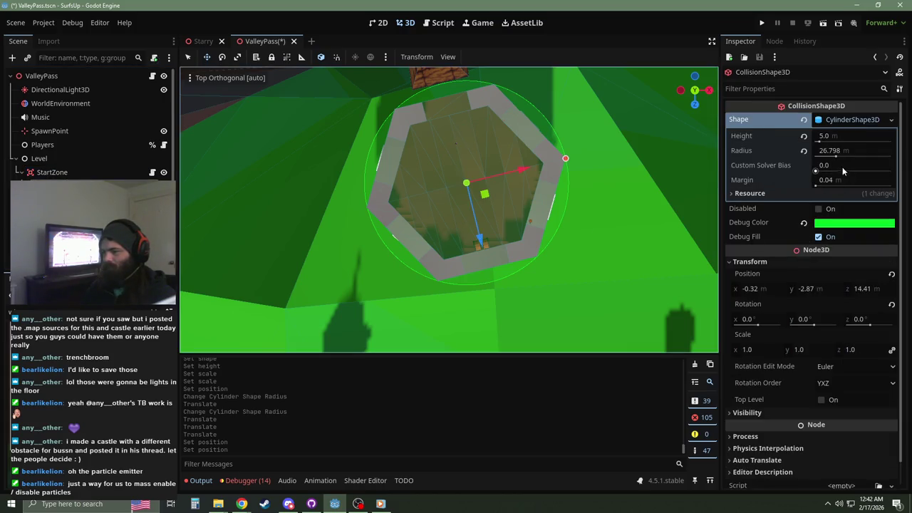
click(61, 200)
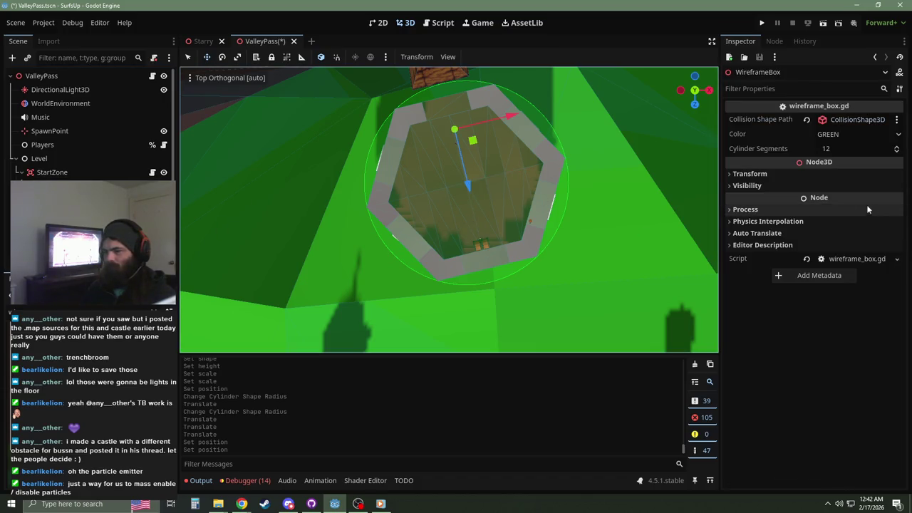
click(841, 149)
text(6)
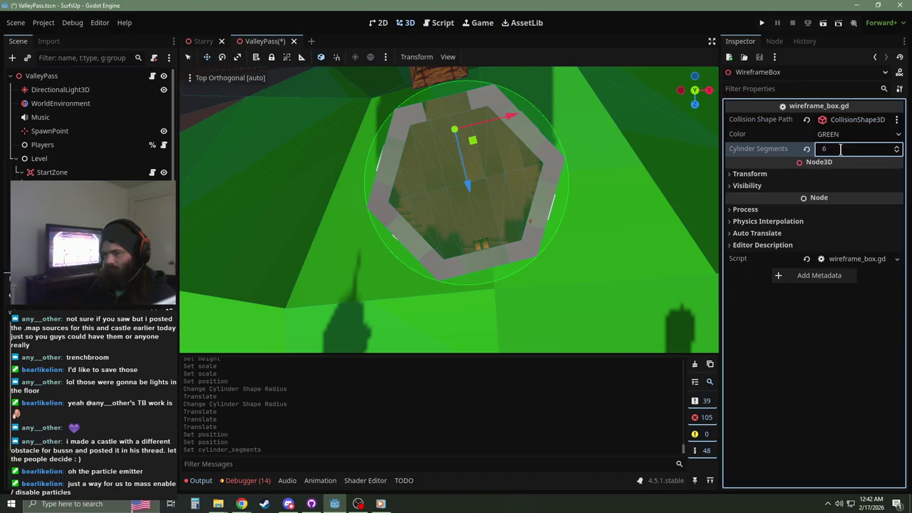
key(Return)
Step: Check the six-sided wireframe from an angled view and select the watch tower model
scroll(585, 155, up, 5)
scroll(606, 185, up, 3)
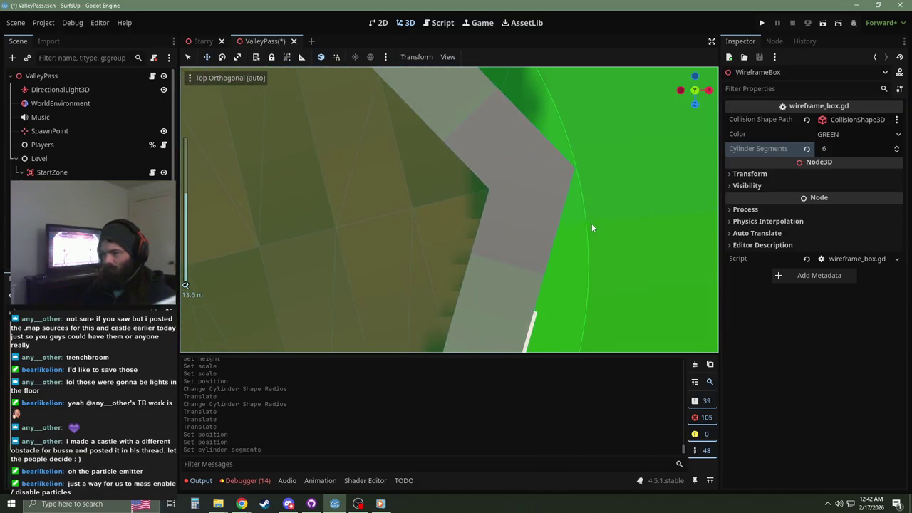
scroll(299, 220, down, 5)
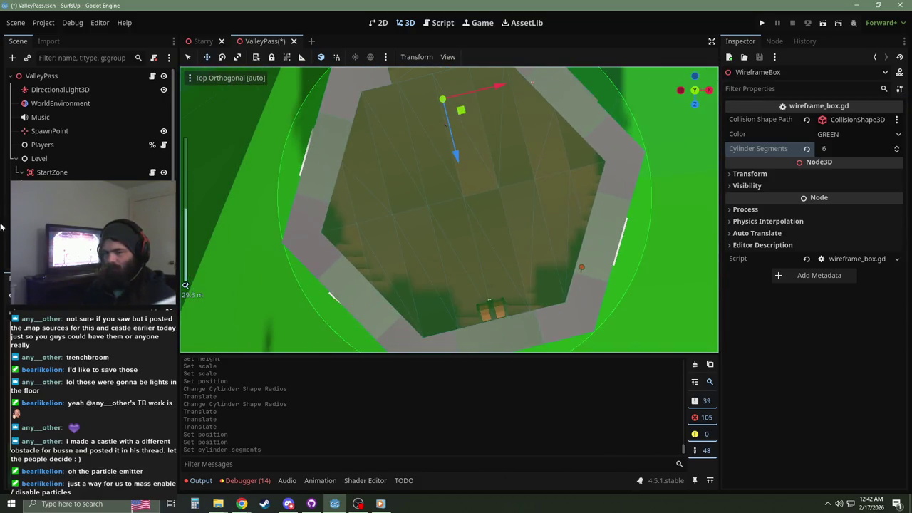
mouse_move(396, 293)
mouse_down()
mouse_move(396, 257)
mouse_move(396, 293)
mouse_up()
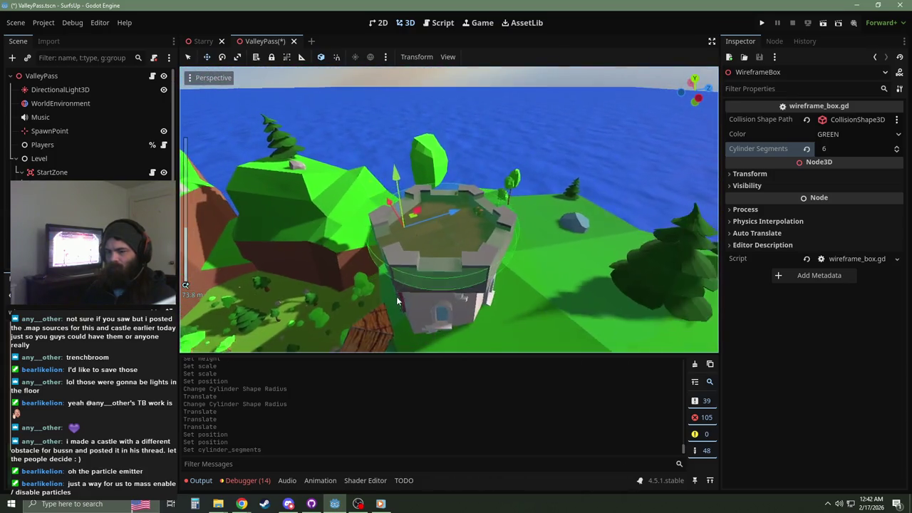
click(410, 301)
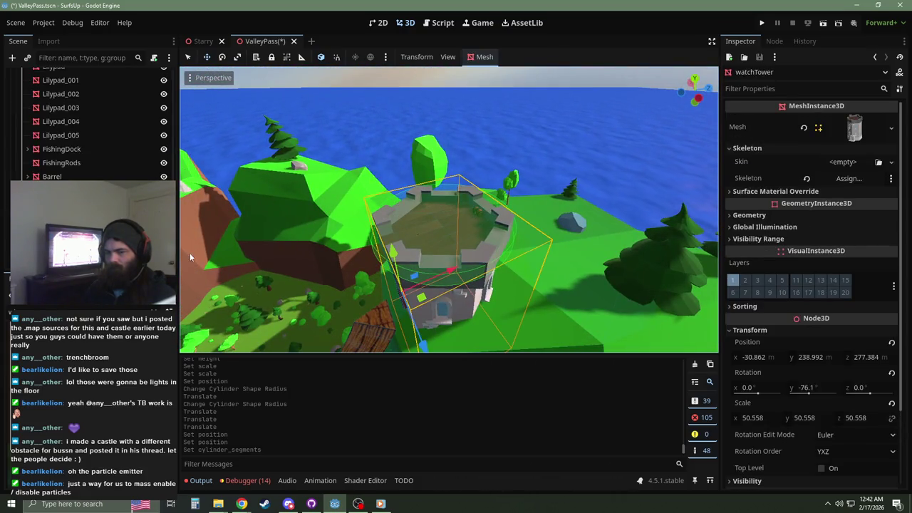
Step: Select StartZone's cylinder collision shape from a top-down view of the tower
key(KP_7)
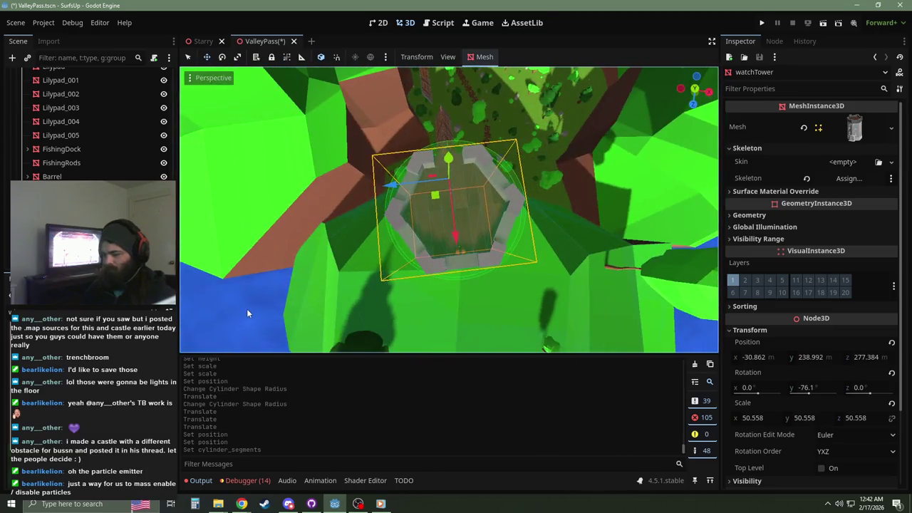
scroll(417, 156, up, 5)
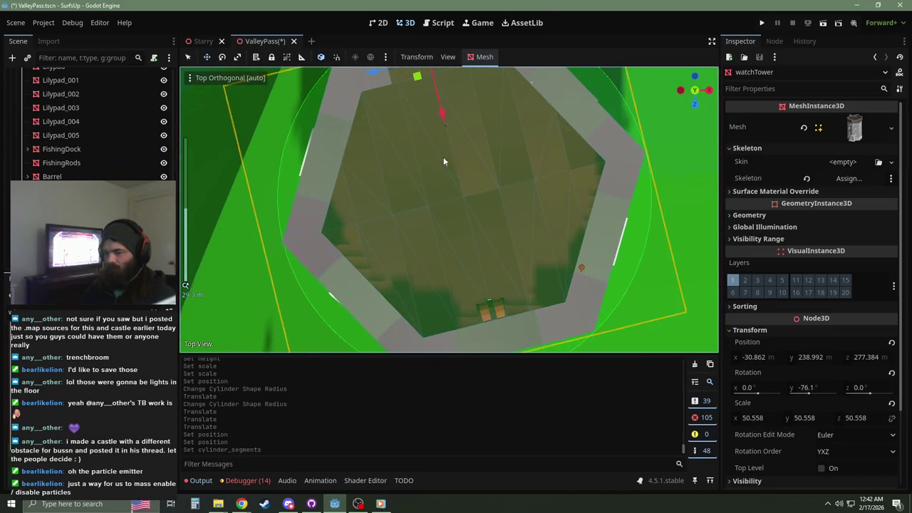
scroll(477, 281, down, 5)
scroll(93, 121, down, 5)
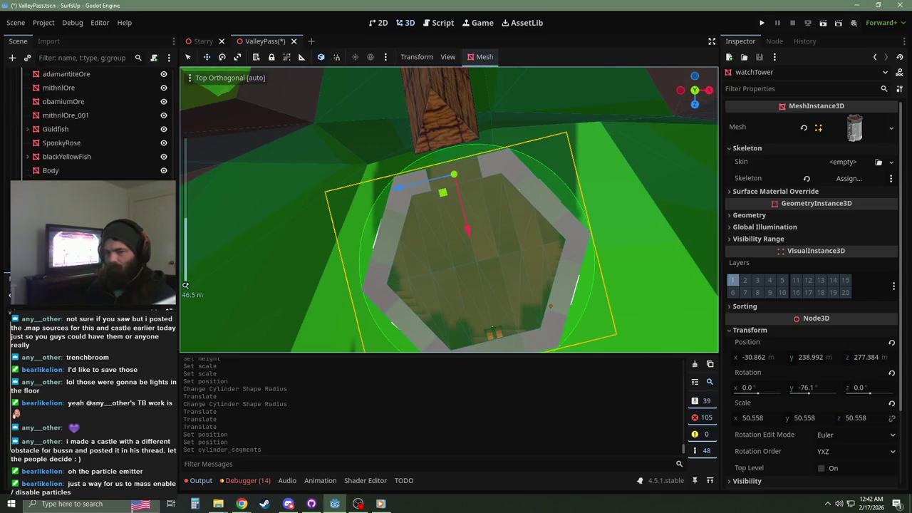
scroll(92, 121, up, 2)
scroll(92, 143, up, 10)
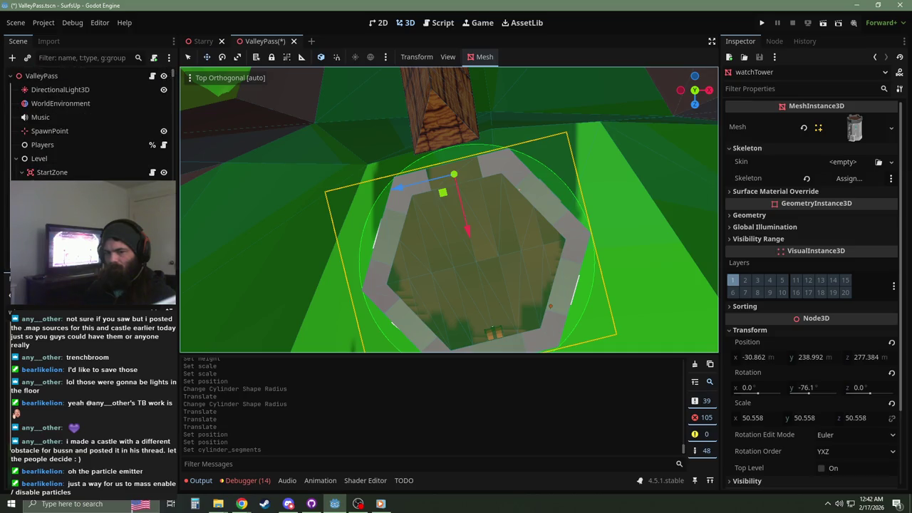
click(64, 186)
click(71, 199)
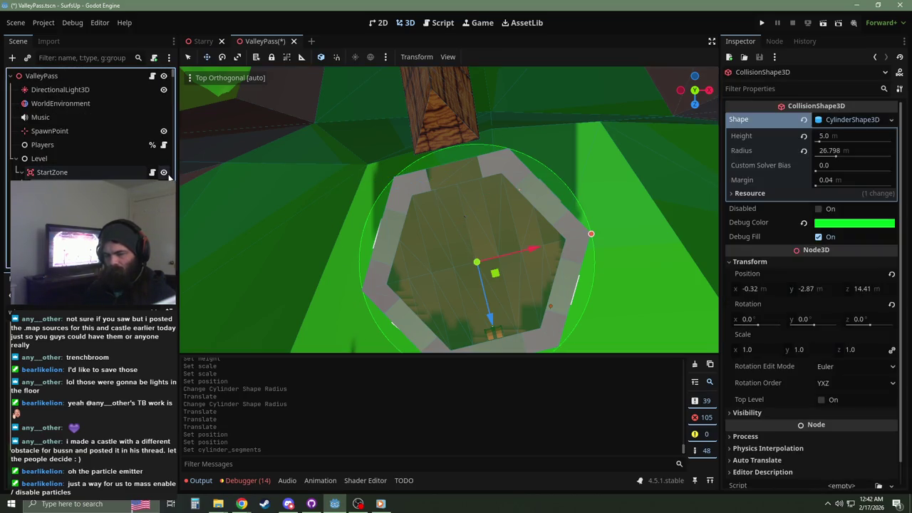
Step: Paste the cylinder collision shape as a child of the watchTower mesh
drag(173, 77, 172, 192)
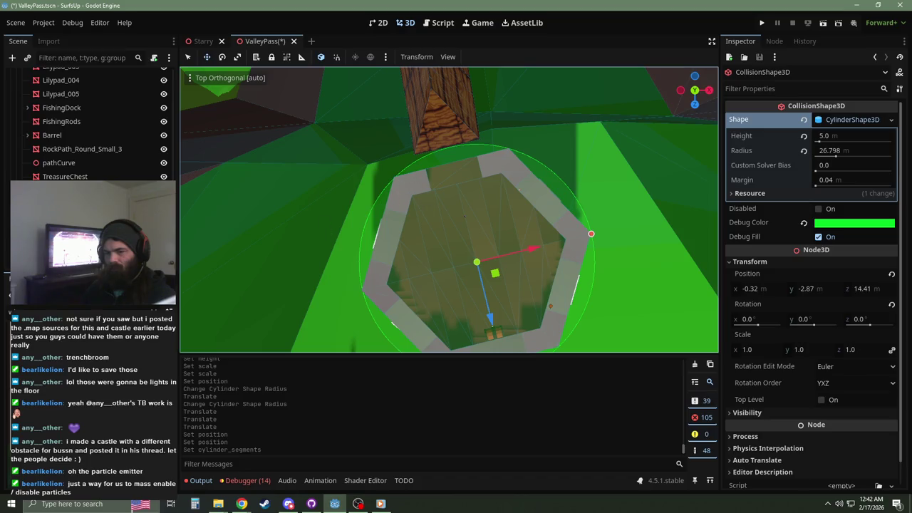
click(315, 232)
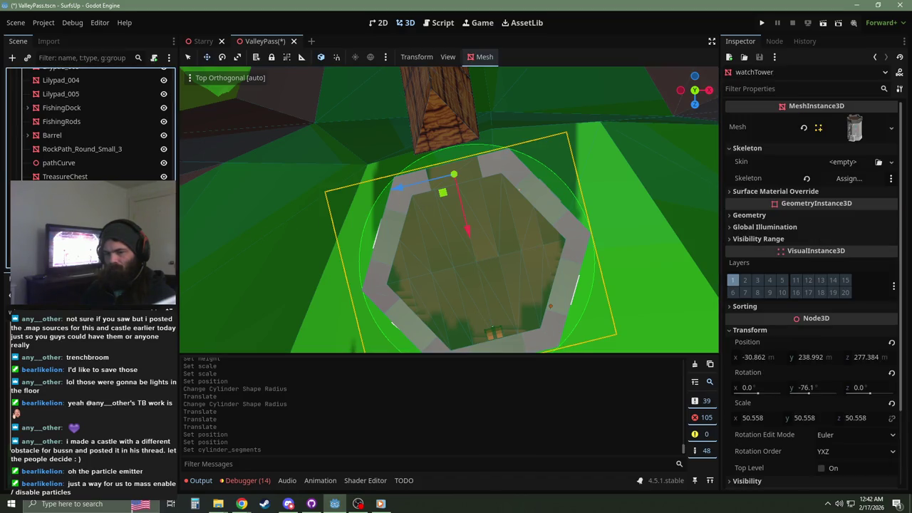
key(Down)
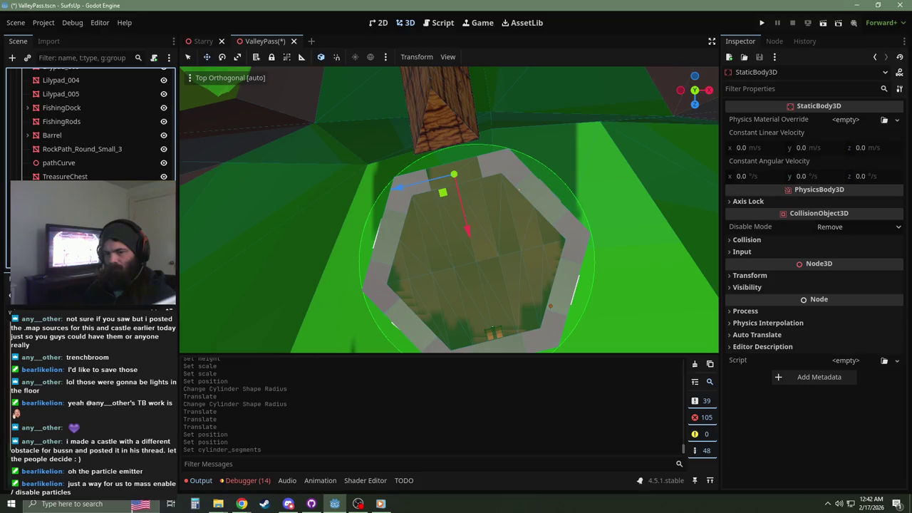
key(Down)
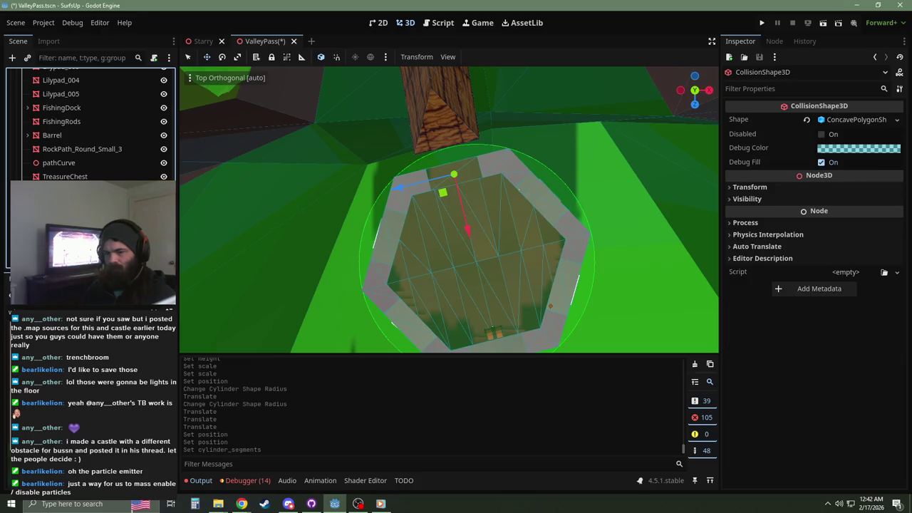
key(Up)
key(Up)
key(ctrl+v)
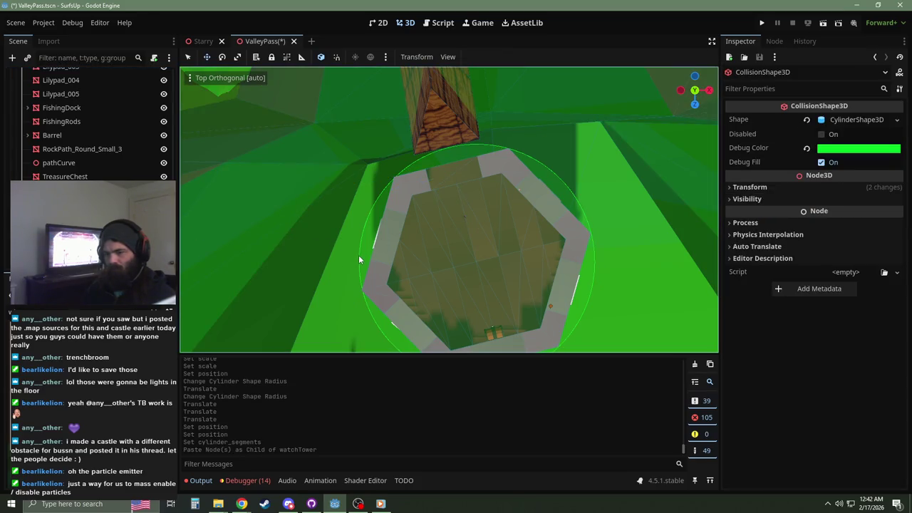
Step: Inspect the pasted shape's radius, height and position beside the tower
scroll(359, 255, down, 5)
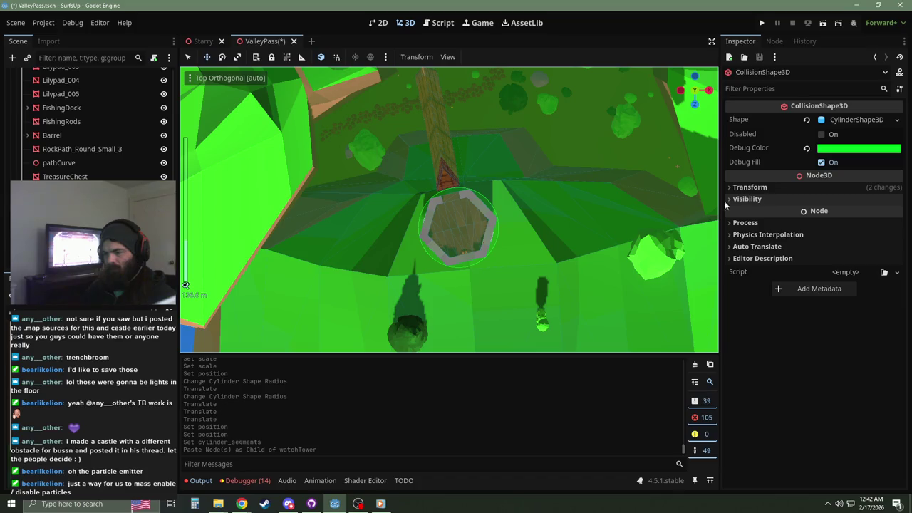
click(122, 246)
click(363, 251)
mouse_move(358, 273)
mouse_down()
mouse_move(515, 111)
mouse_move(518, 187)
mouse_move(501, 232)
mouse_up()
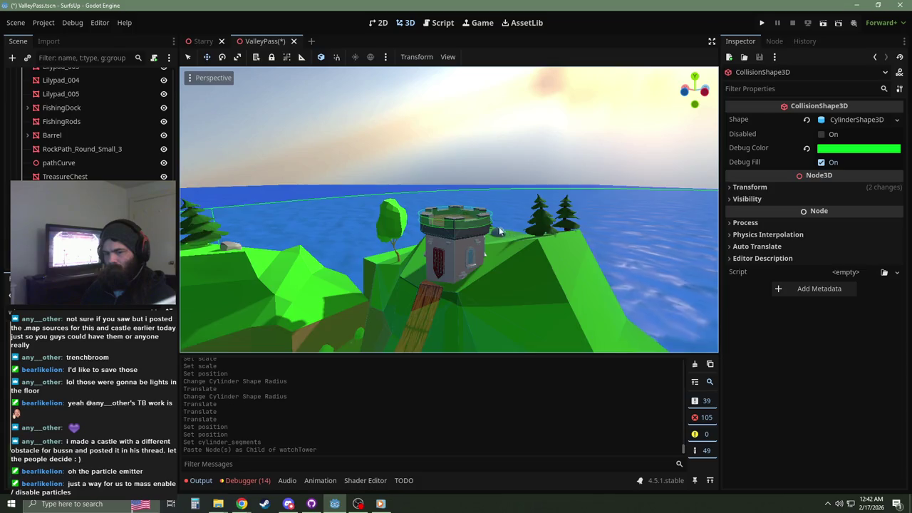
scroll(501, 232, up, 4)
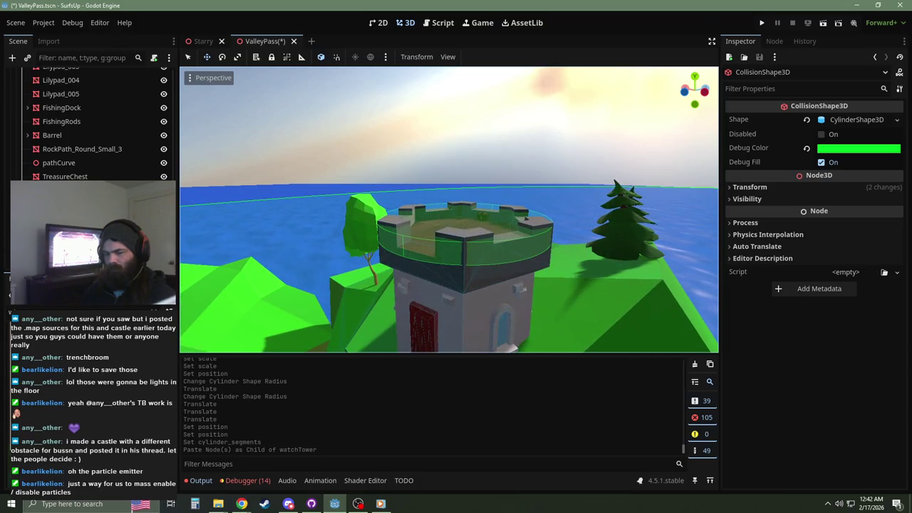
click(859, 120)
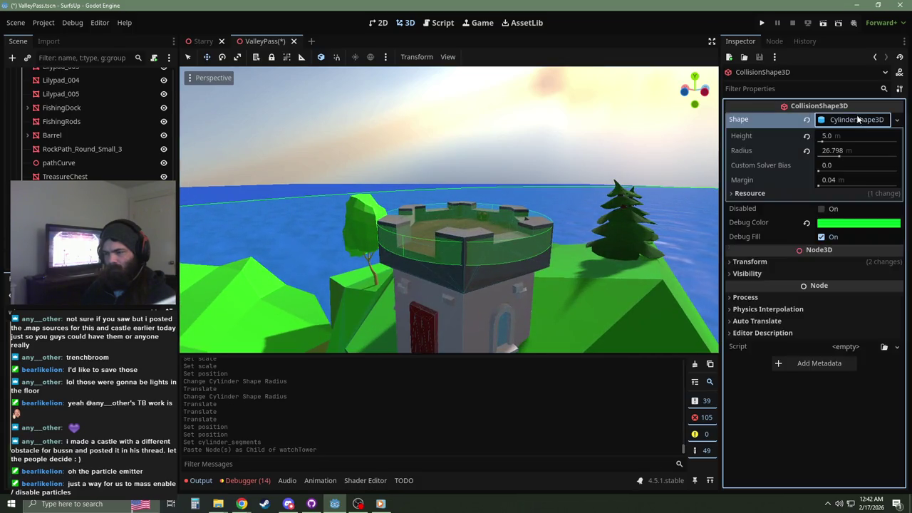
click(813, 261)
drag(755, 289, 784, 288)
key(ctrl+z)
Step: Reset the pasted shape's position to zero, then undo the paste
scroll(519, 304, down, 6)
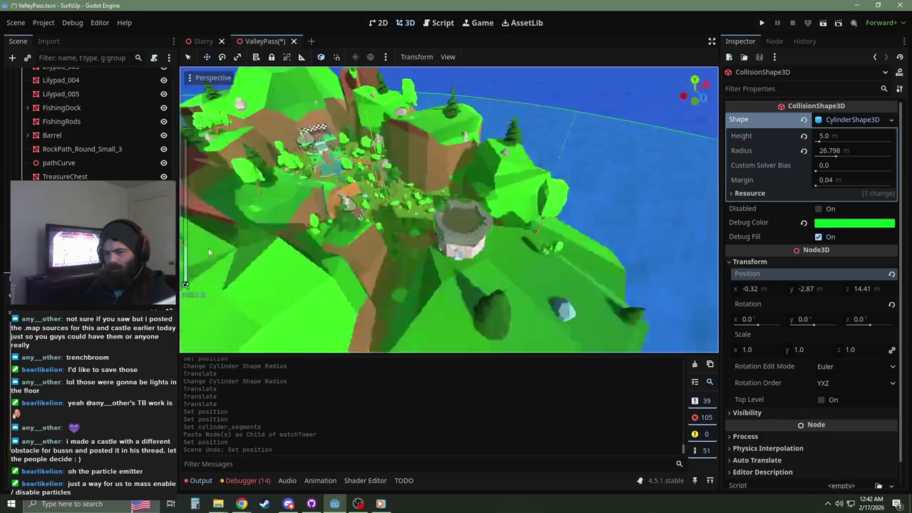
drag(209, 252, 614, 243)
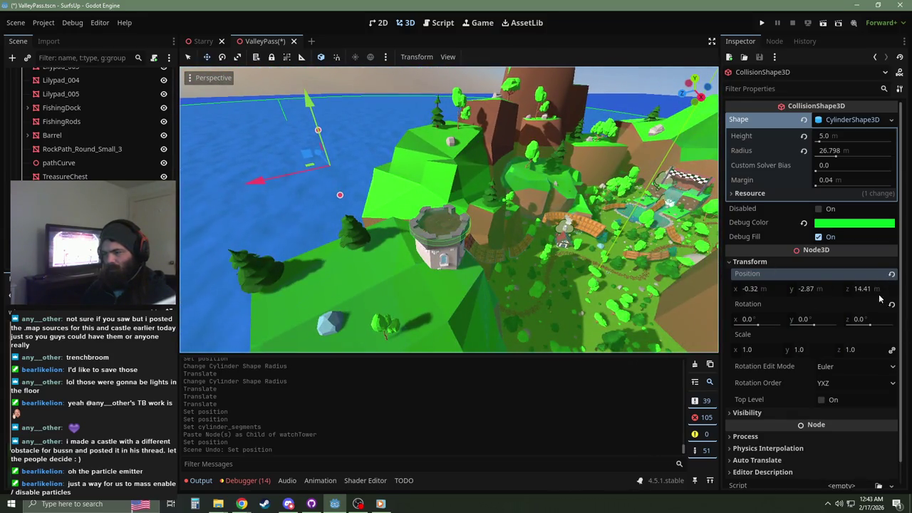
click(892, 274)
mouse_move(705, 235)
mouse_down()
mouse_move(605, 162)
mouse_move(701, 156)
mouse_up()
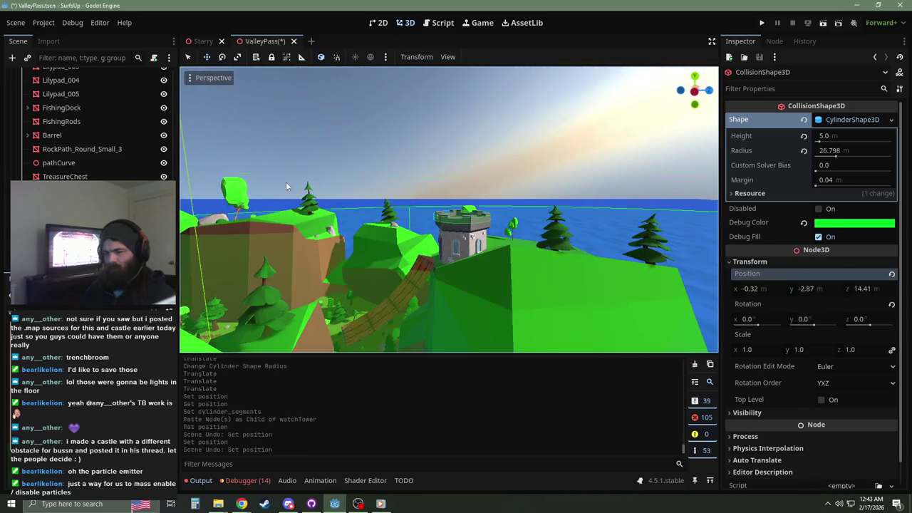
key(ctrl+z)
key(ctrl+z)
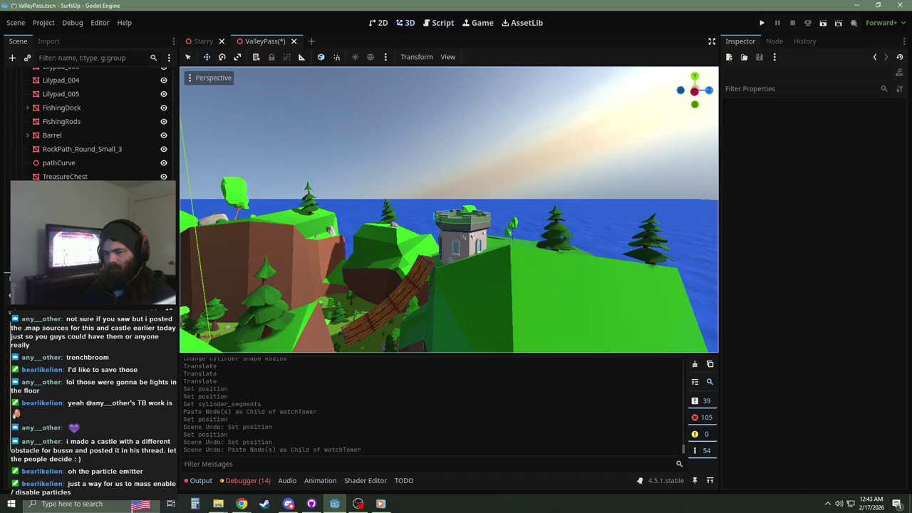
Step: Cut the cylinder collision shape out of StartZone
drag(176, 267, 179, 73)
click(462, 214)
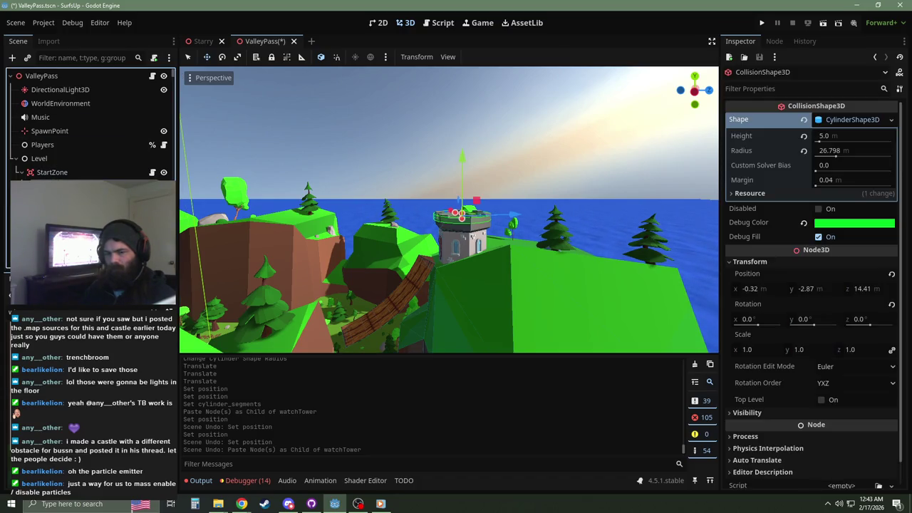
key(ctrl+x)
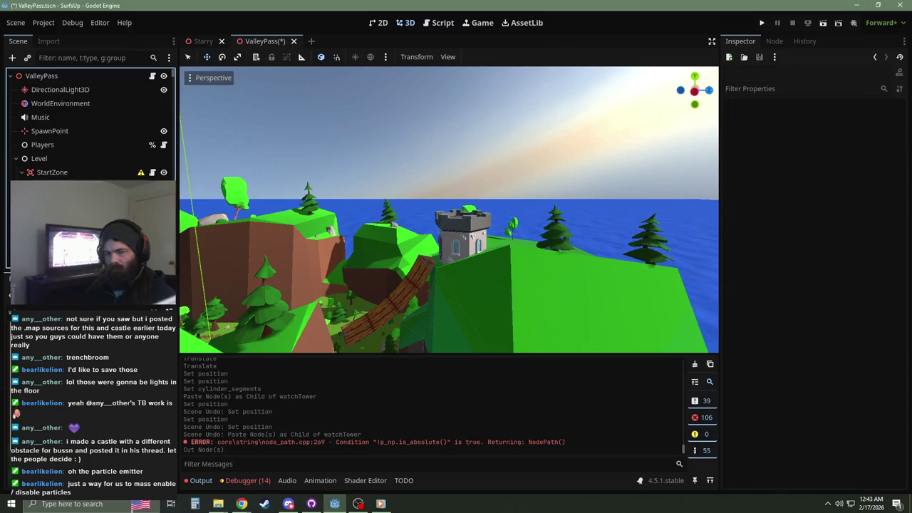
Step: Paste the cut cylinder under watchTower and reset its position to 0, 0, 0
click(456, 242)
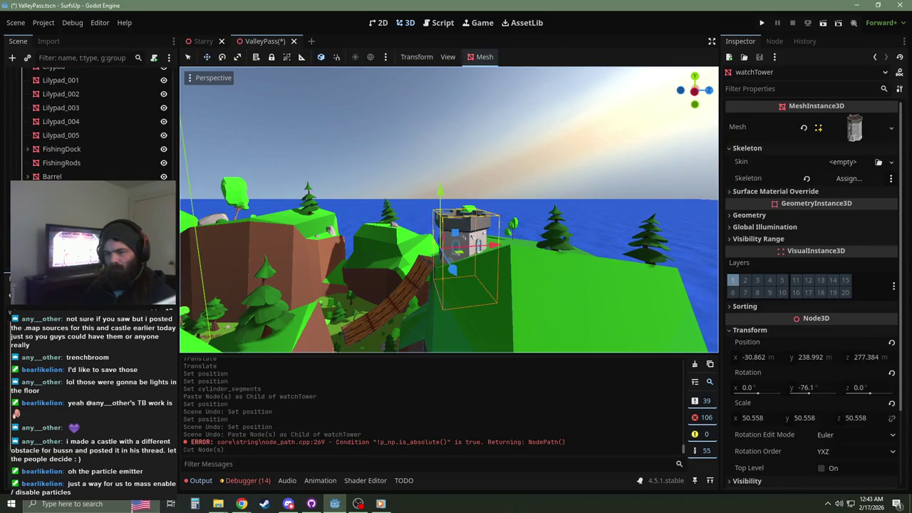
key(ctrl+v)
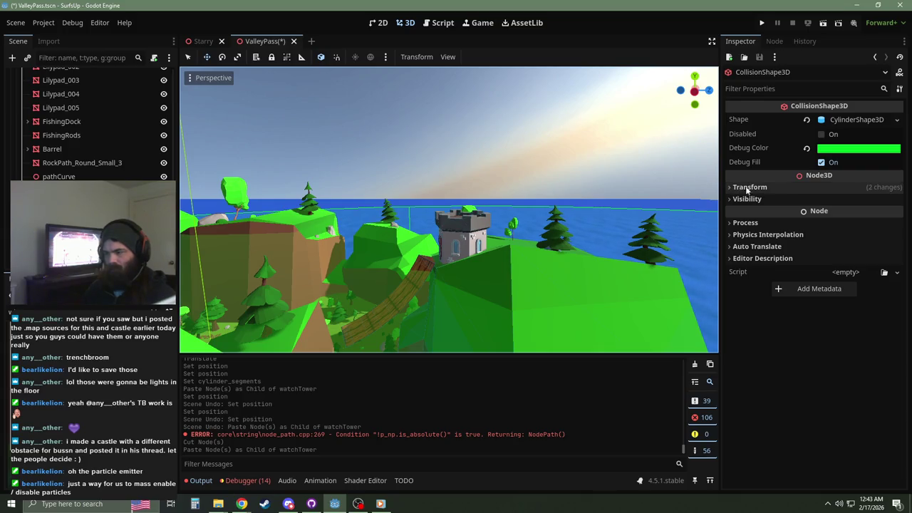
drag(592, 196, 413, 286)
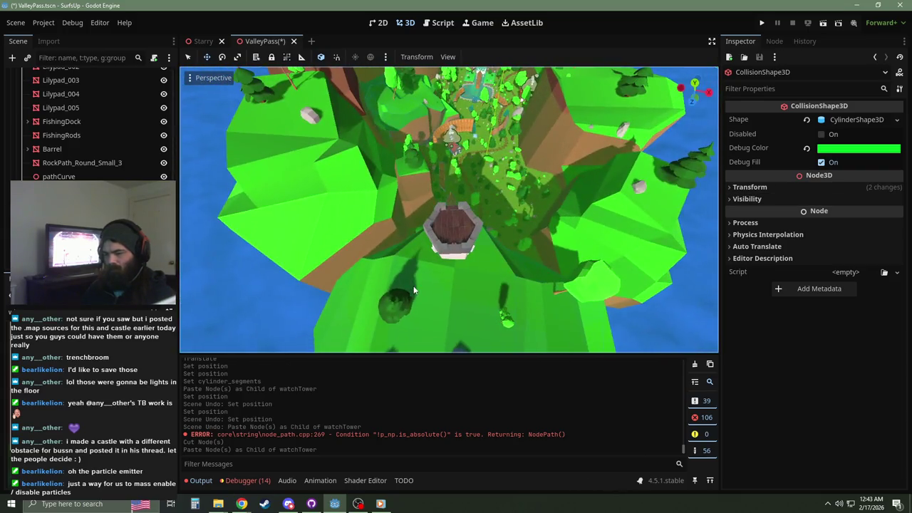
key(KP_7)
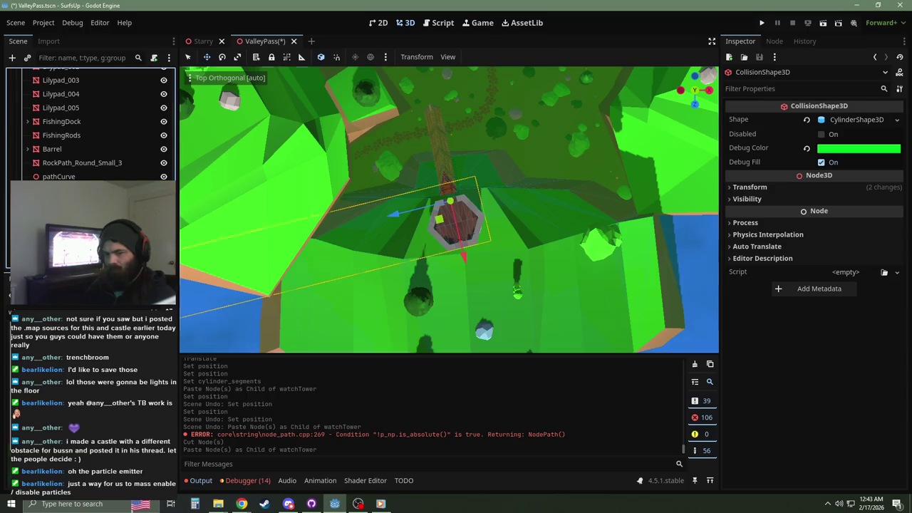
scroll(402, 207, down, 10)
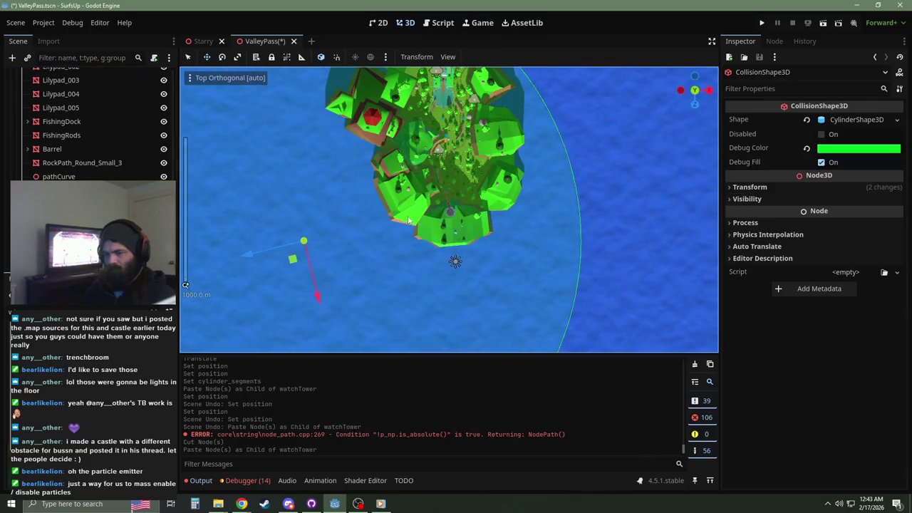
click(799, 186)
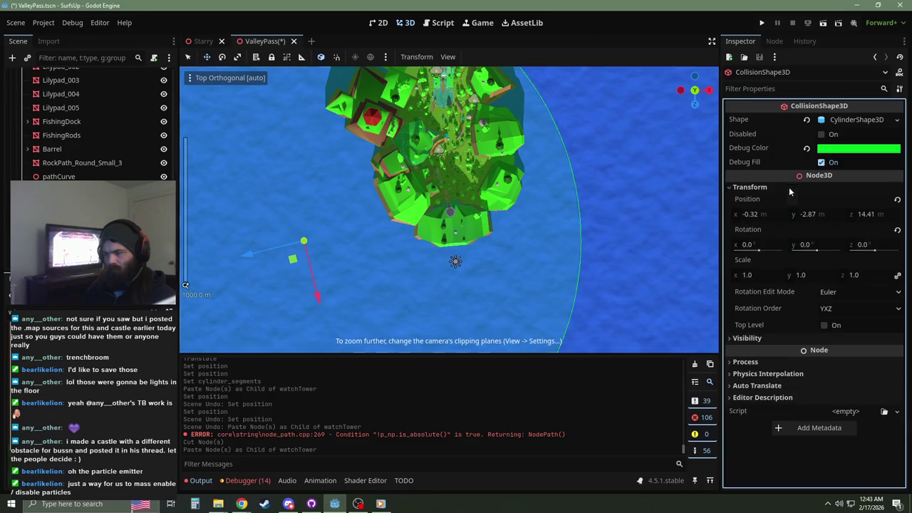
click(897, 200)
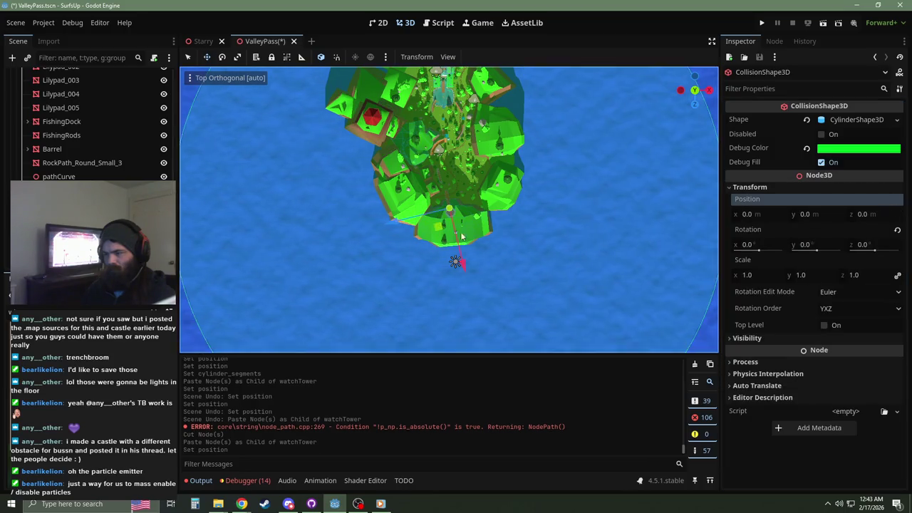
Step: Nudge the cylinder across the tower floor, checking from above and below
scroll(474, 235, up, 10)
mouse_move(468, 229)
mouse_down()
mouse_move(491, 318)
mouse_move(485, 309)
mouse_up()
scroll(482, 253, up, 8)
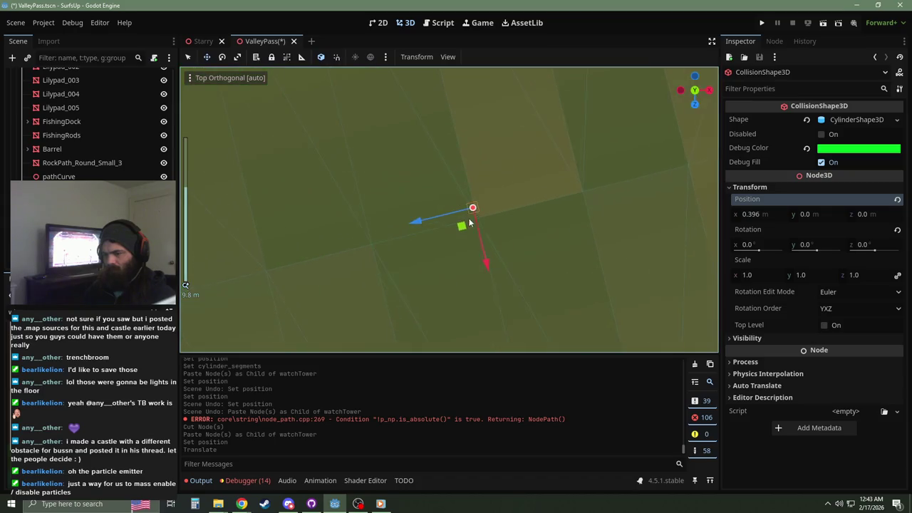
key(alt+KP_7)
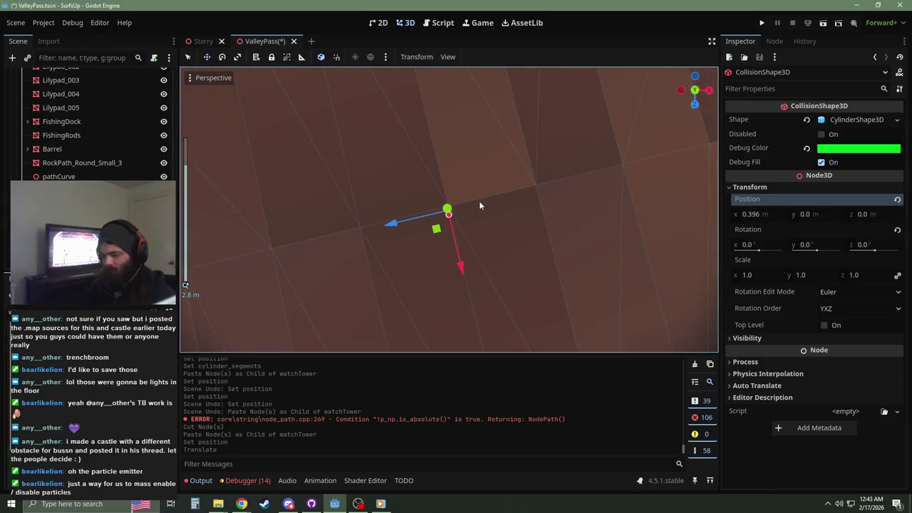
key(KP_7)
scroll(479, 205, up, 3)
drag(416, 169, 437, 232)
scroll(492, 249, up, 10)
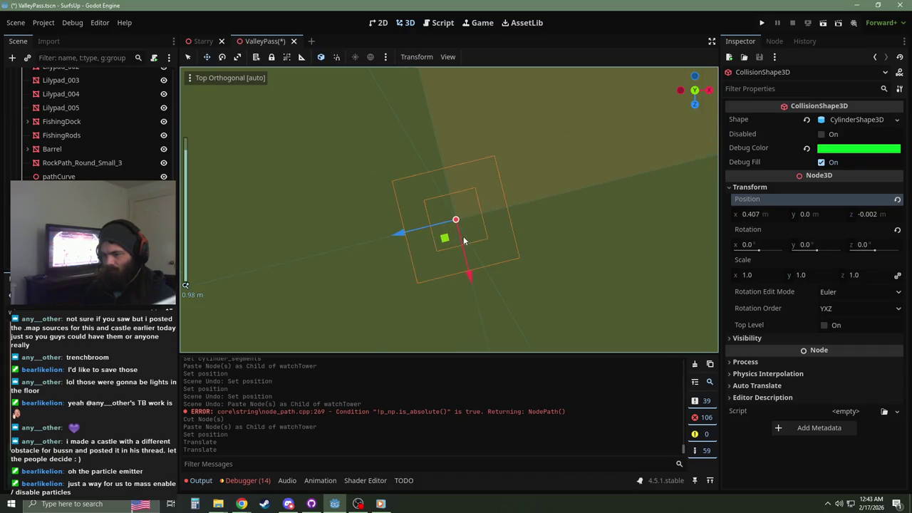
scroll(510, 261, up, 3)
drag(473, 277, 471, 281)
scroll(466, 283, down, 5)
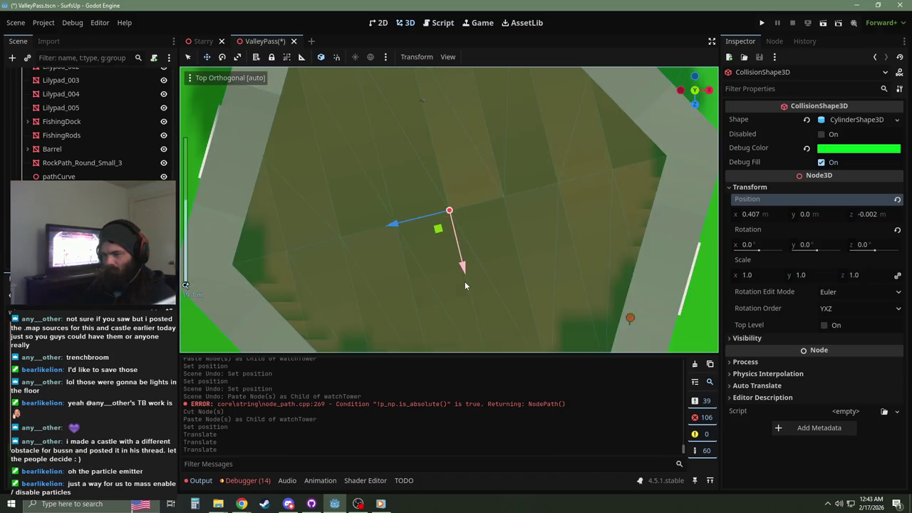
scroll(465, 282, down, 5)
Step: Raise the cylinder slightly, ending at about 0.407, 0.541, -0.002
mouse_move(465, 282)
mouse_down()
mouse_move(443, 251)
mouse_move(461, 178)
mouse_up()
scroll(451, 301, up, 3)
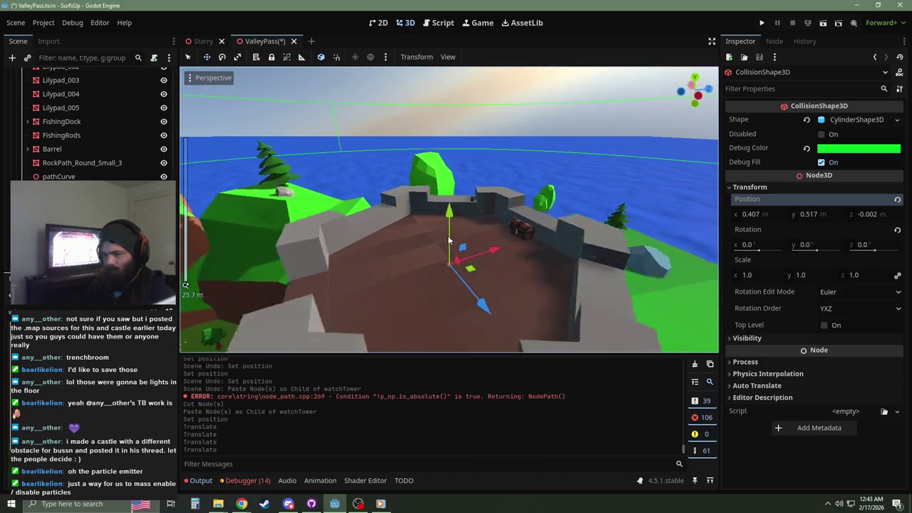
scroll(451, 301, up, 10)
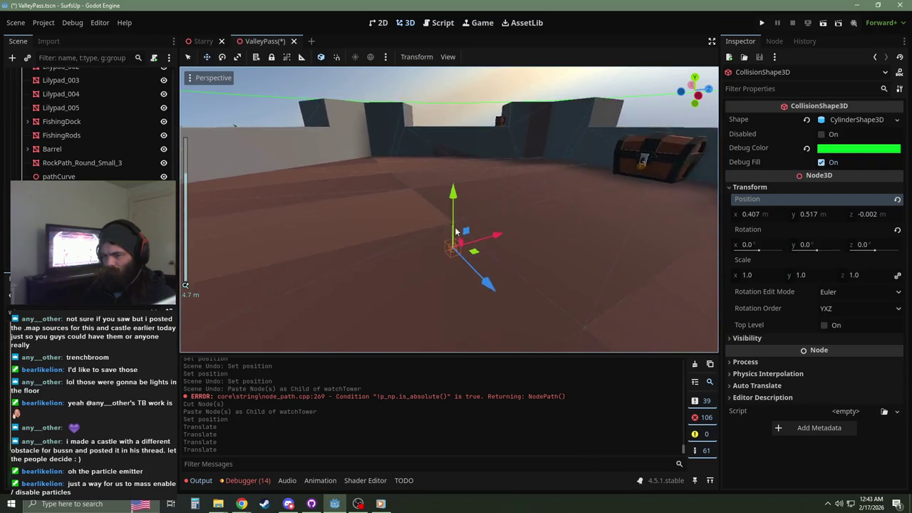
drag(451, 220, 450, 199)
scroll(449, 171, up, 6)
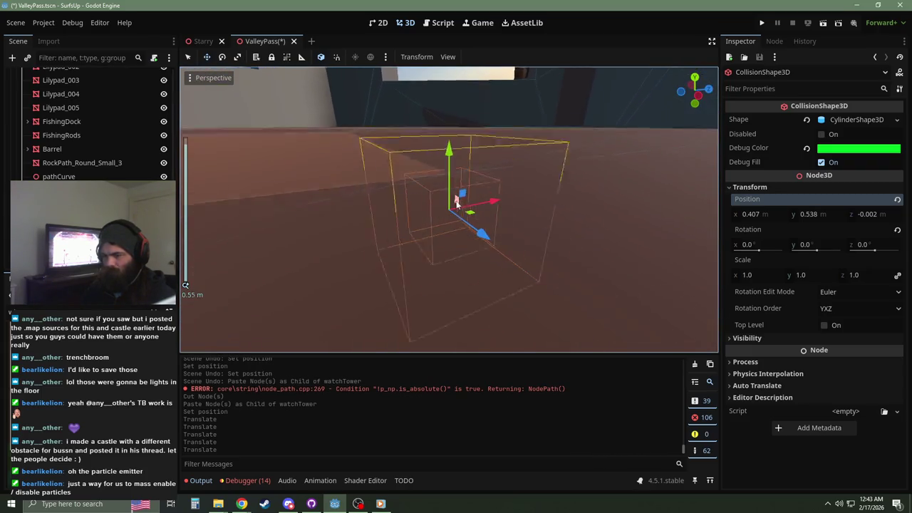
drag(449, 153, 459, 89)
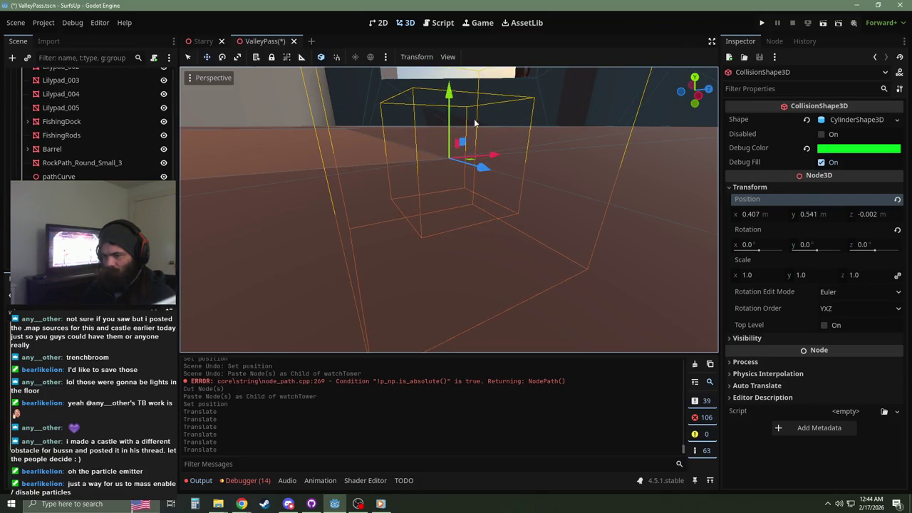
scroll(502, 163, up, 5)
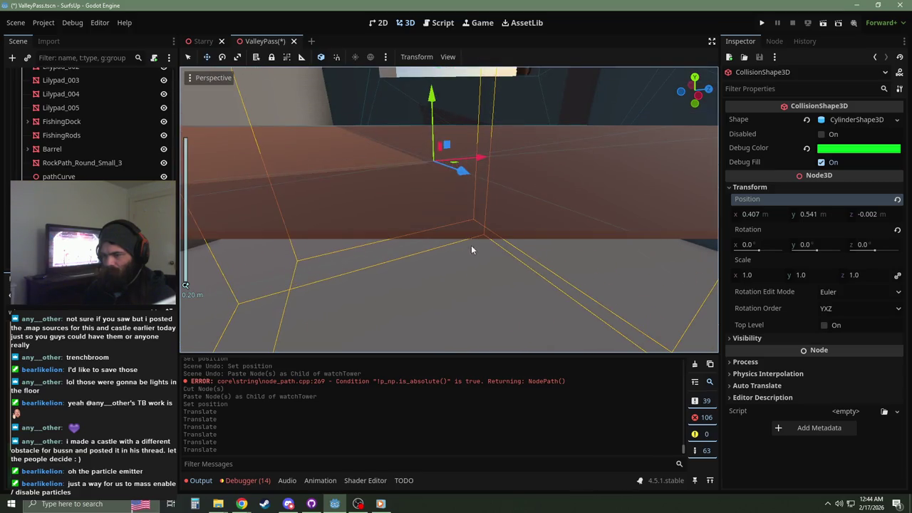
scroll(433, 164, down, 8)
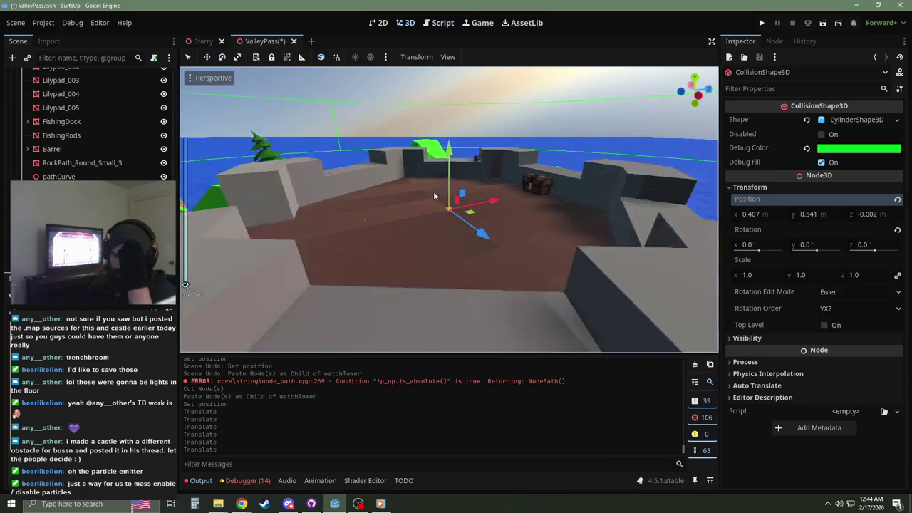
scroll(433, 191, down, 10)
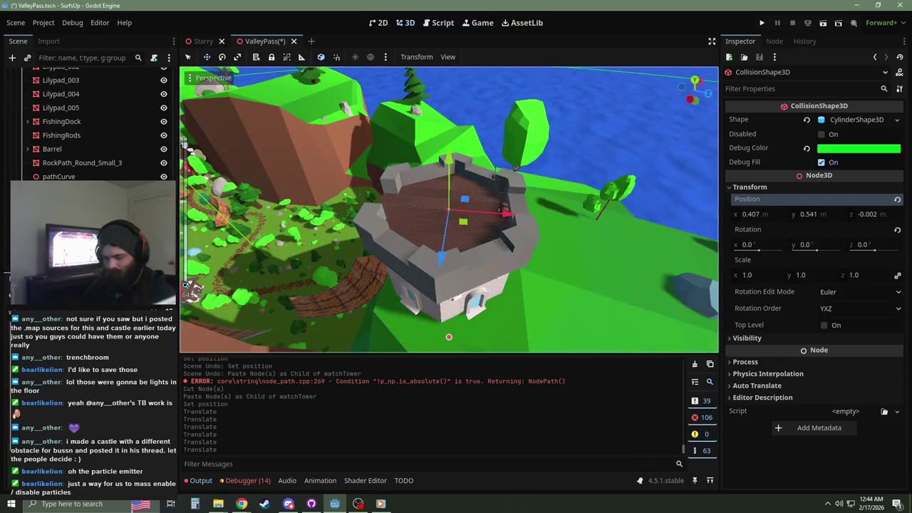
Step: Cut the cylinder from watchTower and select StartZone as its destination
key(ctrl+x)
scroll(74, 114, up, 15)
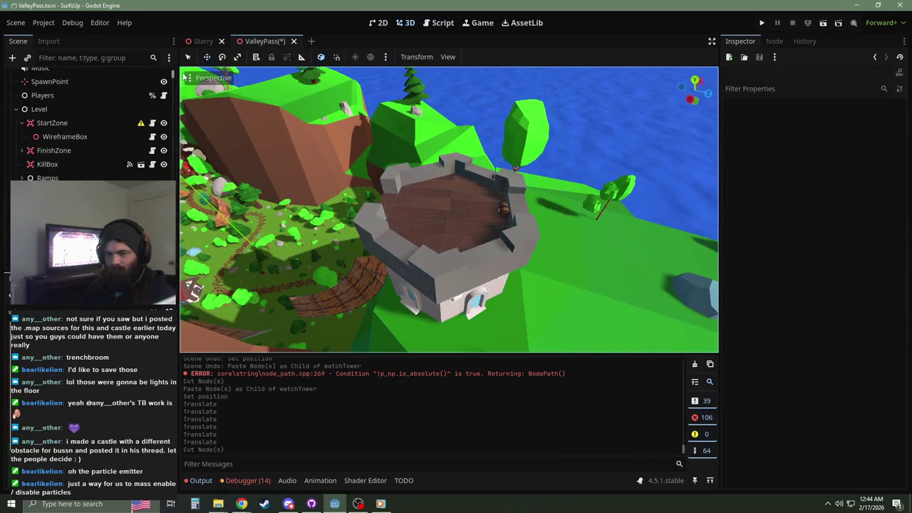
click(60, 174)
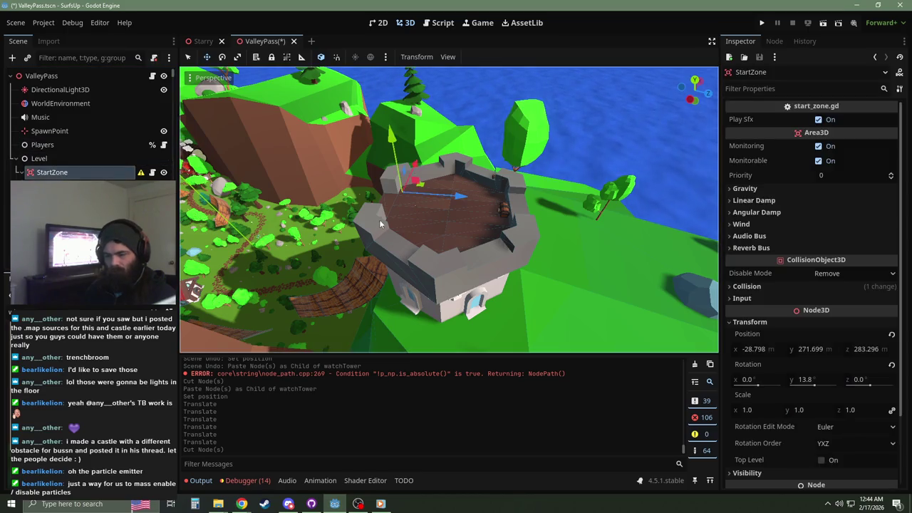
Step: Undo the paste and cut, restoring the cylinder shape to the tower
key(ctrl+v)
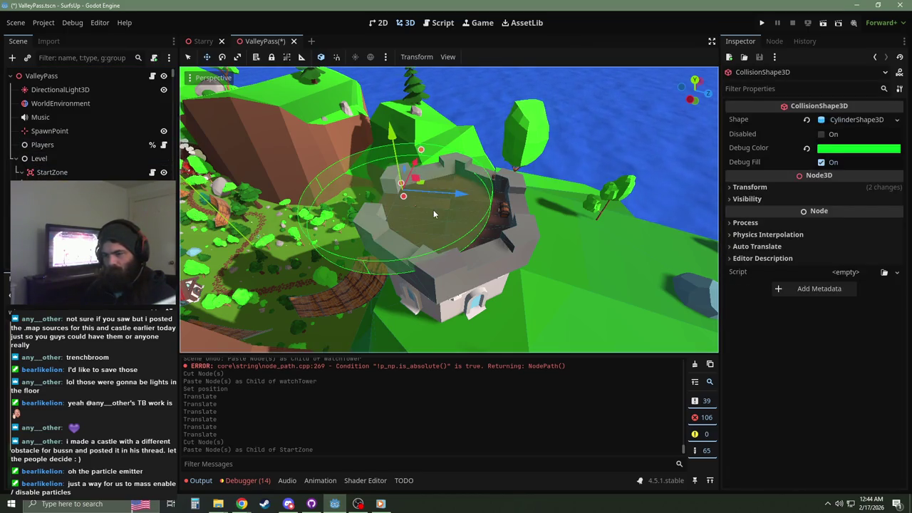
key(ctrl+z)
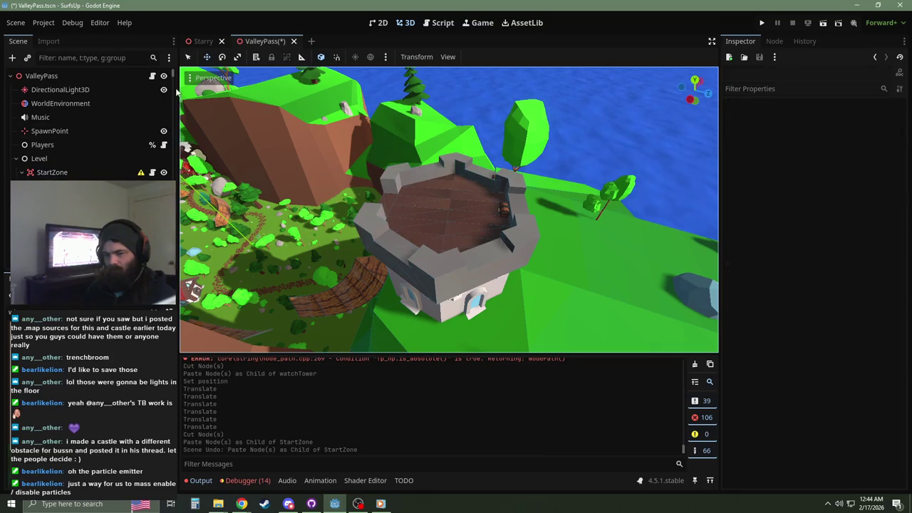
key(ctrl+z)
key(ctrl+z)
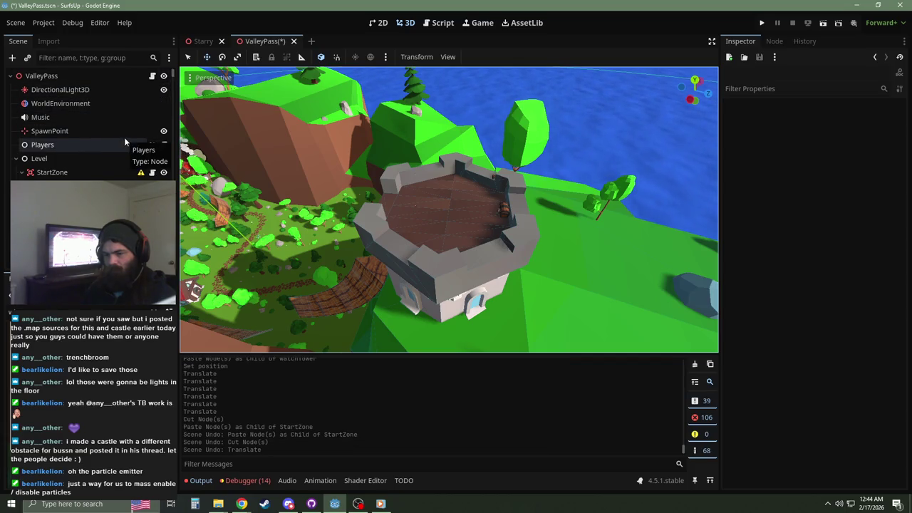
key(ctrl+z)
key(ctrl+shift+z)
key(ctrl+shift+z)
key(ctrl+shift+z)
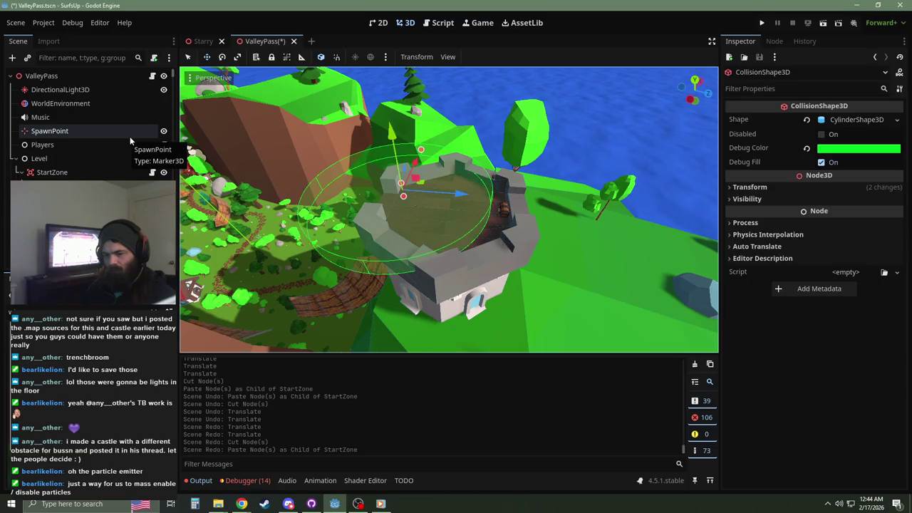
key(ctrl+z)
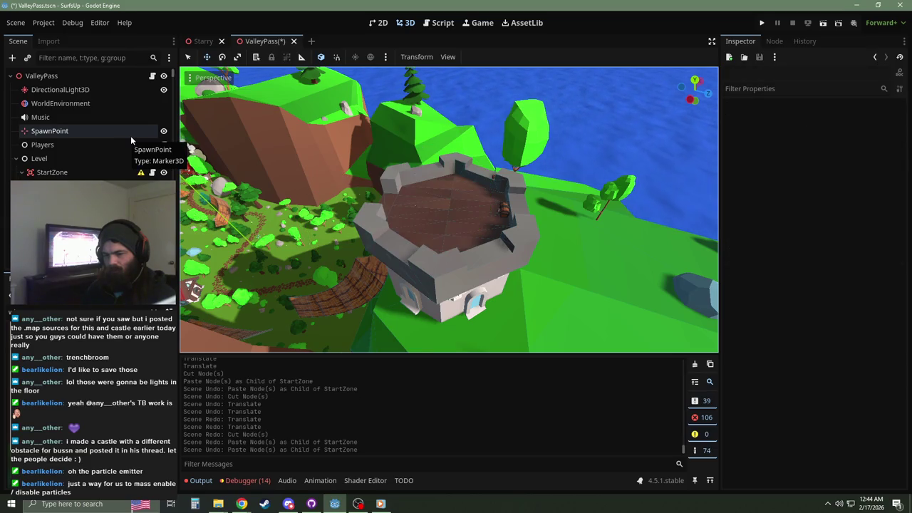
key(ctrl+z)
Step: Enable Top Level on the tower's cylinder shape and reset its scale to 1
drag(172, 82, 172, 200)
click(513, 214)
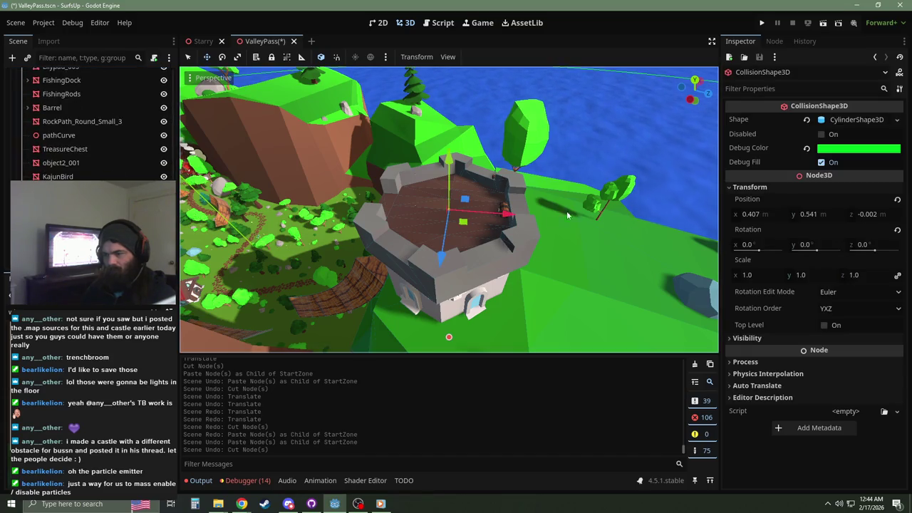
scroll(540, 216, up, 3)
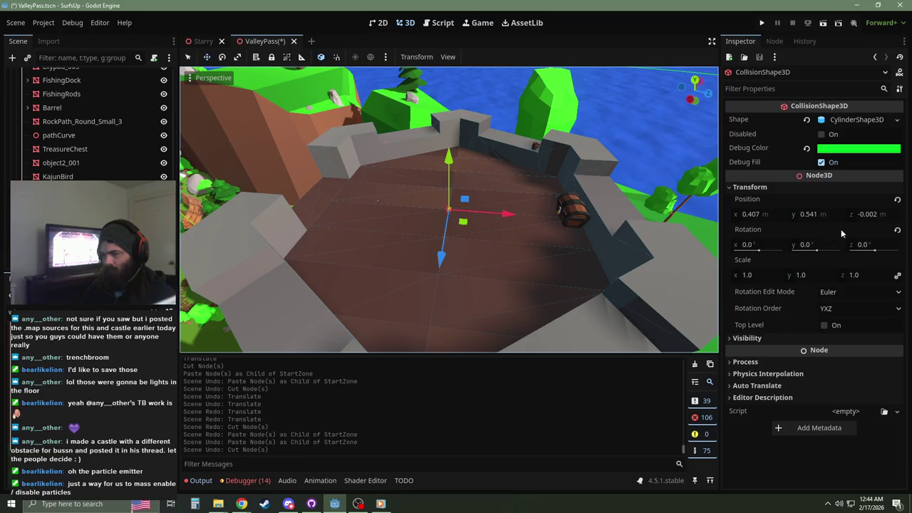
click(826, 326)
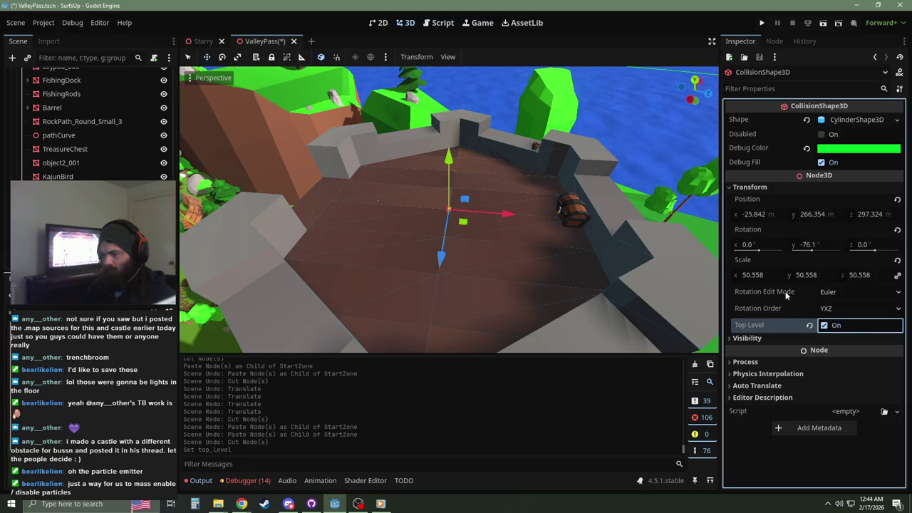
click(898, 261)
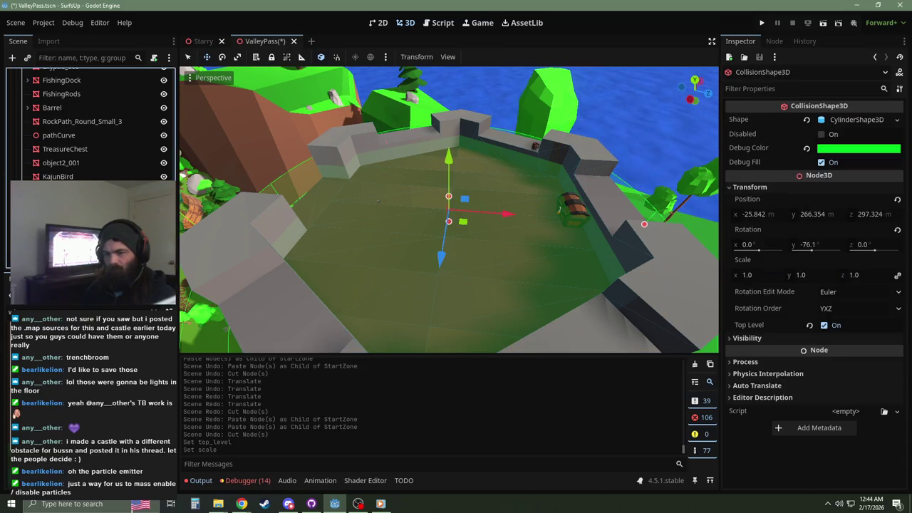
Step: Move the rescaled cylinder shape under StartZone by cut and paste
key(ctrl+x)
scroll(69, 175, up, 15)
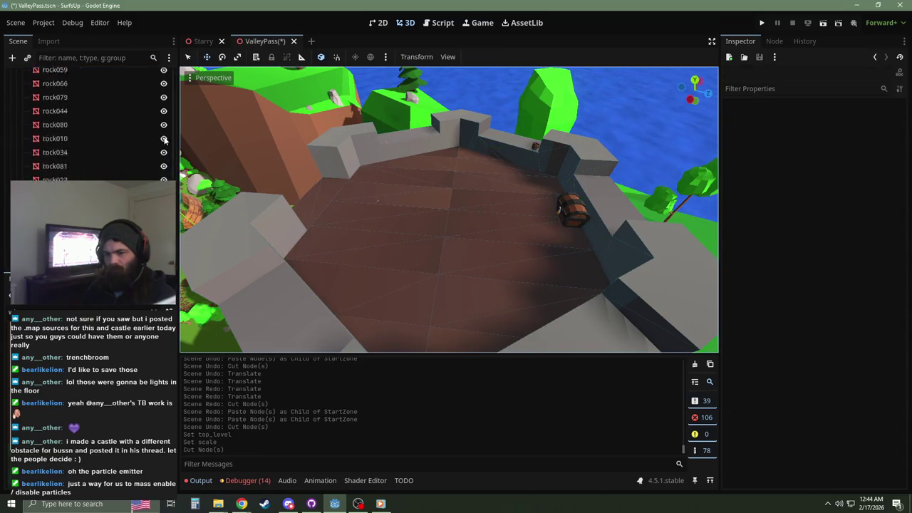
click(70, 173)
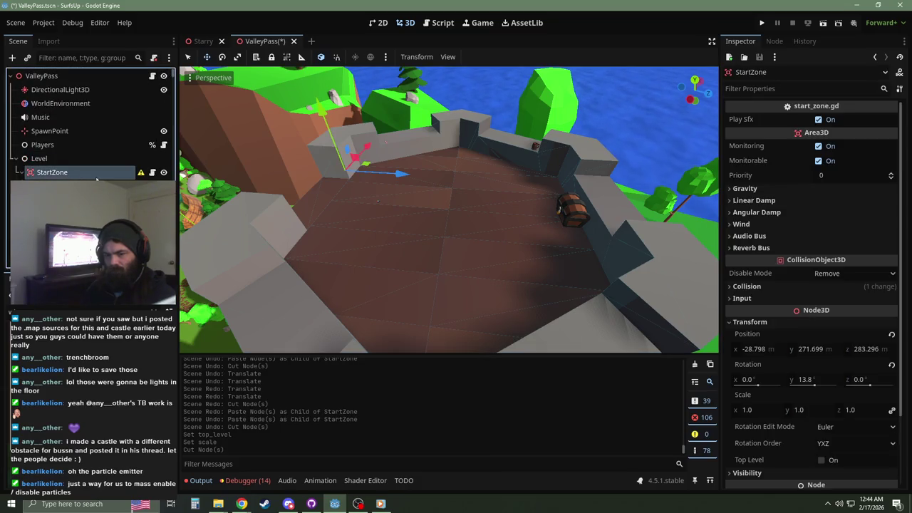
key(ctrl+v)
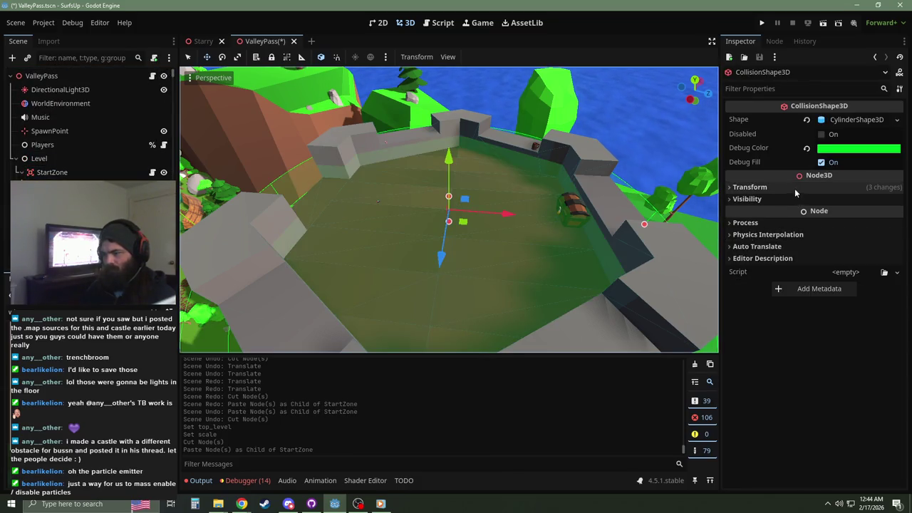
Step: Turn Top Level off on the pasted cylinder and view it around the castle tower
click(795, 187)
click(824, 325)
mouse_move(463, 225)
mouse_down()
mouse_move(371, 228)
mouse_move(269, 201)
mouse_move(616, 181)
mouse_move(476, 224)
mouse_up()
scroll(468, 226, up, 3)
scroll(467, 221, down, 10)
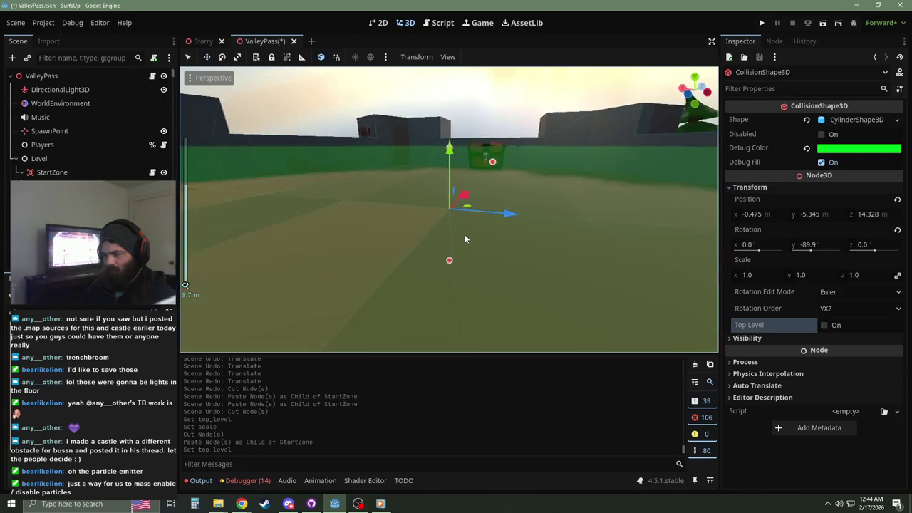
mouse_move(442, 261)
mouse_down()
mouse_move(382, 253)
mouse_move(552, 242)
mouse_up()
scroll(510, 243, up, 5)
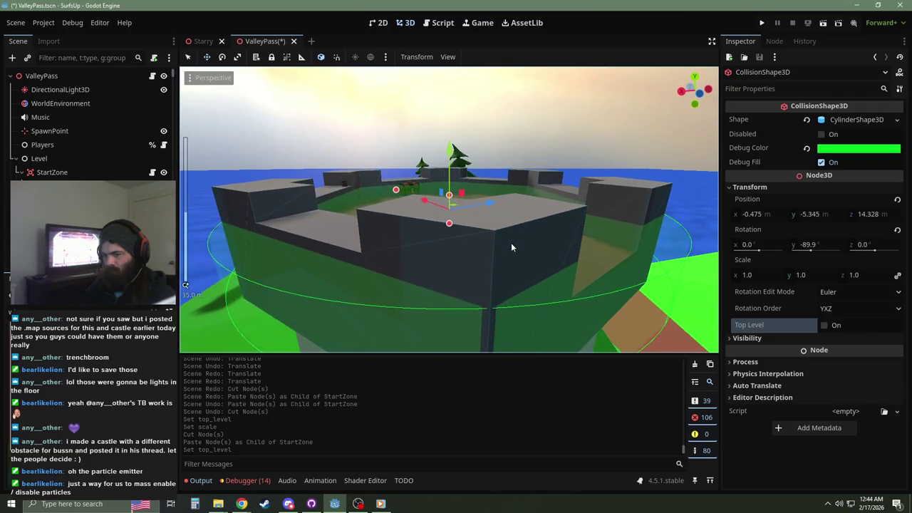
scroll(549, 250, down, 2)
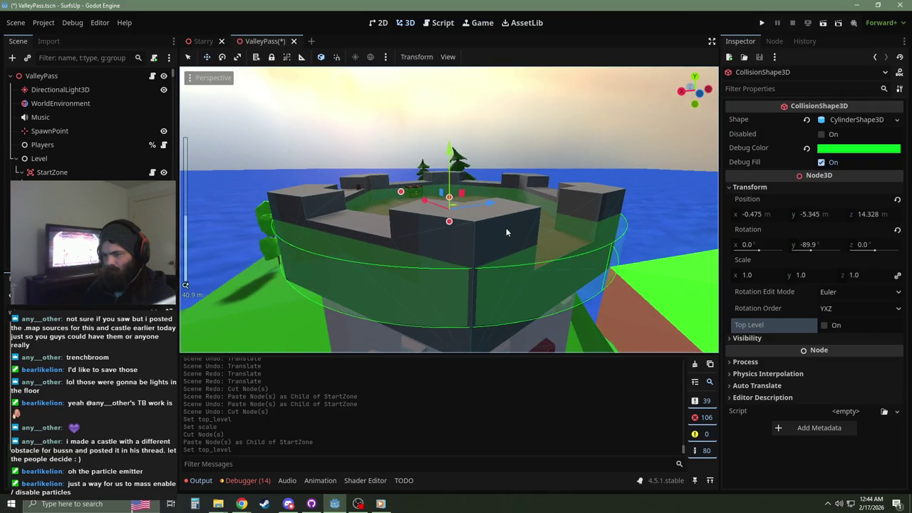
mouse_move(452, 225)
mouse_down()
mouse_move(448, 245)
mouse_move(503, 239)
mouse_move(418, 269)
mouse_up()
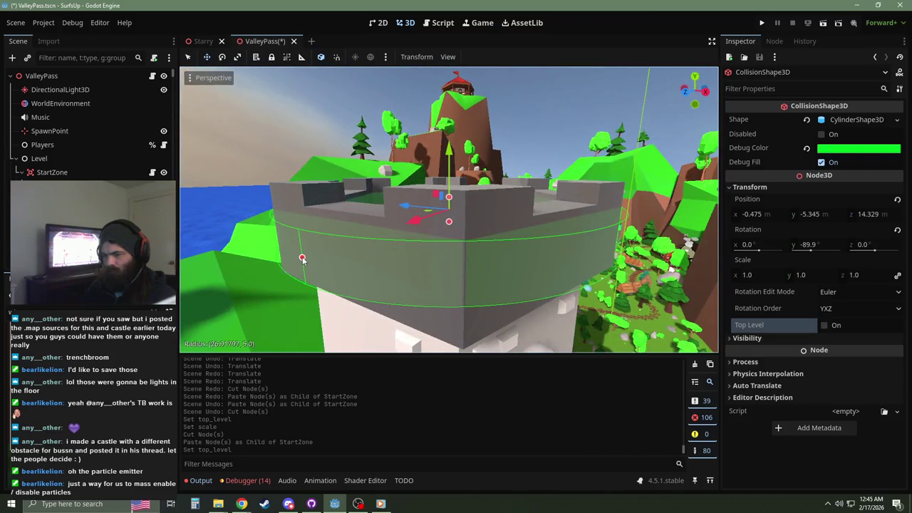
Step: Widen the cylinder radius to 26.854 m to cover the tower top
drag(302, 258, 301, 259)
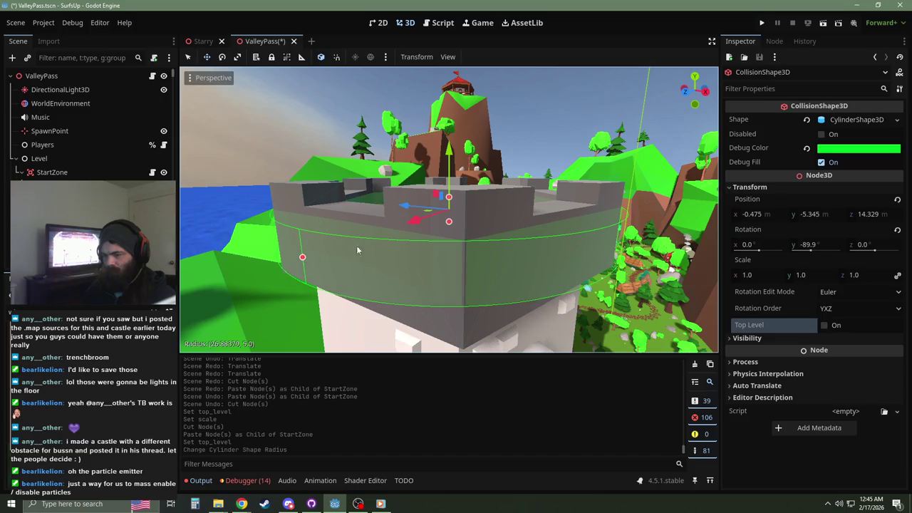
key(w)
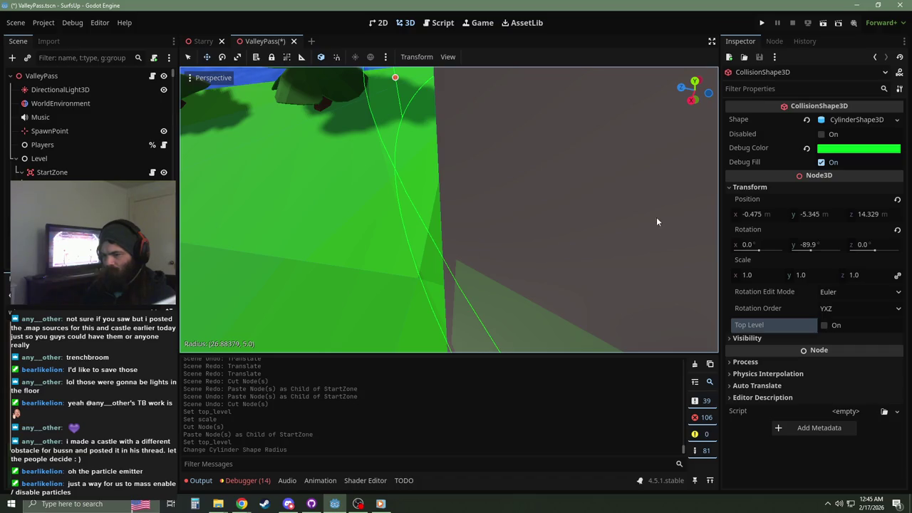
click(851, 123)
drag(827, 150, 820, 150)
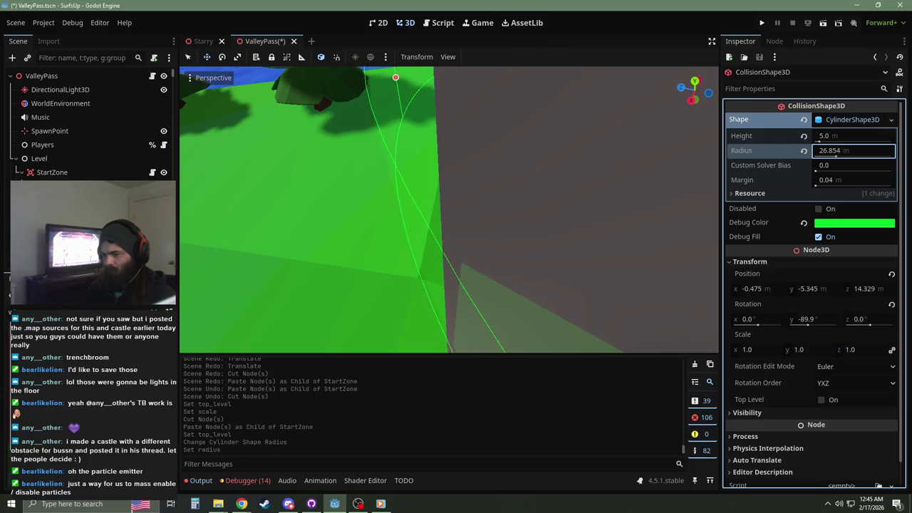
key(s)
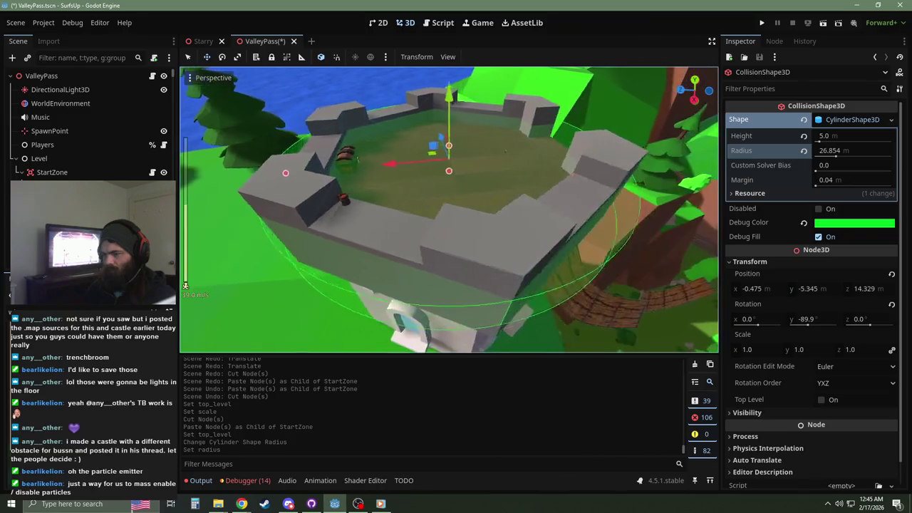
key(w)
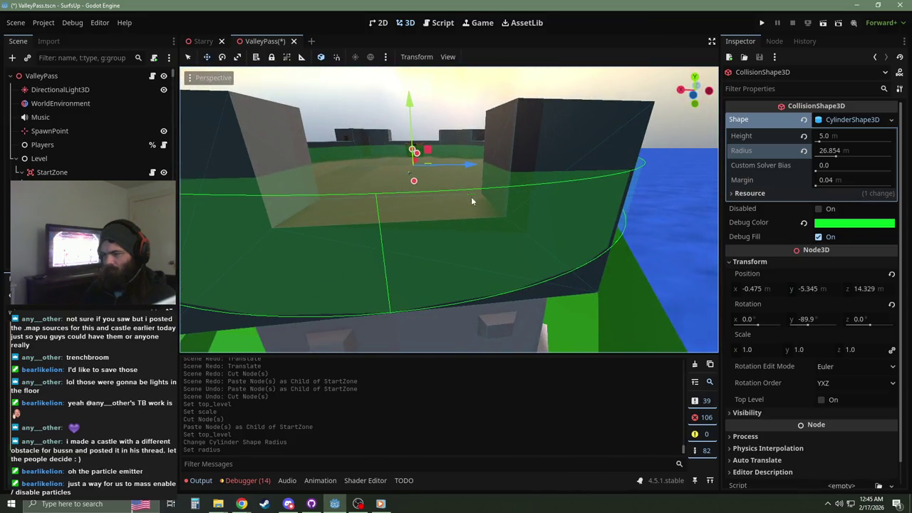
Step: Set the cylinder's Y position to -2.864 under the tower floor and collapse the Shape resource
mouse_move(410, 118)
mouse_down()
mouse_move(412, 71)
mouse_move(404, 107)
mouse_up()
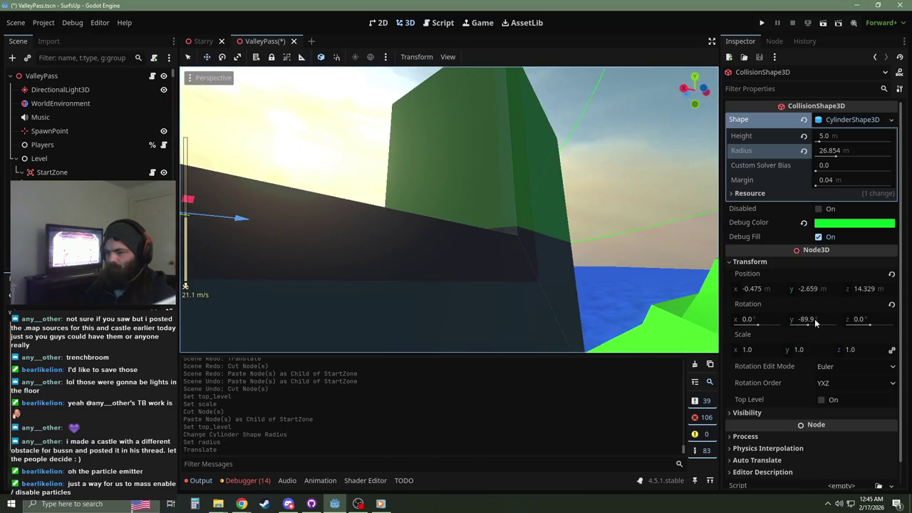
drag(808, 292, 804, 292)
drag(449, 214, 399, 214)
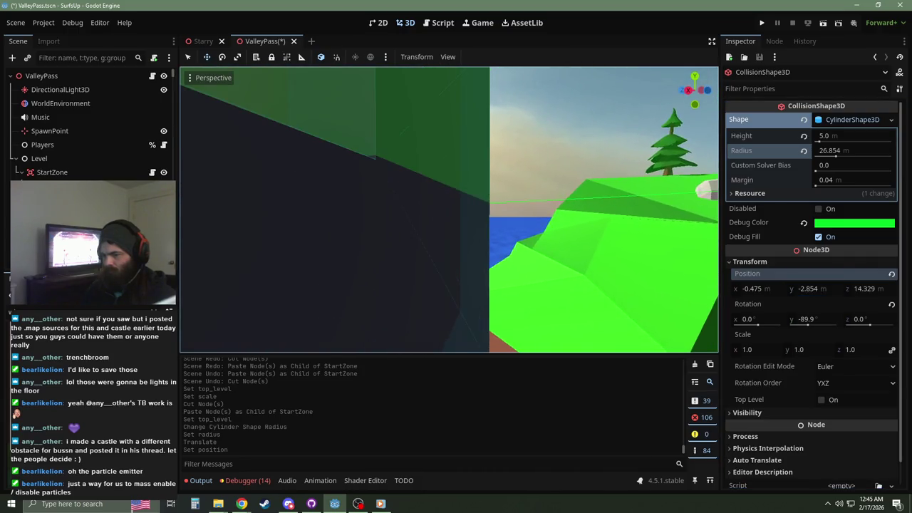
drag(684, 290, 668, 289)
drag(818, 289, 813, 288)
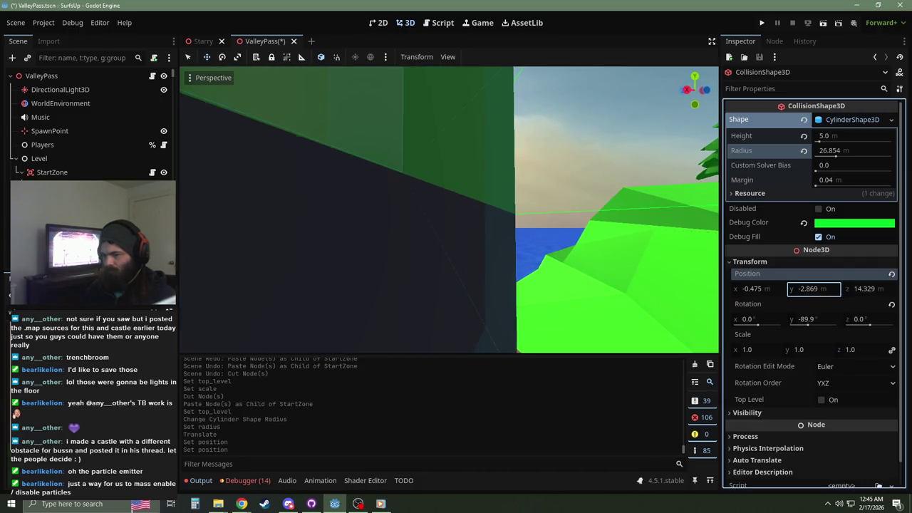
drag(449, 214, 406, 206)
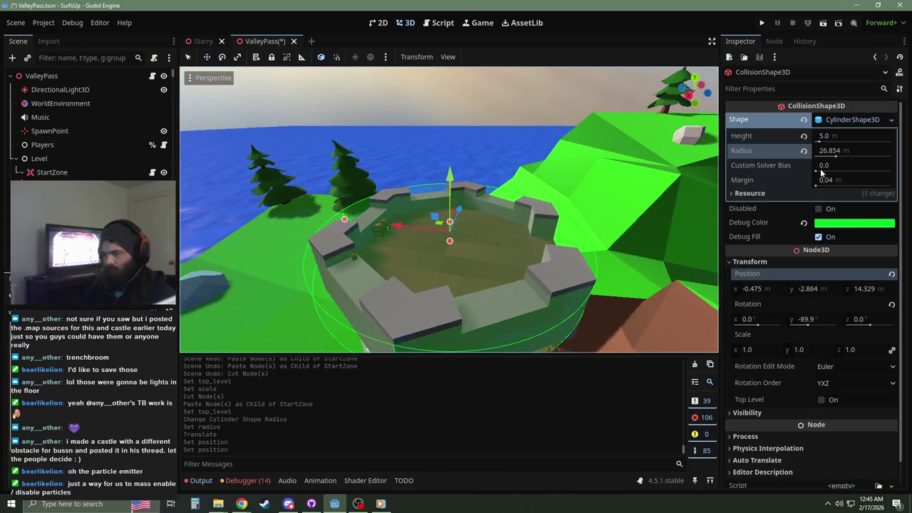
click(836, 124)
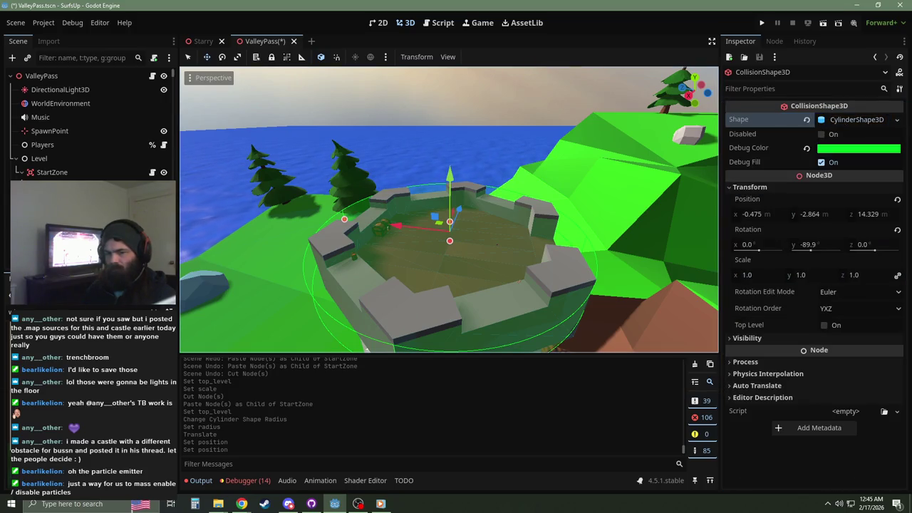
Step: Point WireframeBox's Collision Shape Path at CollisionShape3D
click(71, 214)
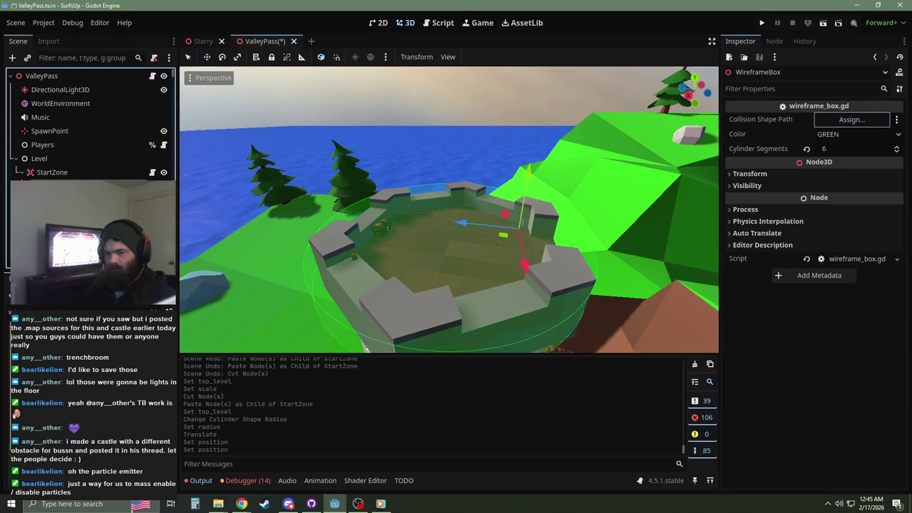
click(851, 119)
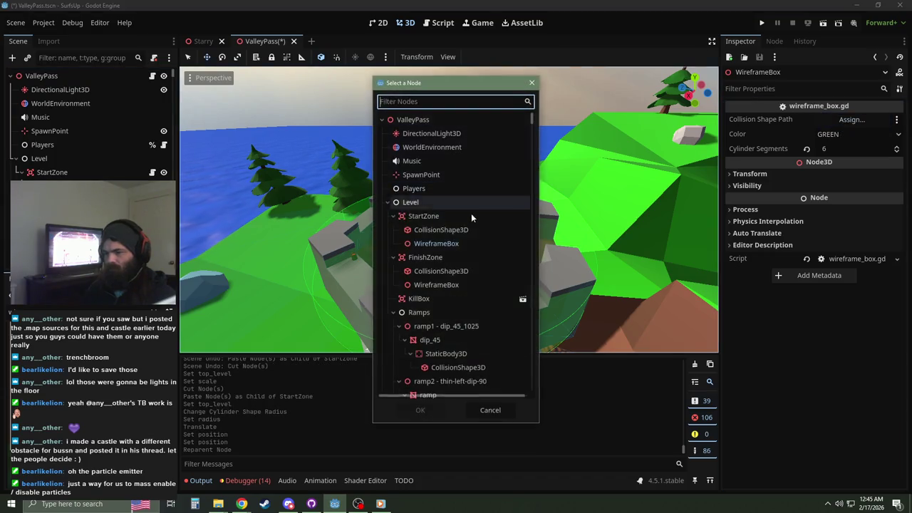
double_click(441, 229)
Step: Raise the cylinder collision shape to 5.962 m tall, save, then disable the shape
mouse_move(328, 184)
mouse_down()
mouse_move(374, 195)
mouse_move(387, 178)
mouse_up()
click(353, 162)
drag(341, 148, 339, 144)
key(ctrl+s)
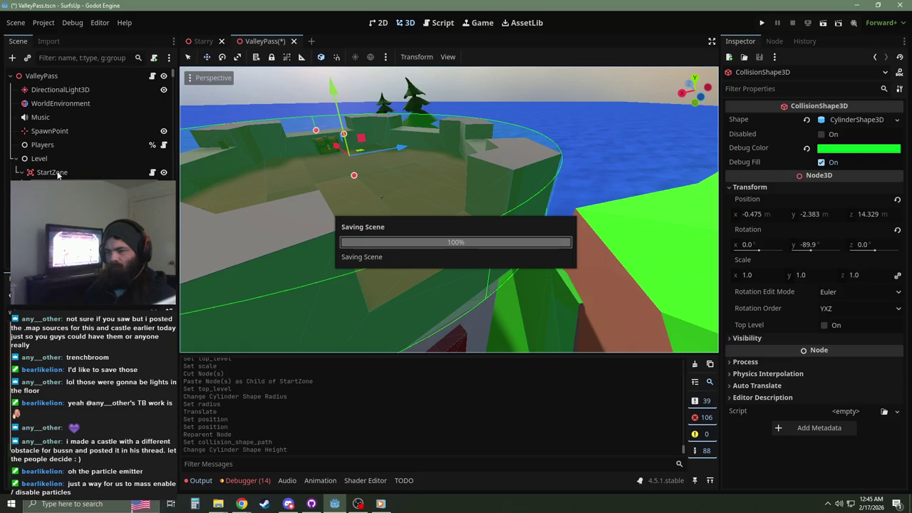
click(831, 134)
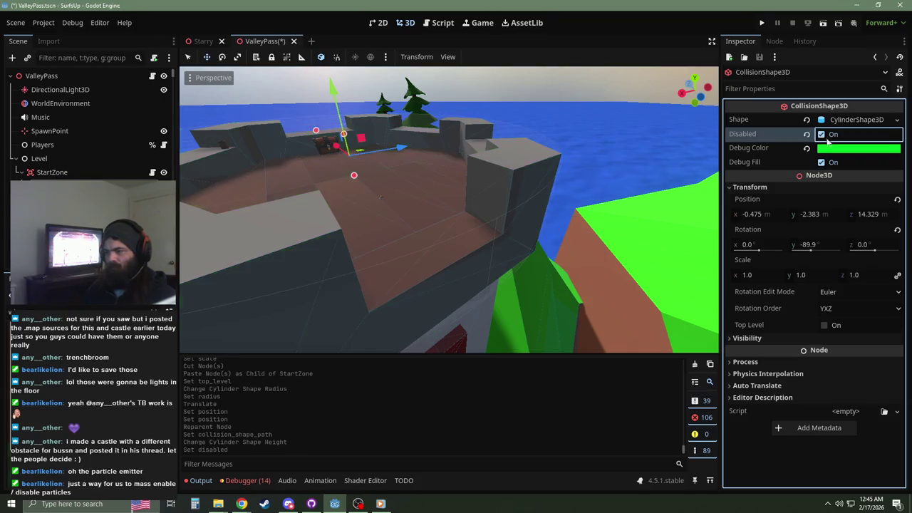
Step: Duplicate the cylinder collision shape and make the copy's cylinder resource unique
click(752, 187)
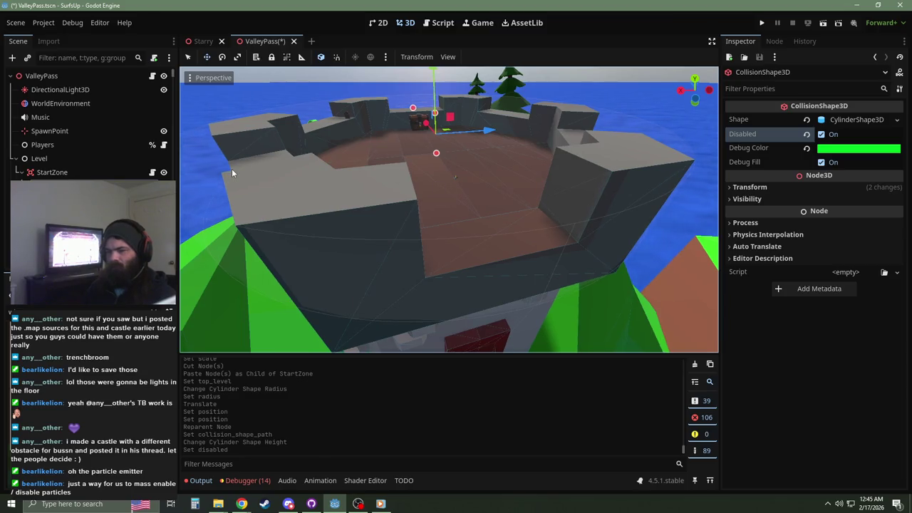
click(66, 173)
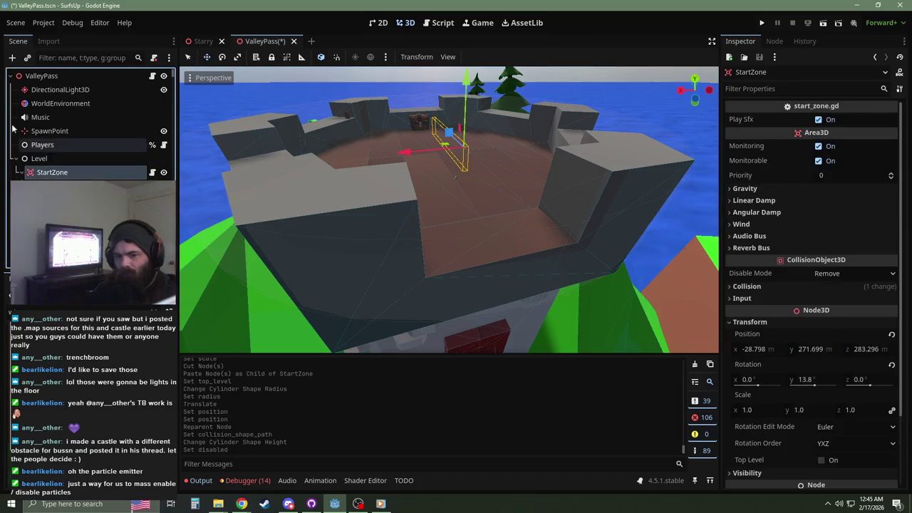
click(455, 176)
key(ctrl+d)
scroll(448, 173, down, 5)
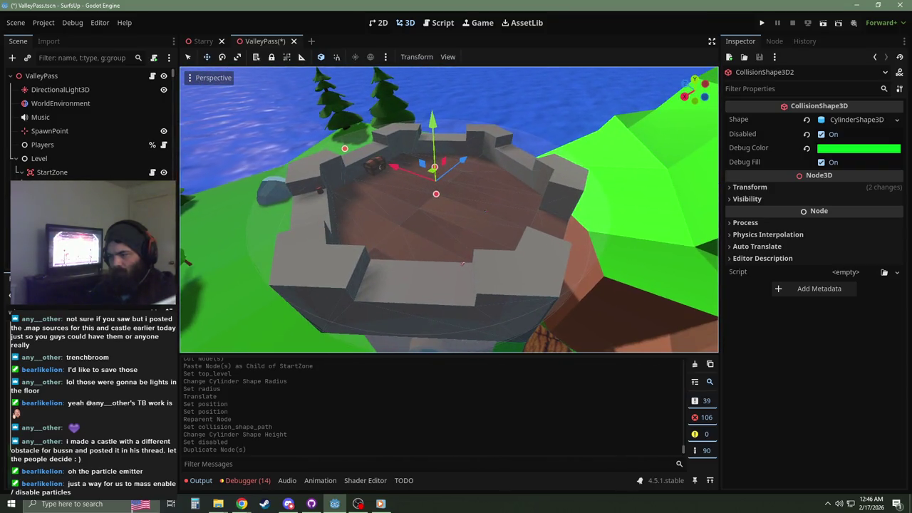
click(897, 120)
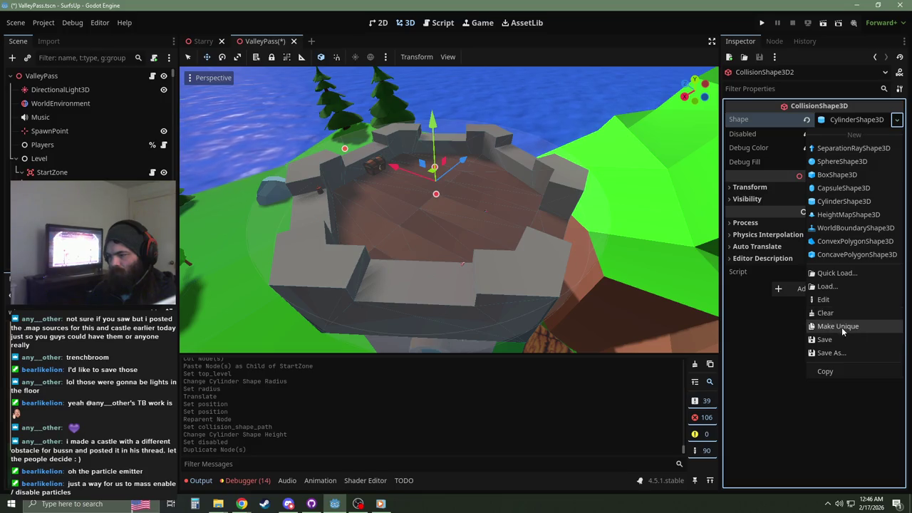
click(835, 325)
Step: Place the copy under StartZone as enabled CollisionShapeMain, shrinking its radius to the inner wall
drag(71, 214, 103, 180)
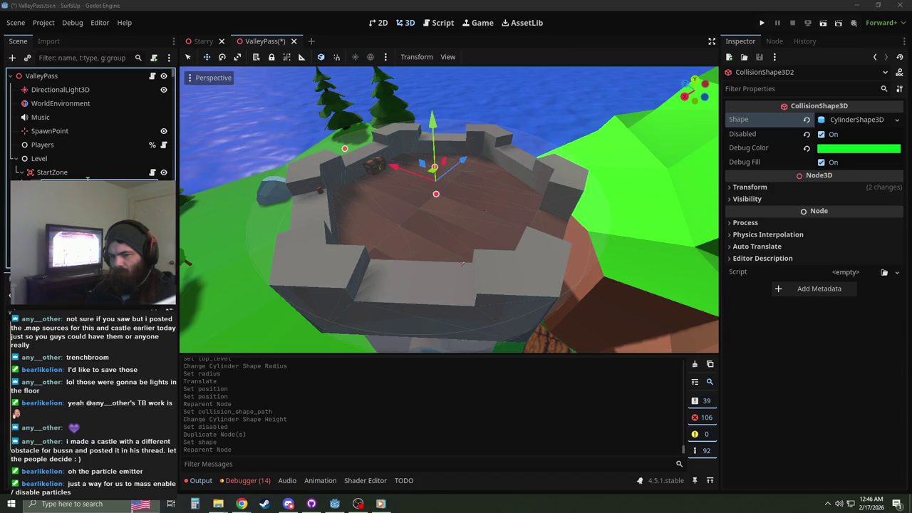
key(Return)
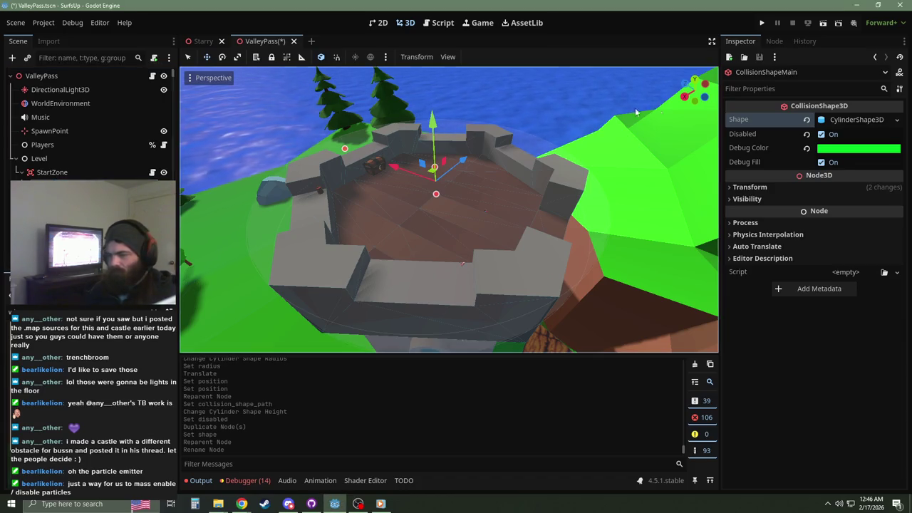
click(822, 135)
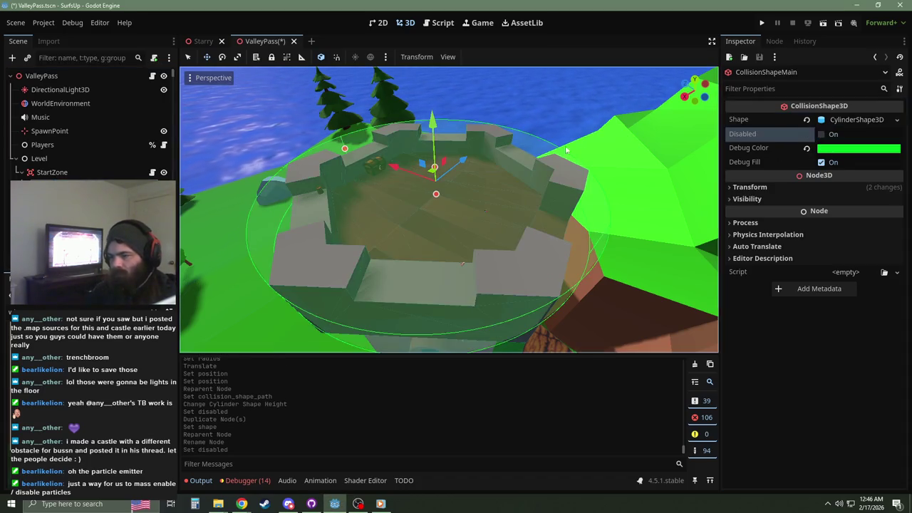
drag(344, 149, 360, 154)
mouse_move(401, 193)
mouse_down()
mouse_move(427, 185)
mouse_move(484, 214)
mouse_move(470, 228)
mouse_move(481, 231)
mouse_up()
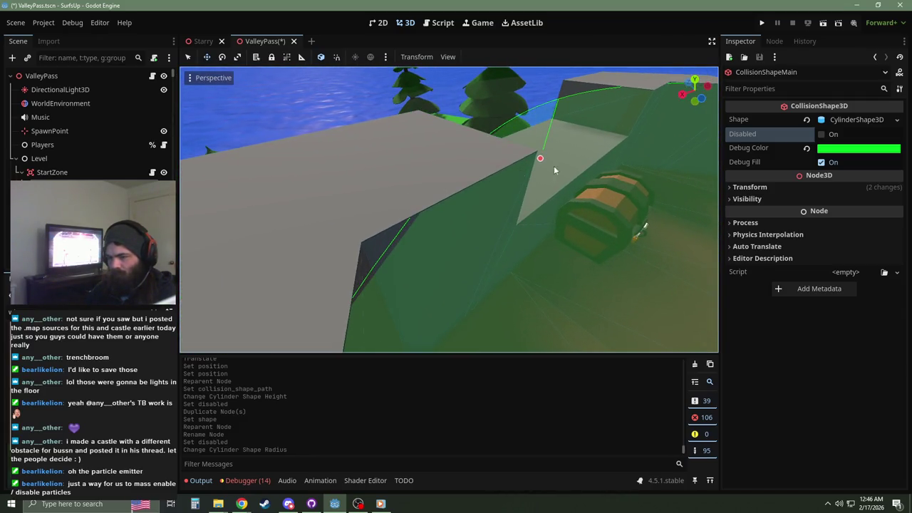
drag(536, 161, 535, 156)
Step: Disable the original shape and rename it CollisionShapeWire
click(822, 134)
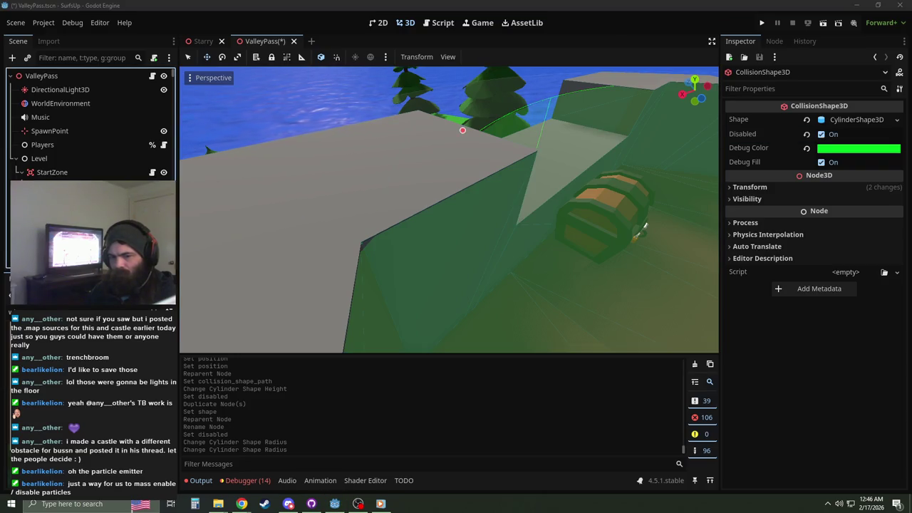
key(Return)
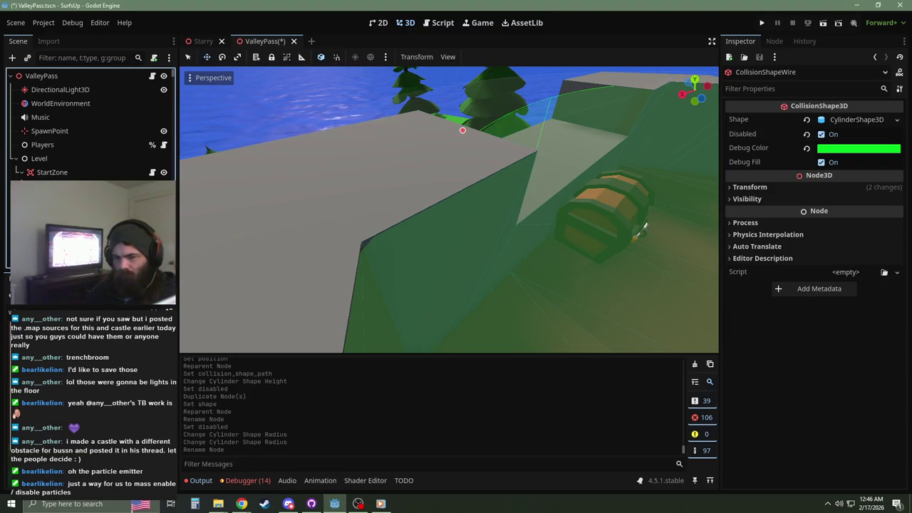
key(s)
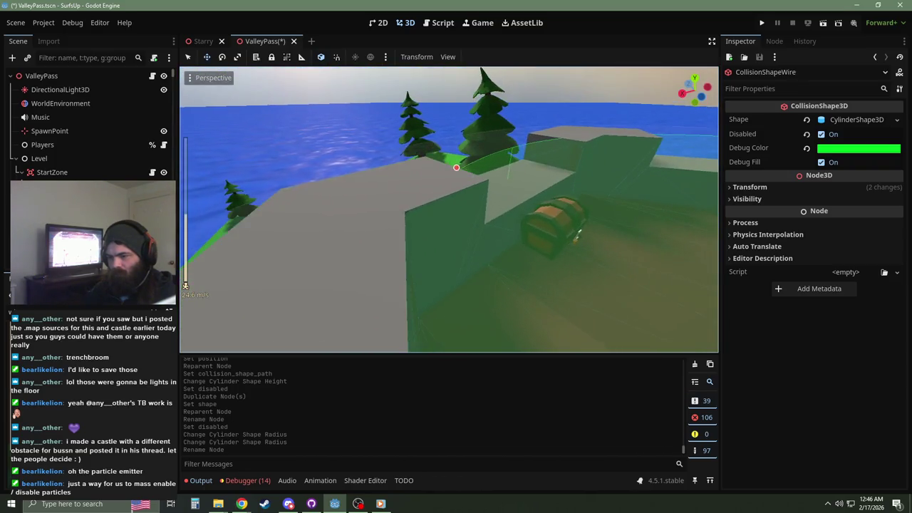
scroll(449, 209, up, 3)
key(a)
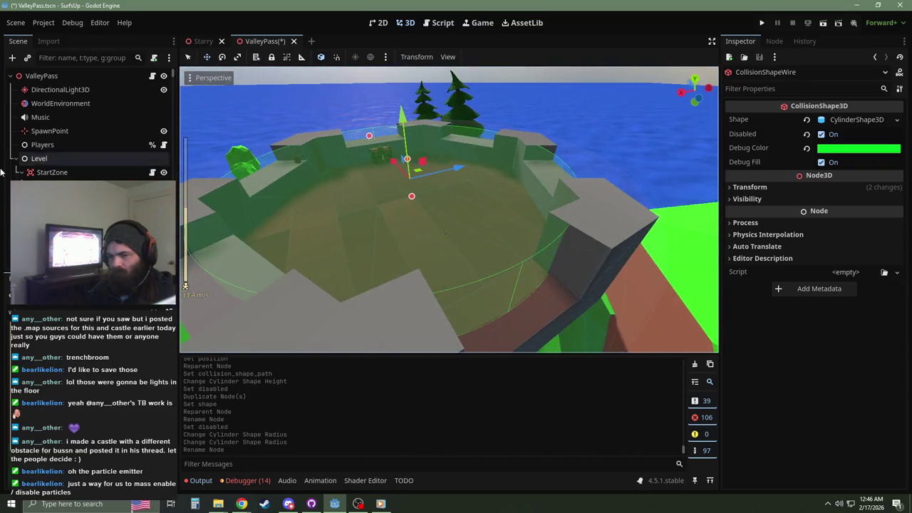
click(71, 186)
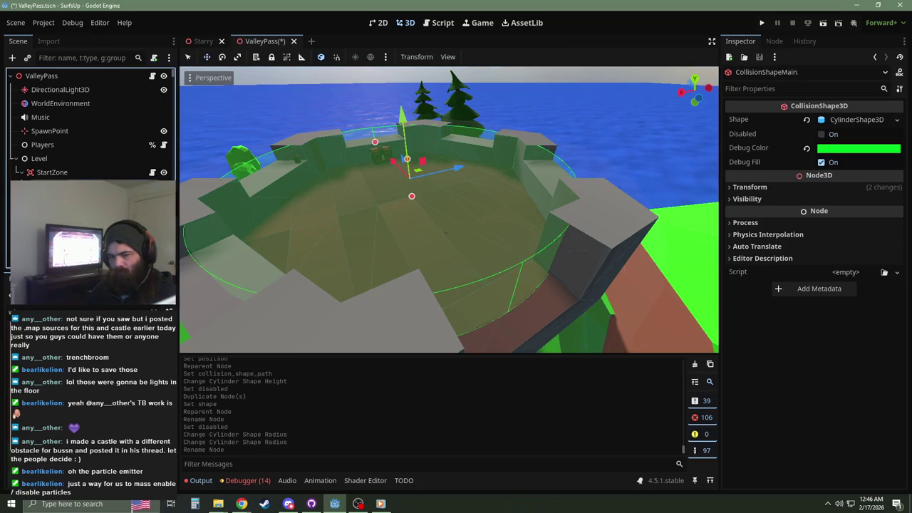
Step: Duplicate CollisionShapeMain as a box shape and roughly resize it in top view
key(ctrl+d)
click(896, 119)
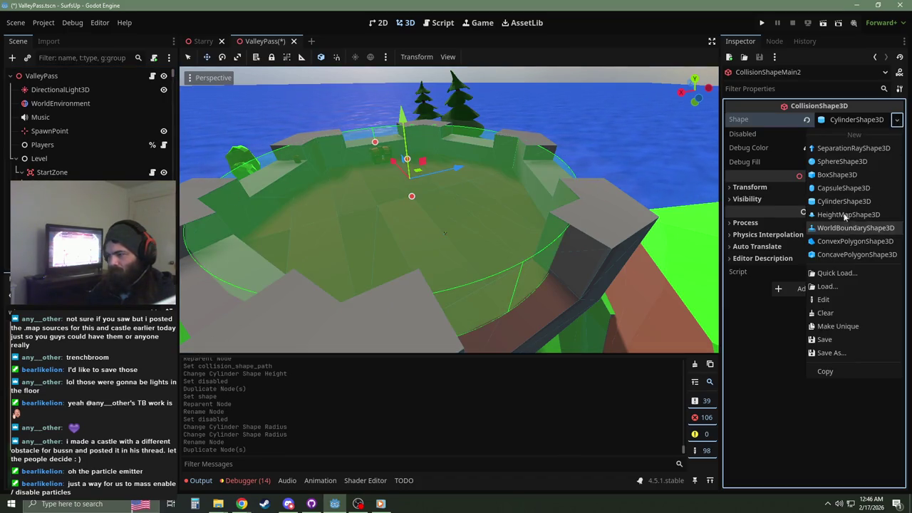
click(837, 175)
key(KP_7)
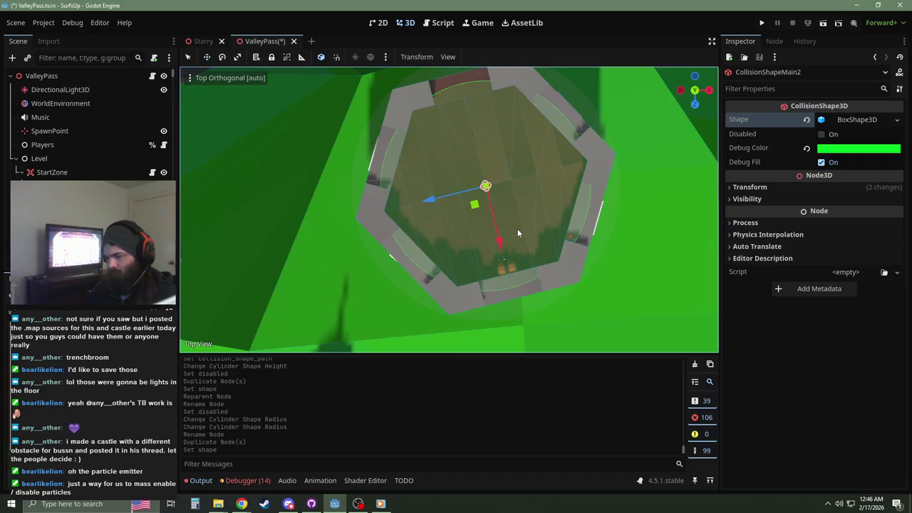
scroll(490, 184, up, 3)
mouse_move(505, 156)
mouse_down()
mouse_move(486, 215)
mouse_move(483, 123)
mouse_up()
drag(477, 158, 506, 153)
drag(485, 222, 474, 171)
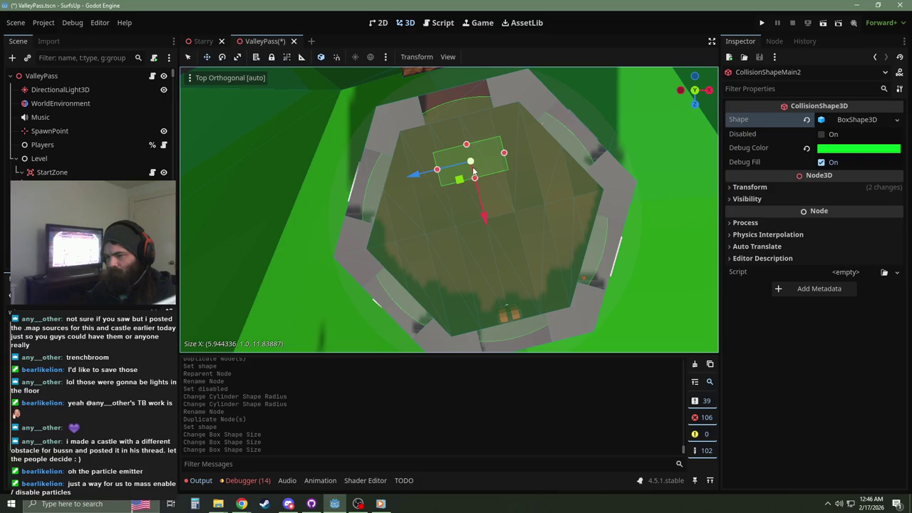
Step: Reselect CollisionShapeMain2 by expanding the Level and StartZone branches
click(482, 215)
scroll(93, 121, up, 10)
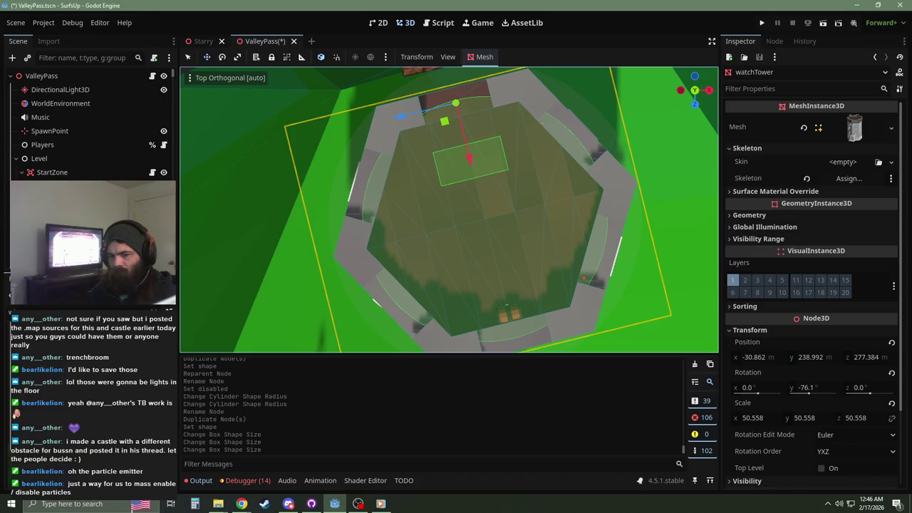
scroll(59, 165, down, 2)
click(15, 109)
scroll(22, 163, up, 3)
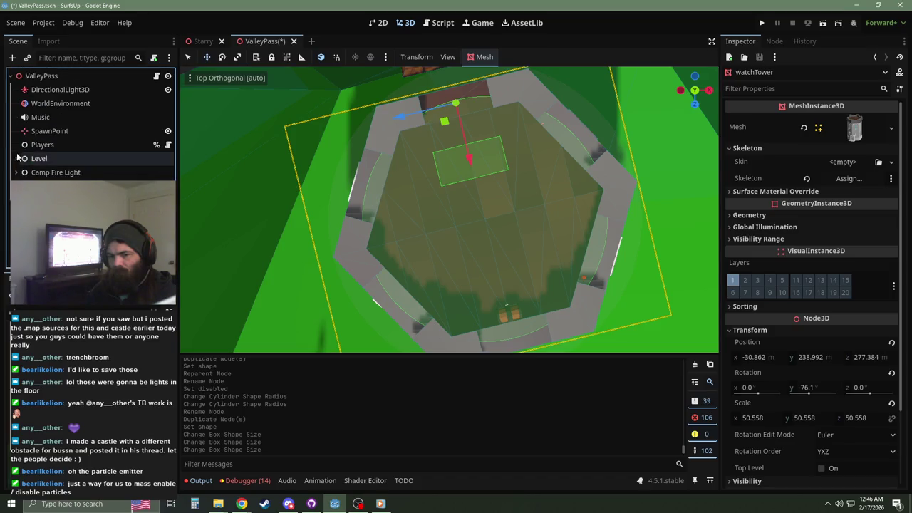
click(16, 147)
scroll(16, 153, down, 1)
click(20, 149)
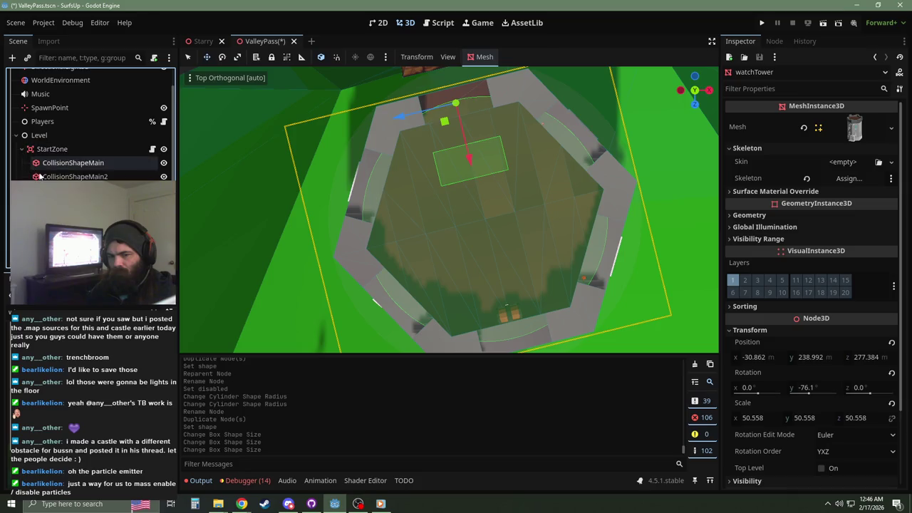
click(75, 176)
Step: Fit the box's footprint to the tower walls, narrowing its width to about 3.2 m
mouse_move(479, 222)
mouse_down()
mouse_move(477, 157)
mouse_move(473, 166)
mouse_up()
scroll(456, 159, up, 6)
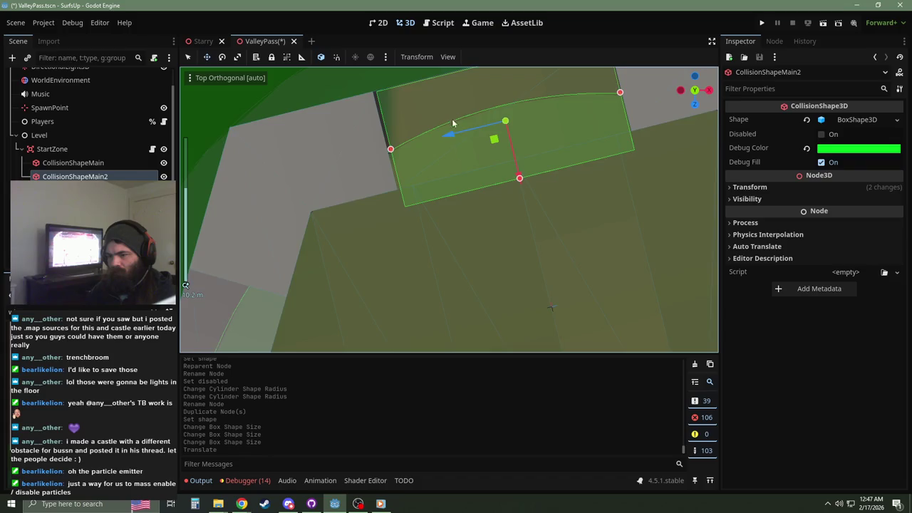
scroll(480, 258, up, 4)
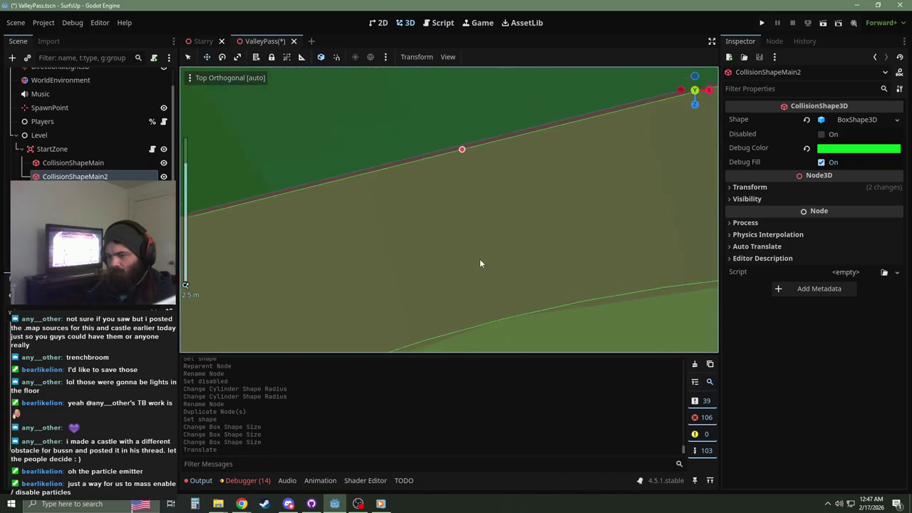
drag(462, 173, 470, 131)
scroll(616, 181, down, 5)
key(f)
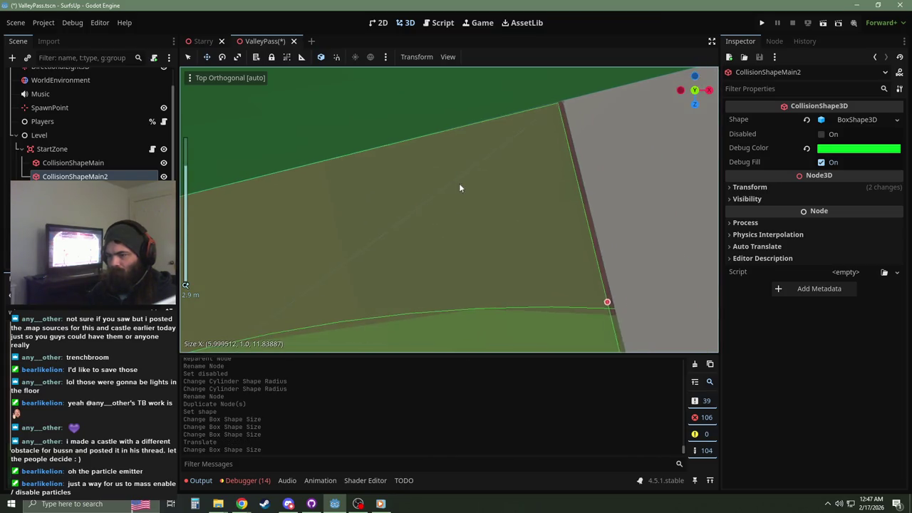
click(609, 302)
scroll(353, 242, down, 3)
scroll(437, 238, up, 4)
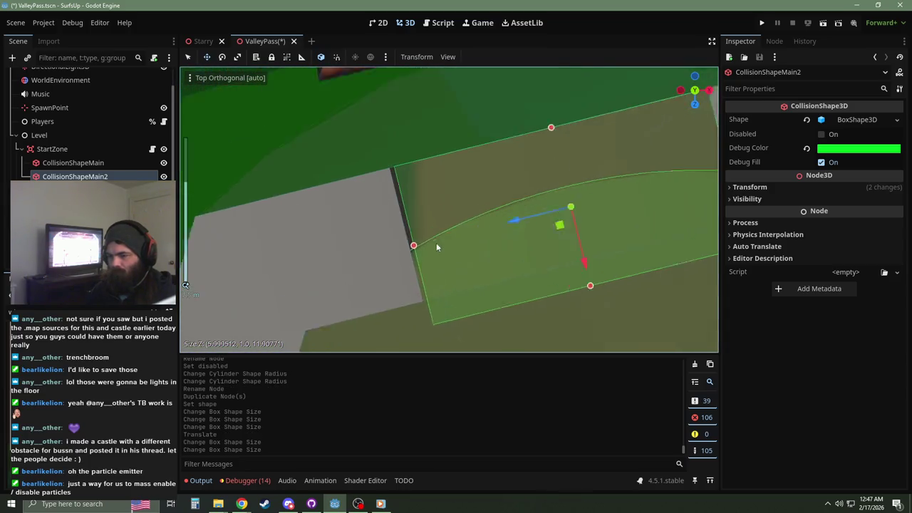
drag(372, 288, 365, 291)
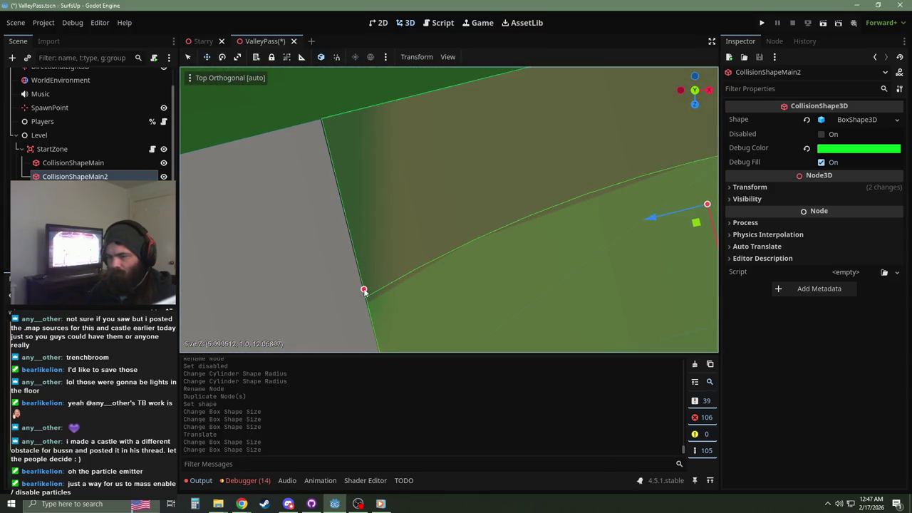
scroll(562, 225, down, 3)
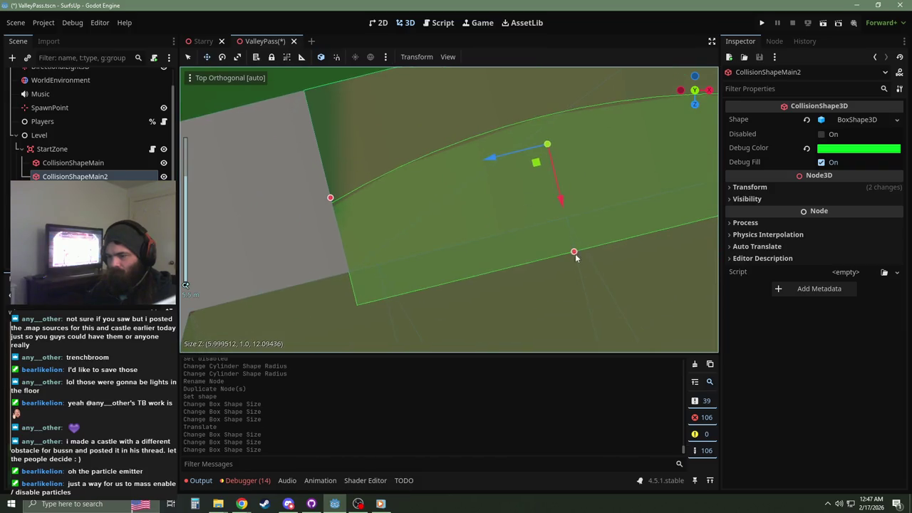
drag(571, 255, 526, 156)
scroll(527, 175, down, 3)
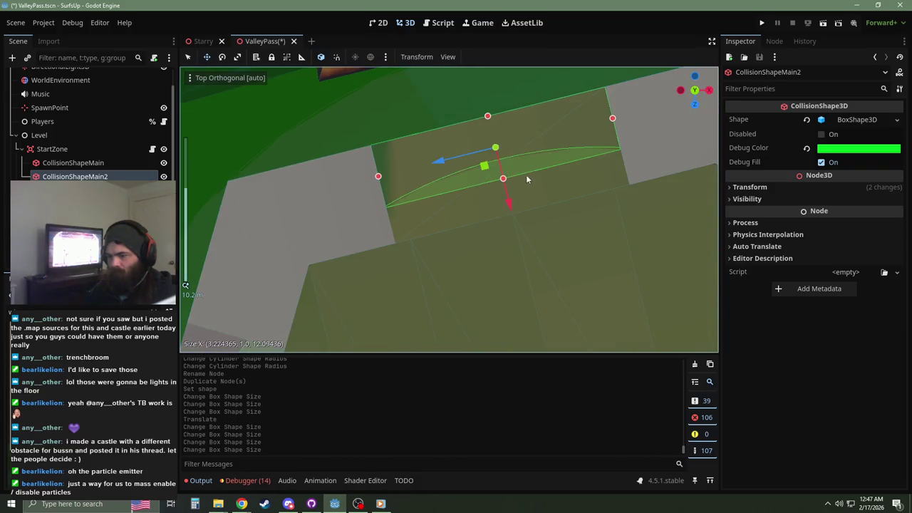
Step: Stretch the box's top upward to about 6 m and show its size values
mouse_move(463, 213)
mouse_down()
mouse_move(552, 156)
mouse_move(607, 150)
mouse_move(555, 178)
mouse_move(529, 226)
mouse_move(493, 206)
mouse_up()
scroll(492, 189, up, 3)
drag(506, 169, 499, 267)
mouse_move(506, 119)
mouse_down()
mouse_move(503, 71)
mouse_move(481, 4)
mouse_up()
mouse_move(467, 140)
mouse_down()
mouse_move(521, 115)
mouse_move(518, 106)
mouse_up()
drag(408, 190, 409, 191)
click(856, 120)
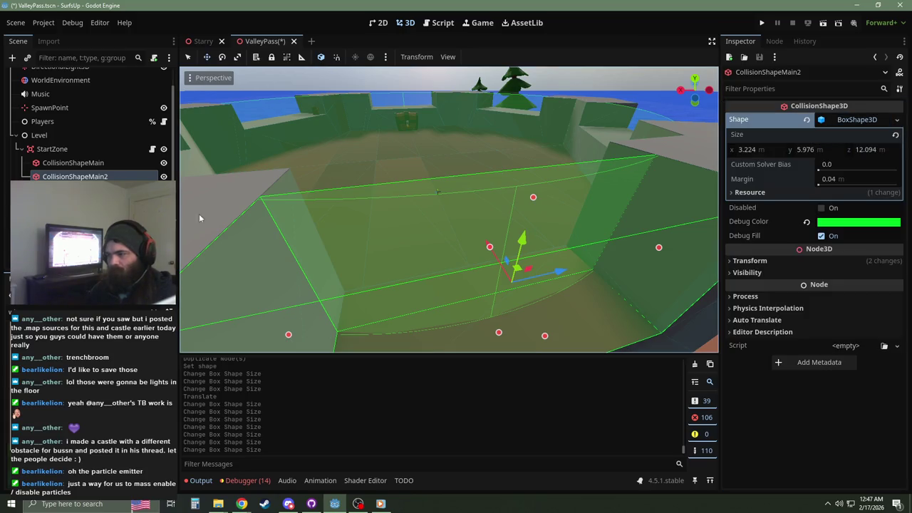
Step: Read the cylinder's 5.962 m height and set the box's Size y to match
click(73, 162)
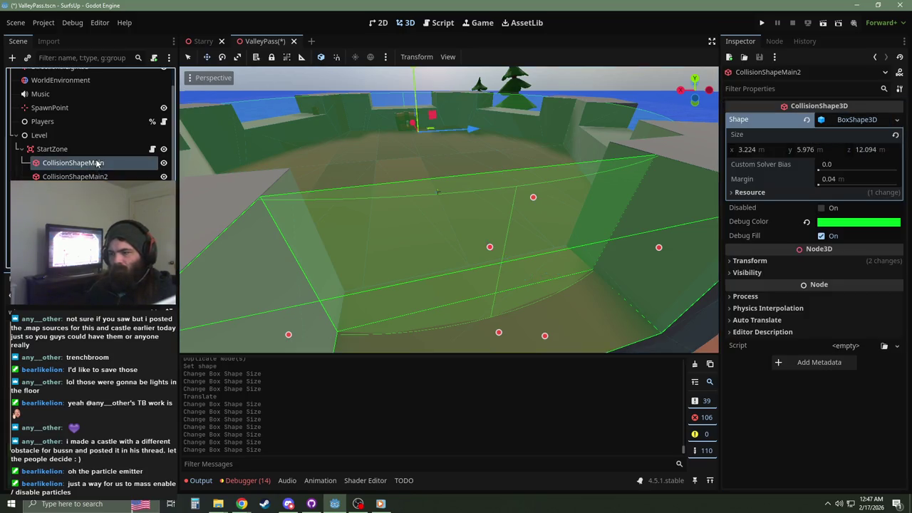
click(858, 120)
click(846, 136)
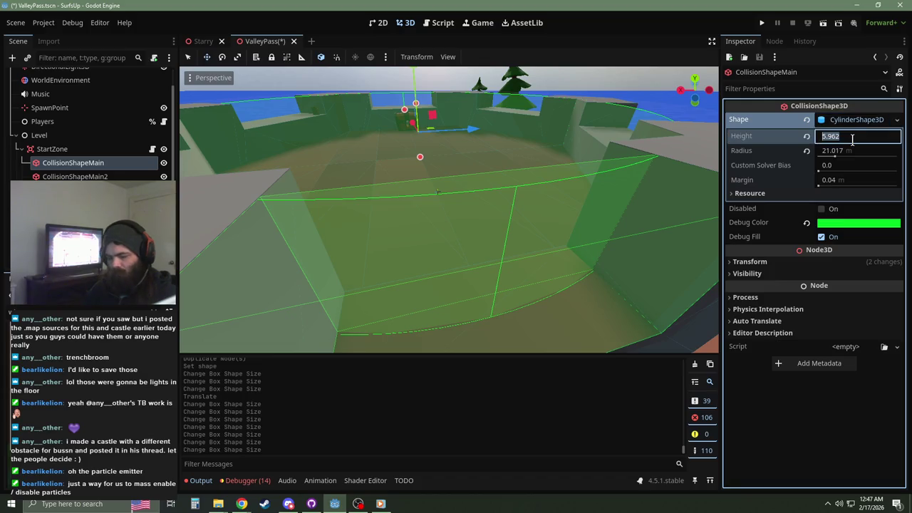
click(130, 177)
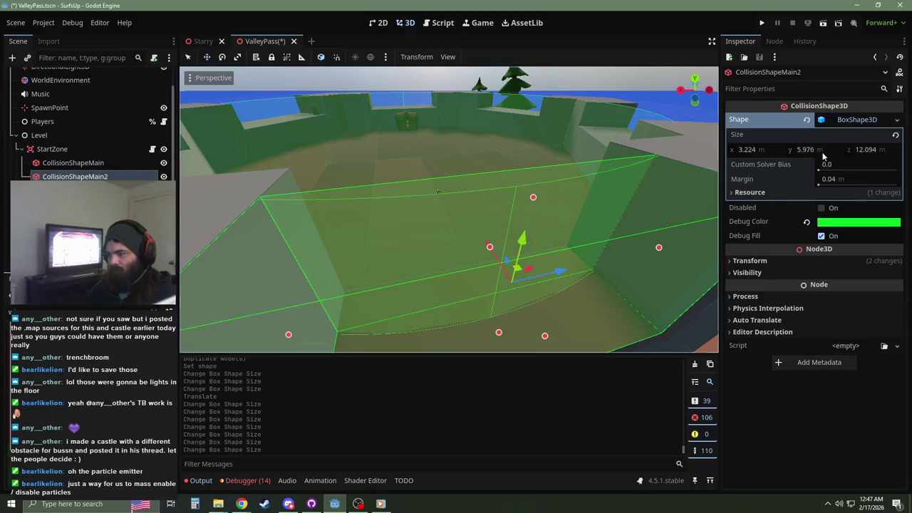
click(812, 149)
text(5.962)
key(Return)
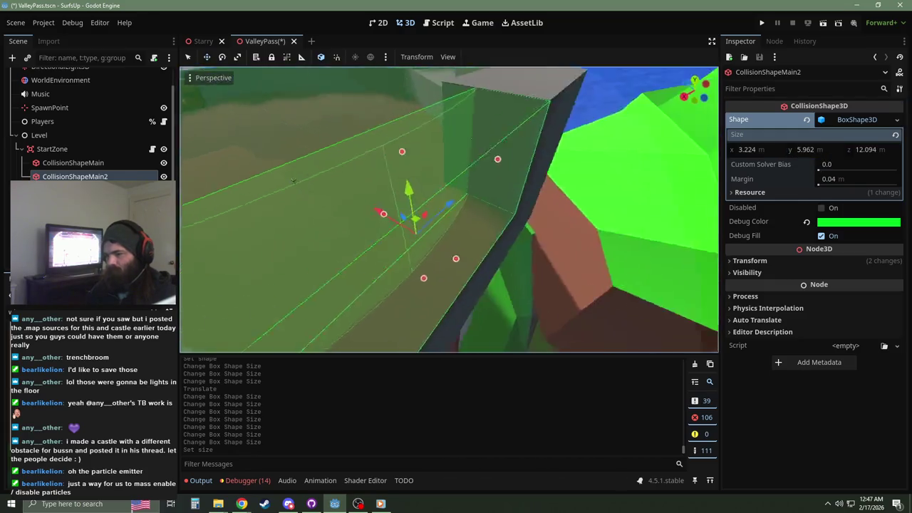
Step: Compare with the cylinder's Position y and set the box's Position y to -2.5
click(750, 261)
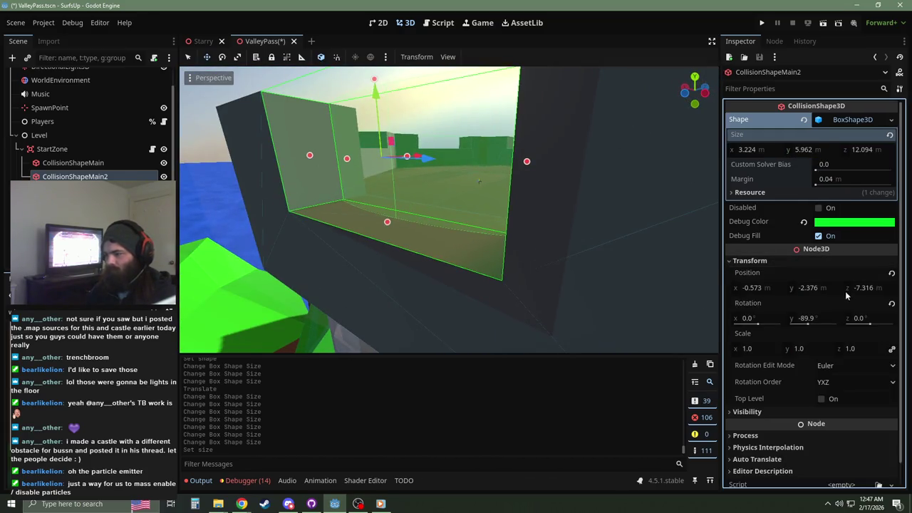
click(815, 288)
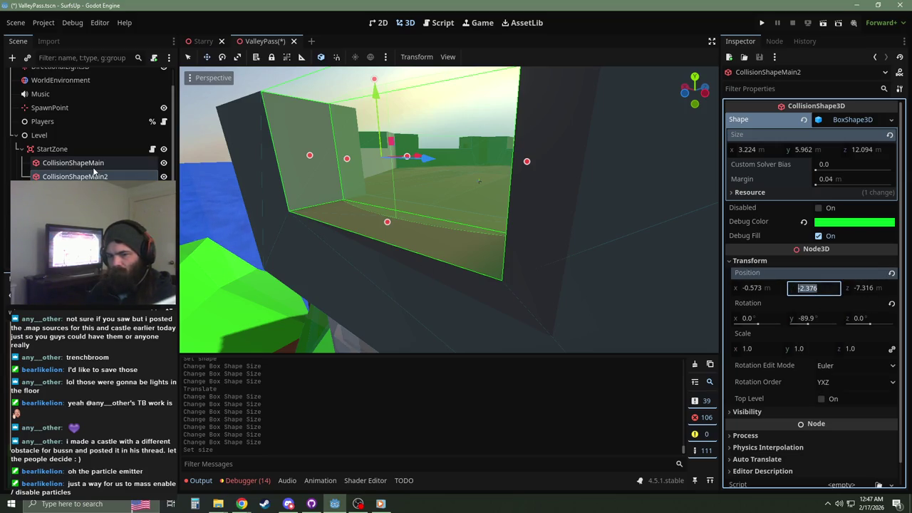
click(82, 163)
click(812, 288)
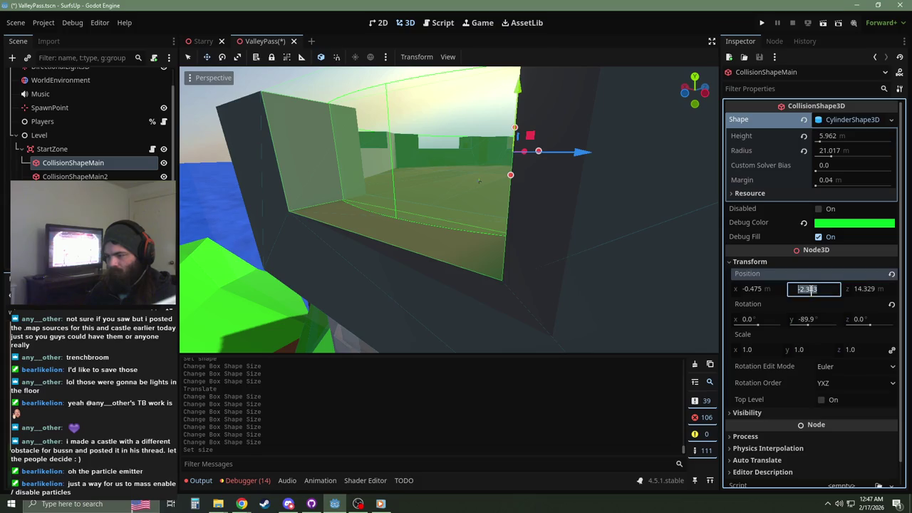
click(75, 176)
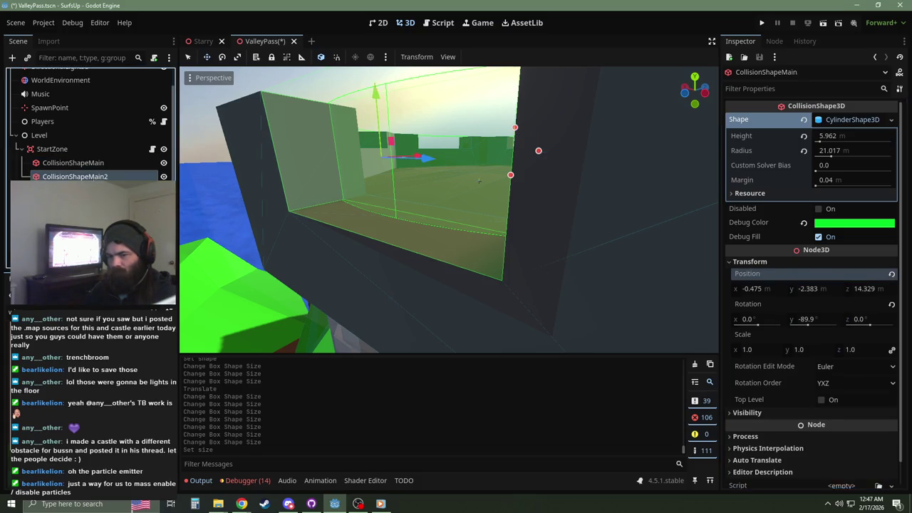
click(822, 287)
text(-2.5)
key(Return)
Step: Pull back to overlook the castle and save the ValleyPass scene
click(436, 189)
right_click(438, 193)
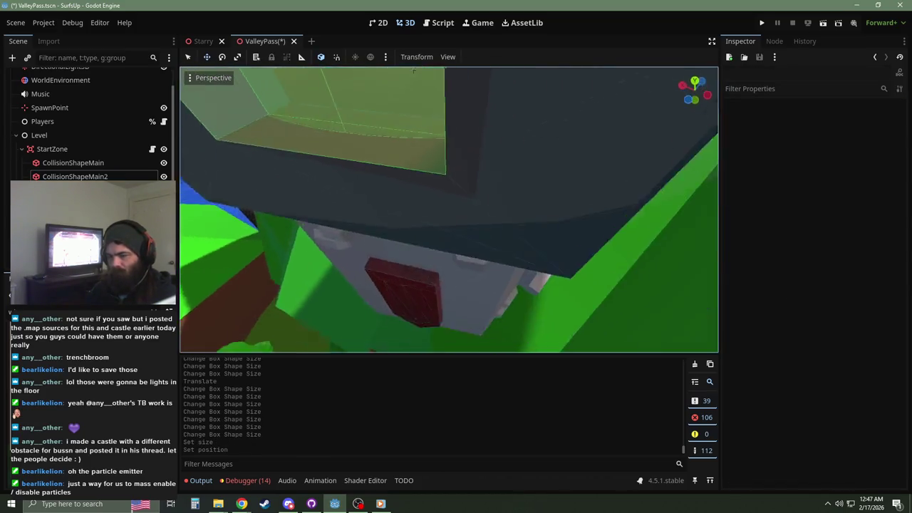
scroll(438, 193, up, 2)
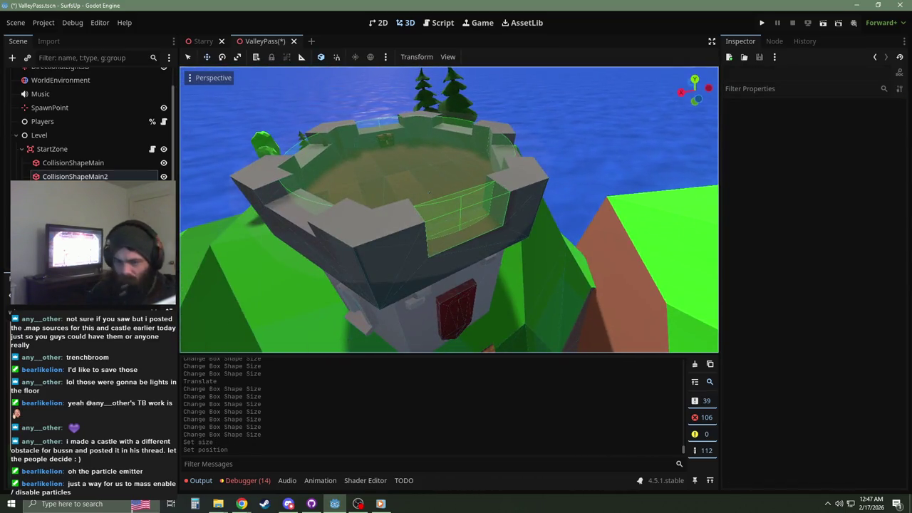
click(429, 193)
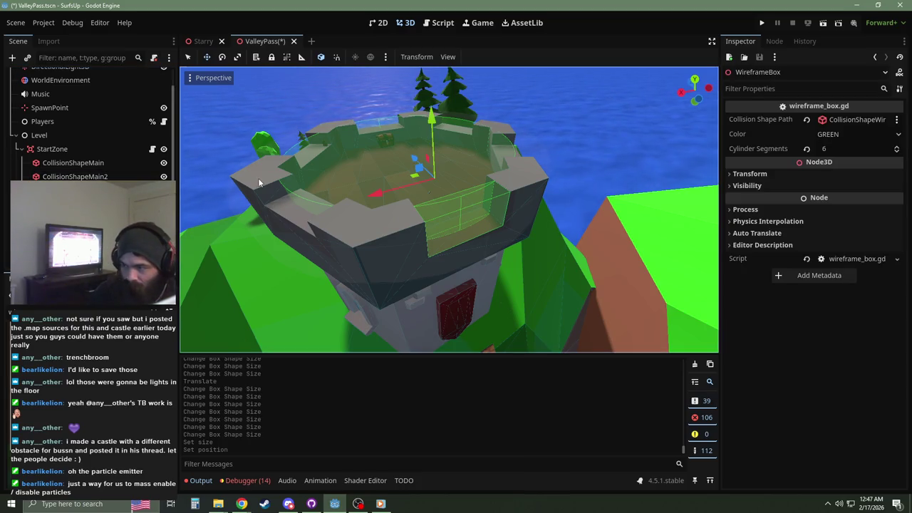
key(ctrl+s)
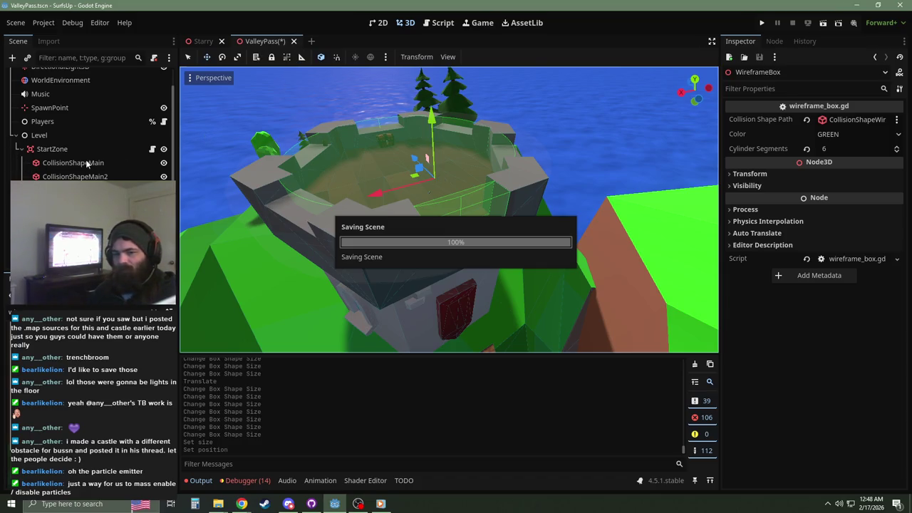
Step: Select the KillBox under FinishZone and frame it in the viewport
click(22, 149)
click(78, 169)
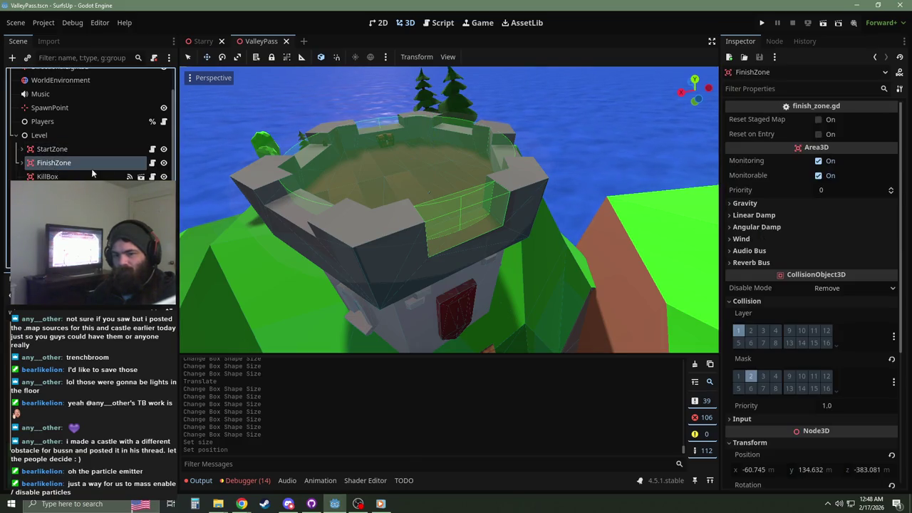
click(22, 163)
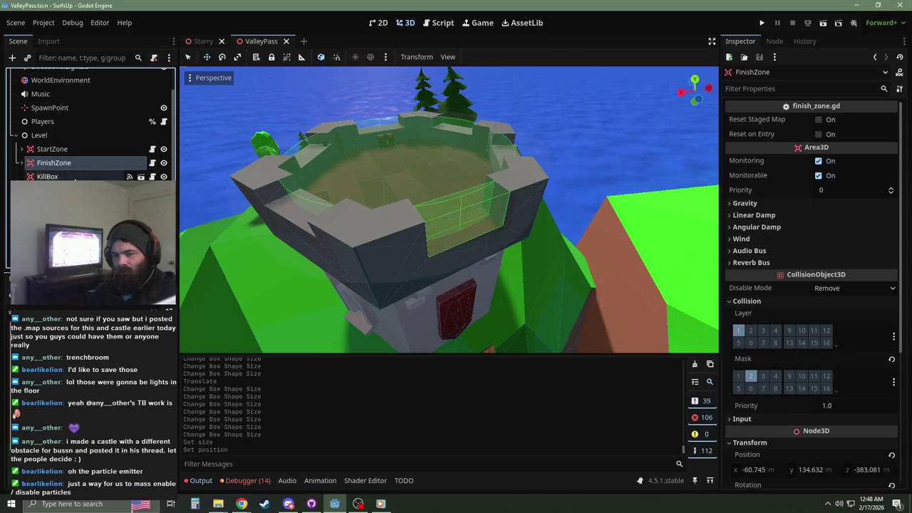
click(47, 176)
key(f)
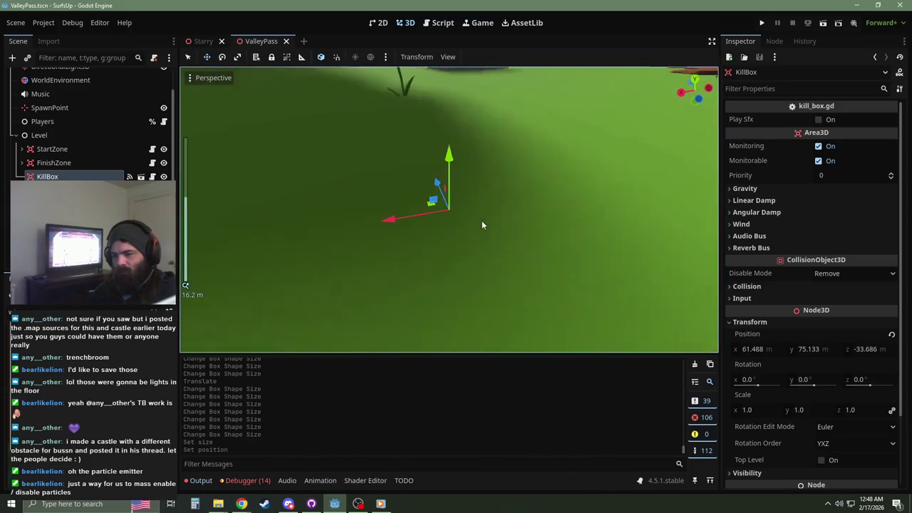
key(KP_3)
mouse_move(434, 221)
mouse_down()
mouse_move(495, 228)
mouse_move(476, 213)
mouse_move(434, 230)
mouse_move(491, 190)
mouse_move(511, 187)
mouse_move(476, 216)
mouse_move(355, 195)
mouse_up()
scroll(475, 213, up, 5)
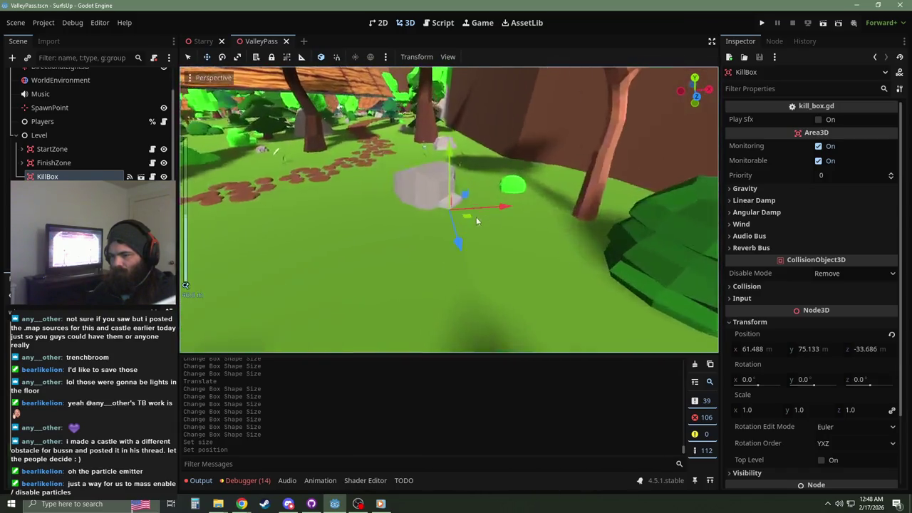
scroll(476, 217, down, 5)
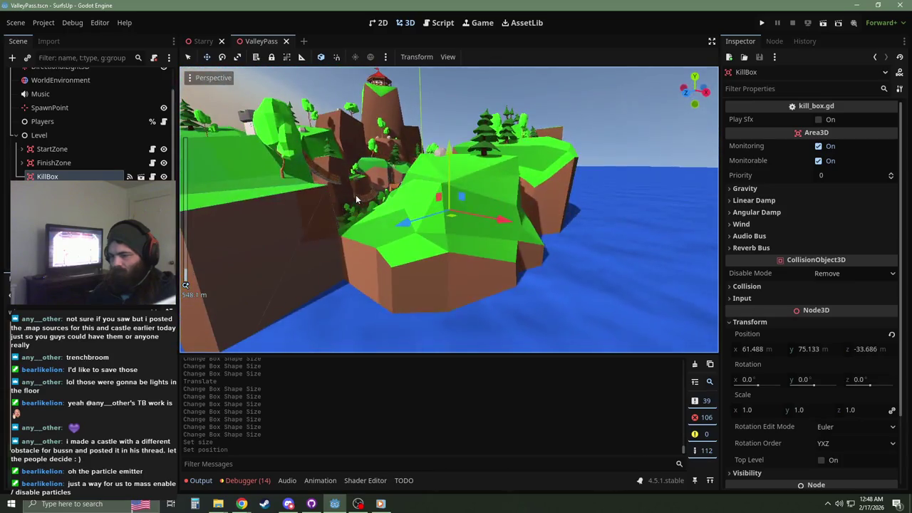
Step: Move the KillBox out over the sea and lower it to the water surface
drag(459, 219, 620, 256)
key(f)
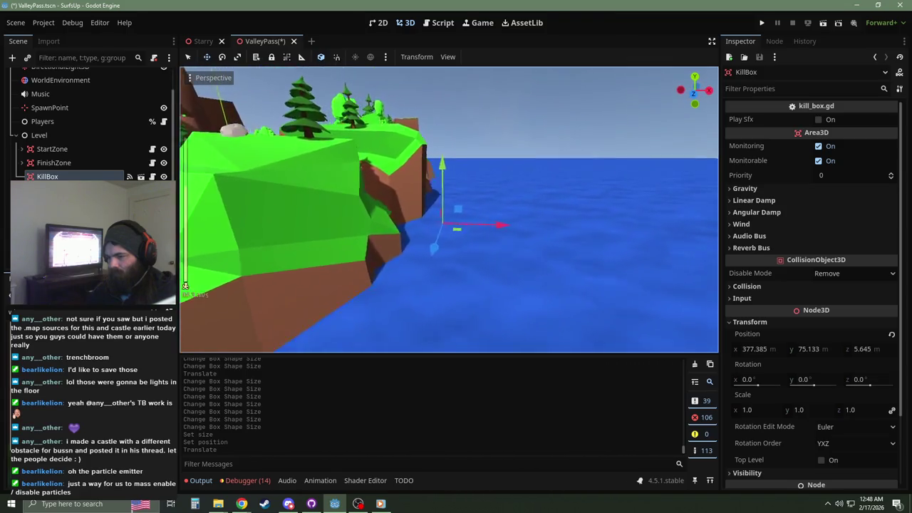
key(w)
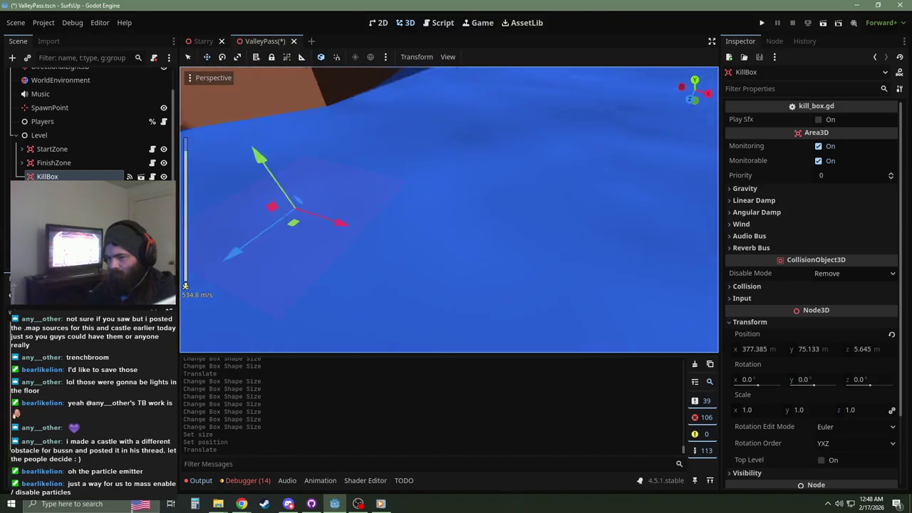
key(w)
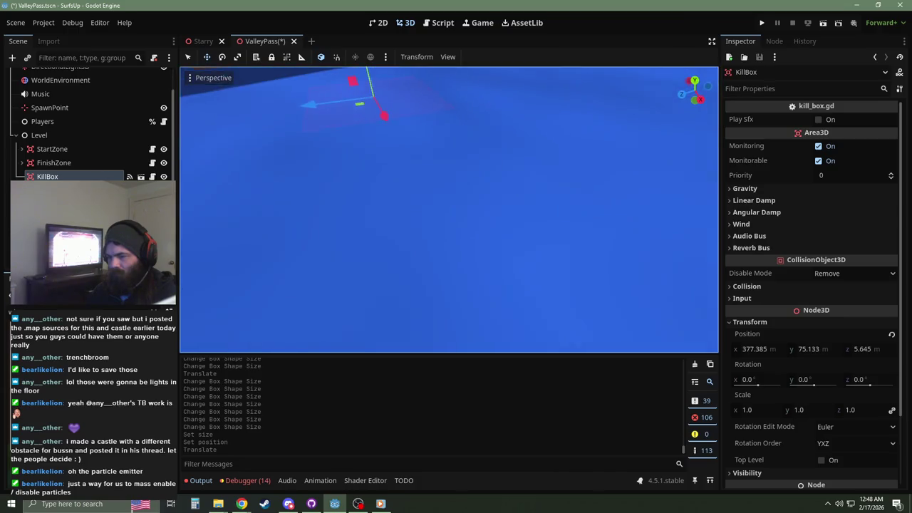
drag(380, 77, 377, 123)
key(s)
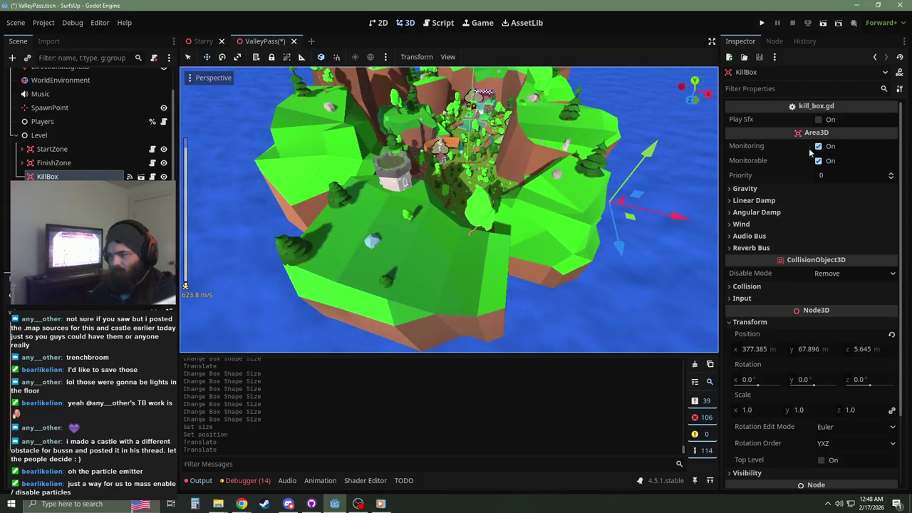
Step: Save the scene with the KillBox's Play Sfx left off
click(818, 120)
scroll(515, 171, up, 2)
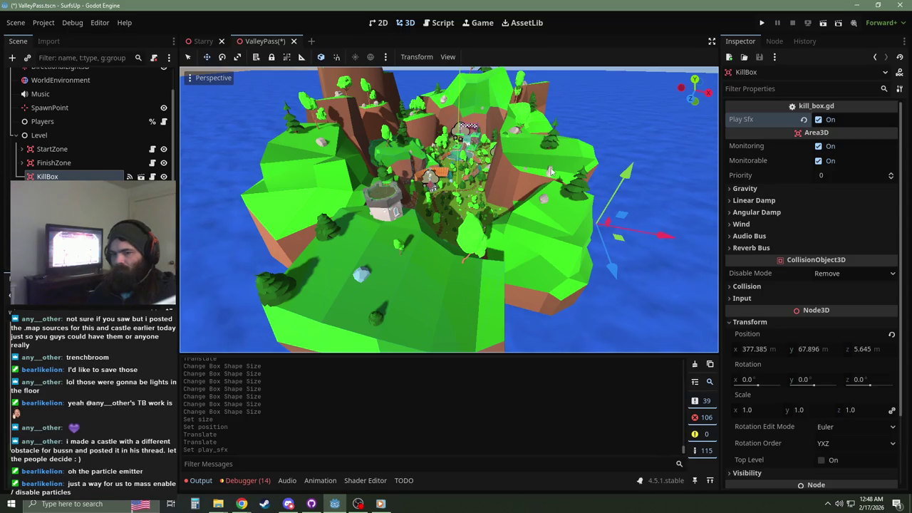
key(ctrl+s)
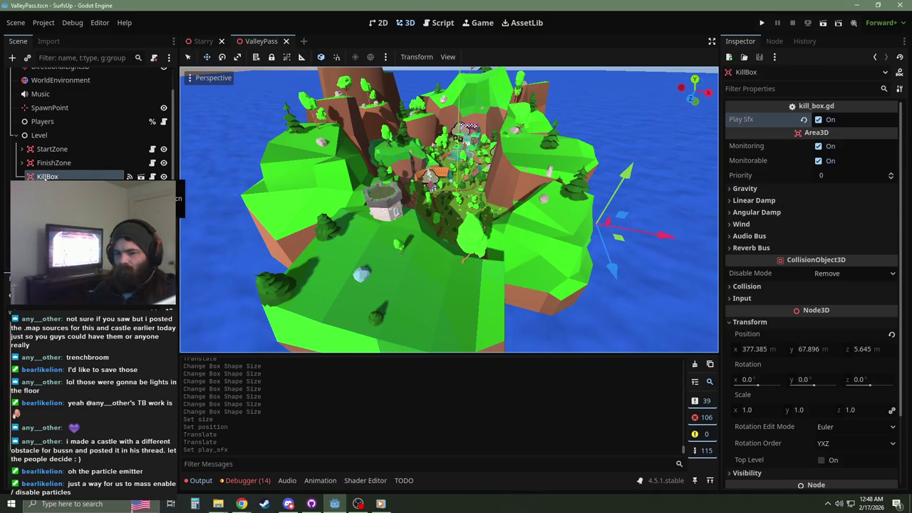
key(ctrl+z)
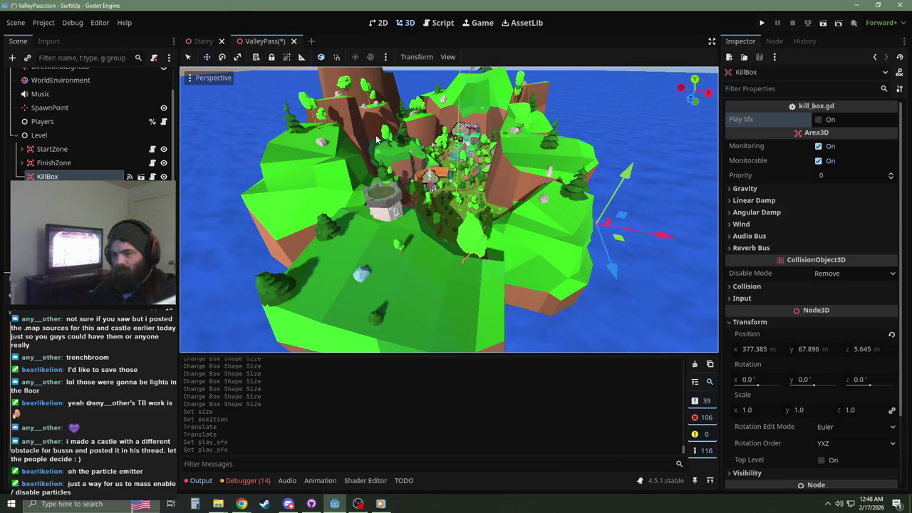
key(ctrl+s)
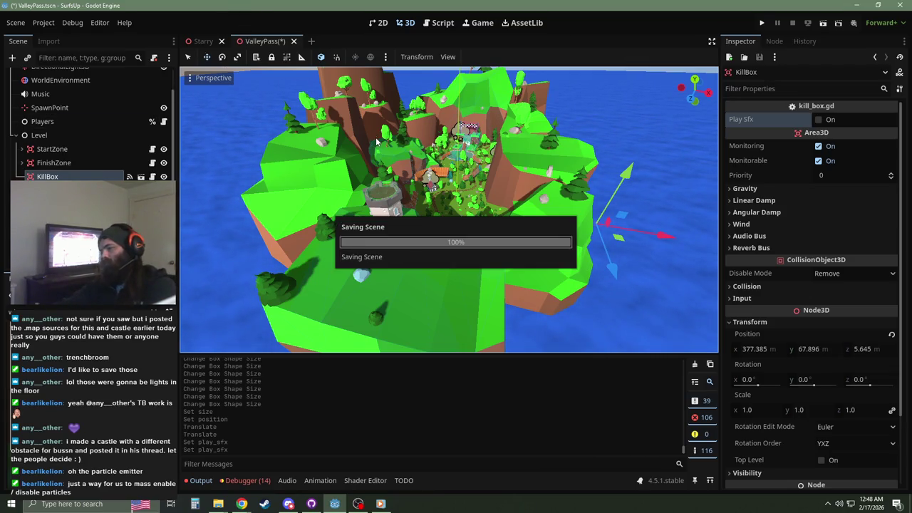
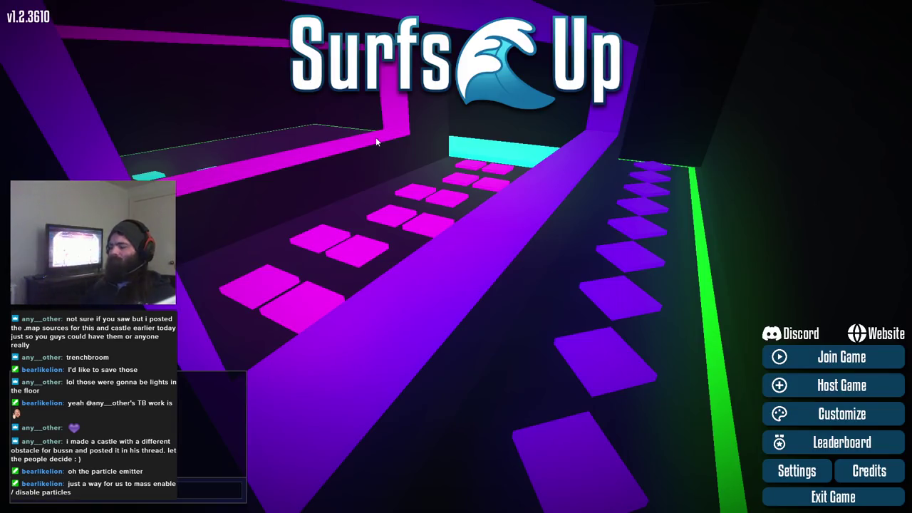
Step: Host a Surfs Up server on the Valley Pass map, filtering the map list with 'va'
click(825, 383)
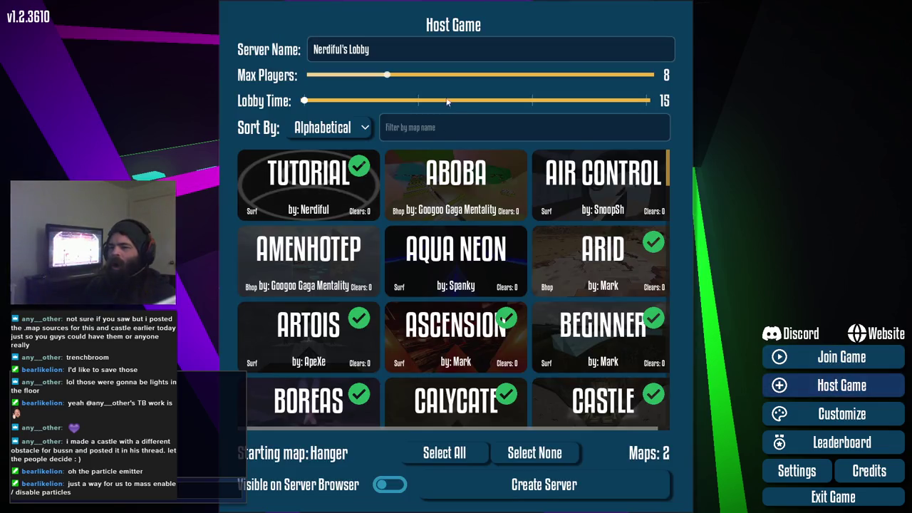
click(417, 133)
text(va)
click(518, 191)
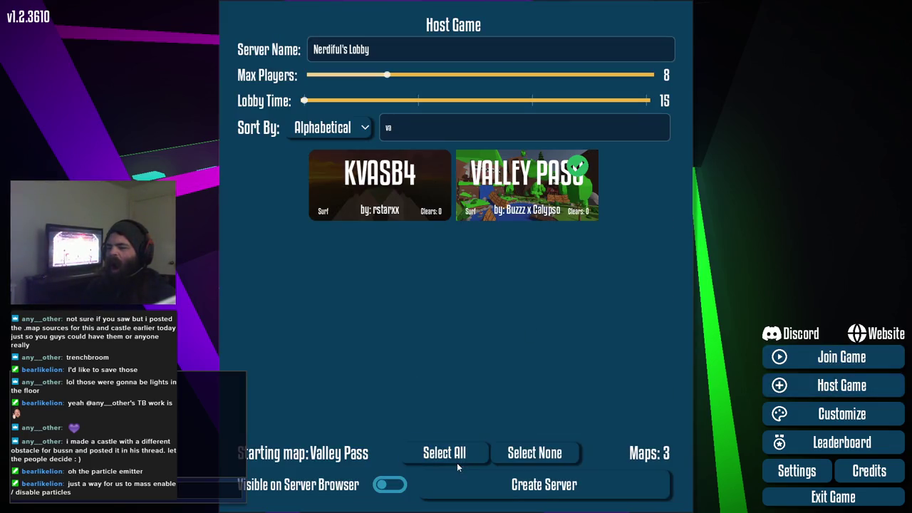
click(496, 495)
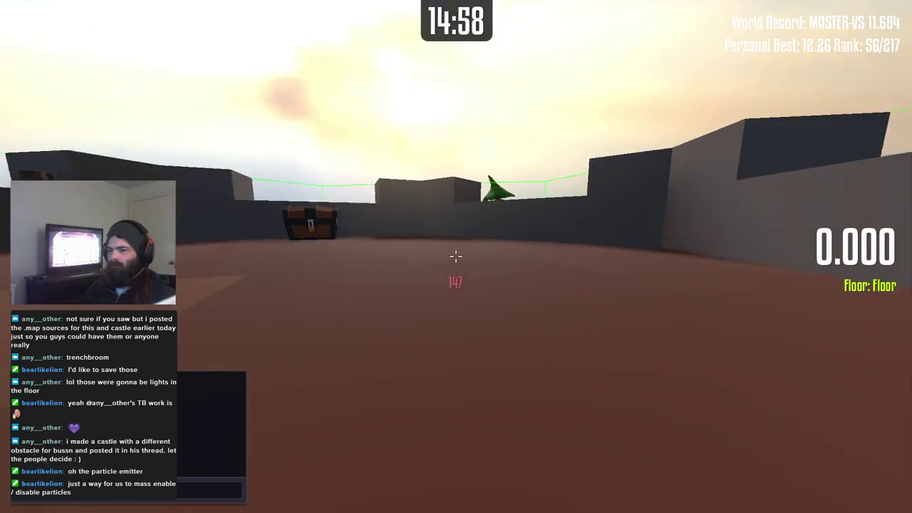
Step: Toggle the pause menu, run the start area with one reset, and switch back to Godot
key(Escape)
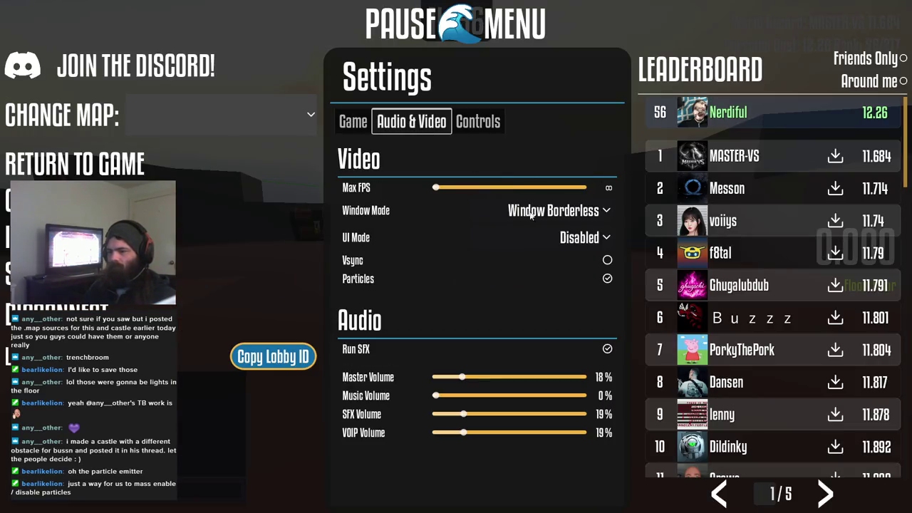
key(Escape)
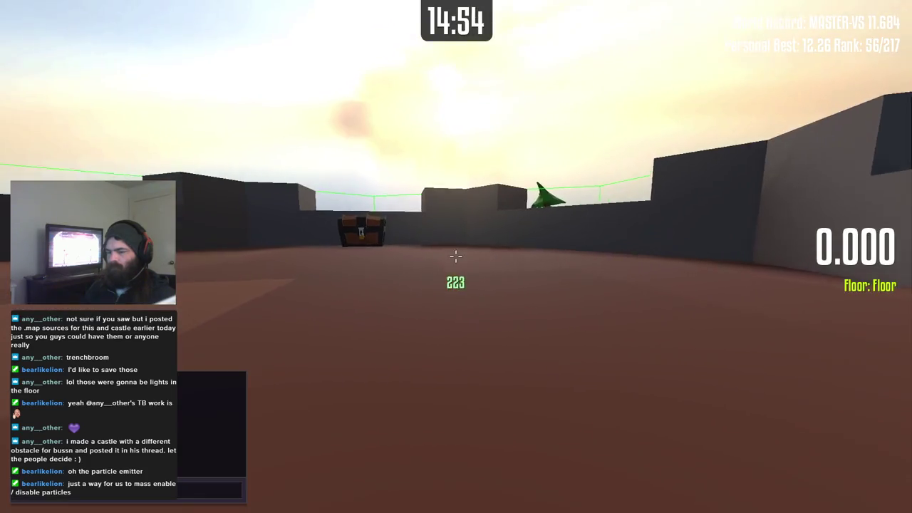
key(w)
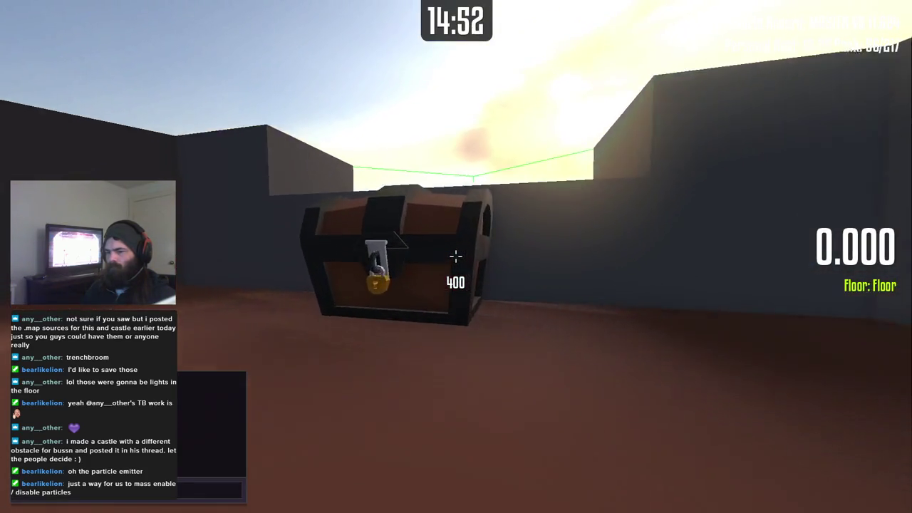
key(r)
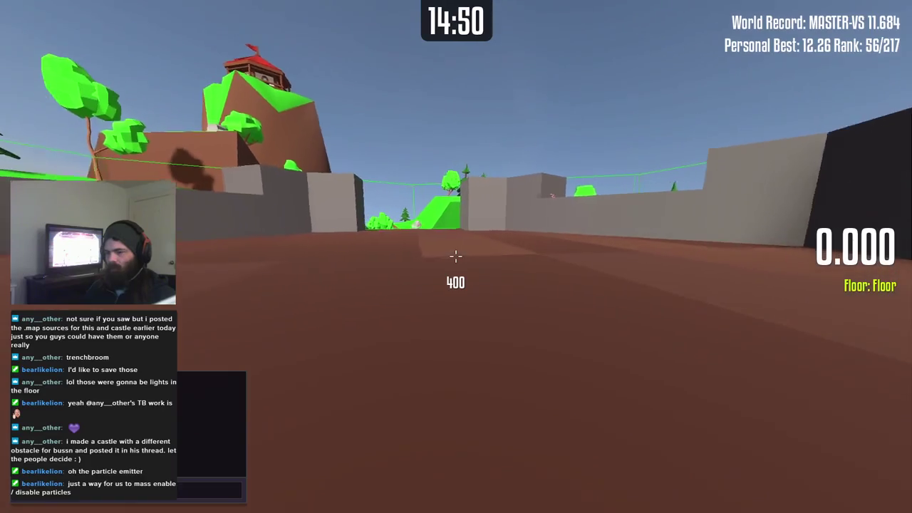
key(w)
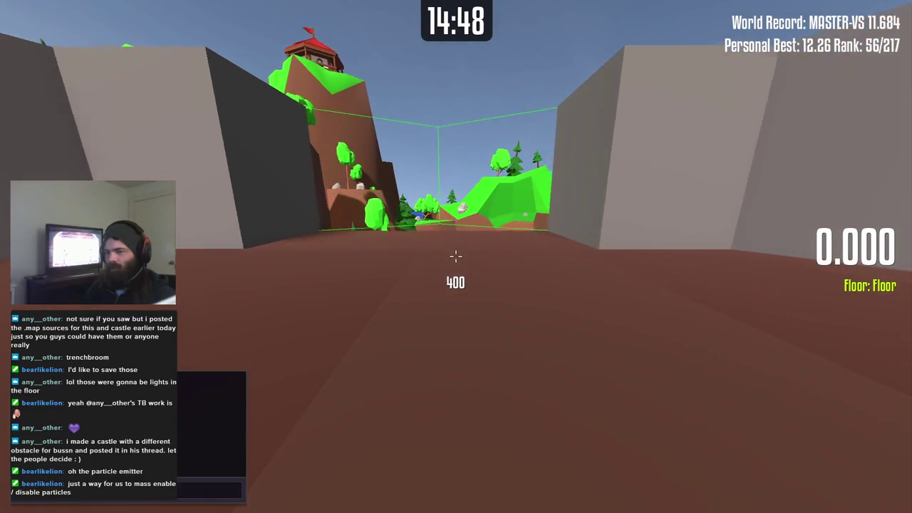
key(w)
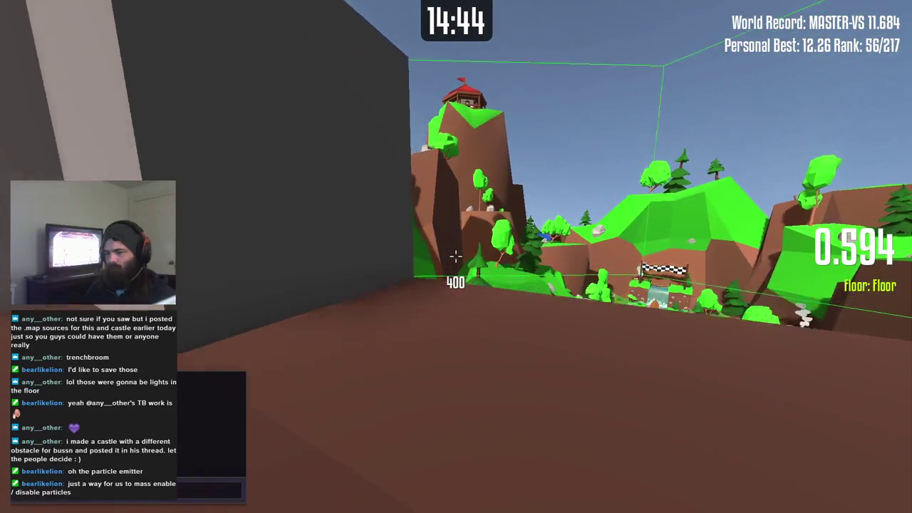
key(alt+Tab)
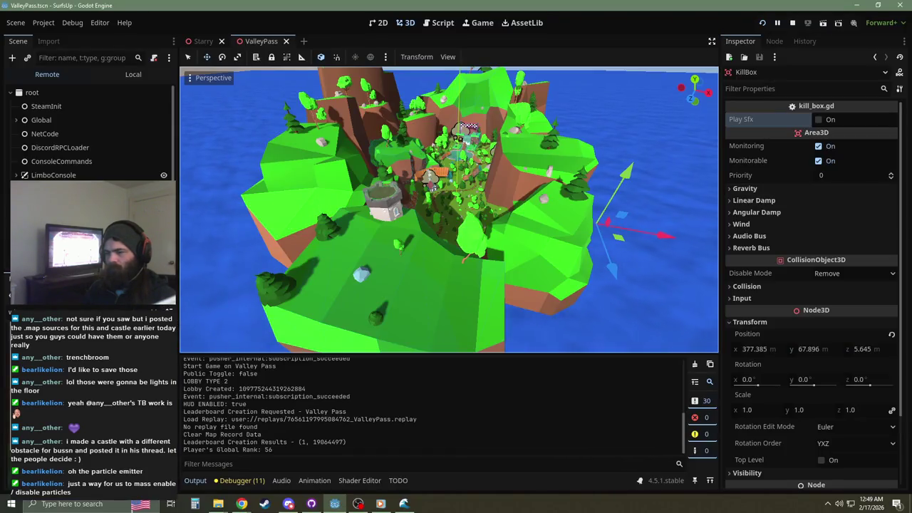
Step: Set StartZone's CollisionShapeWire Y rotation to -59.9 (-89.9+30) and save the ValleyPass scene
click(133, 74)
click(22, 149)
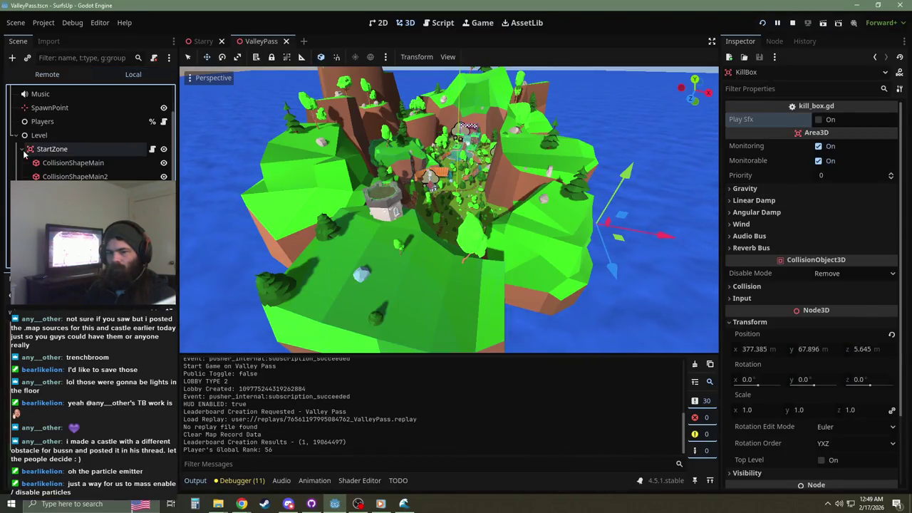
click(75, 190)
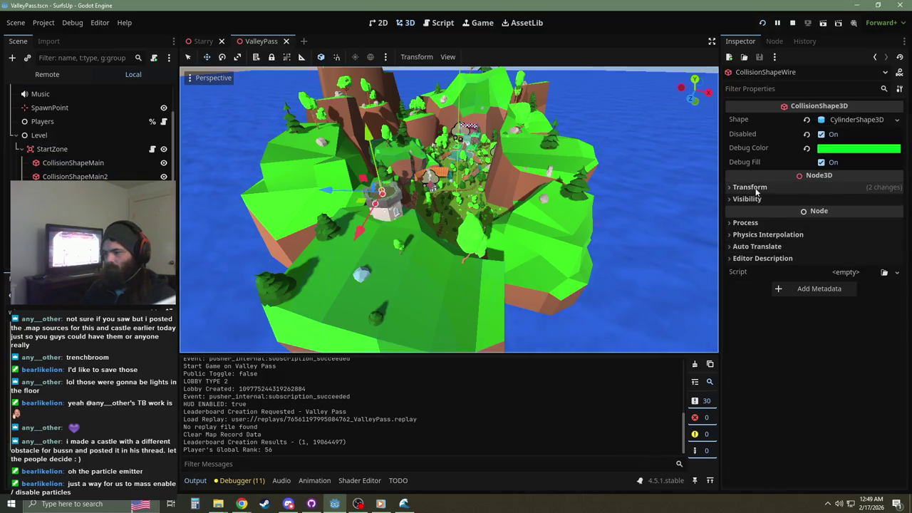
click(757, 188)
click(834, 244)
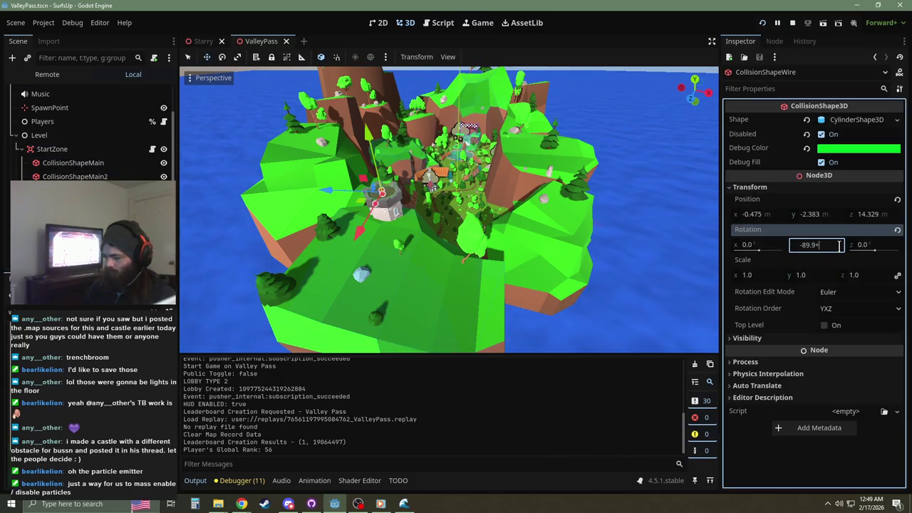
key(Return)
key(ctrl+s)
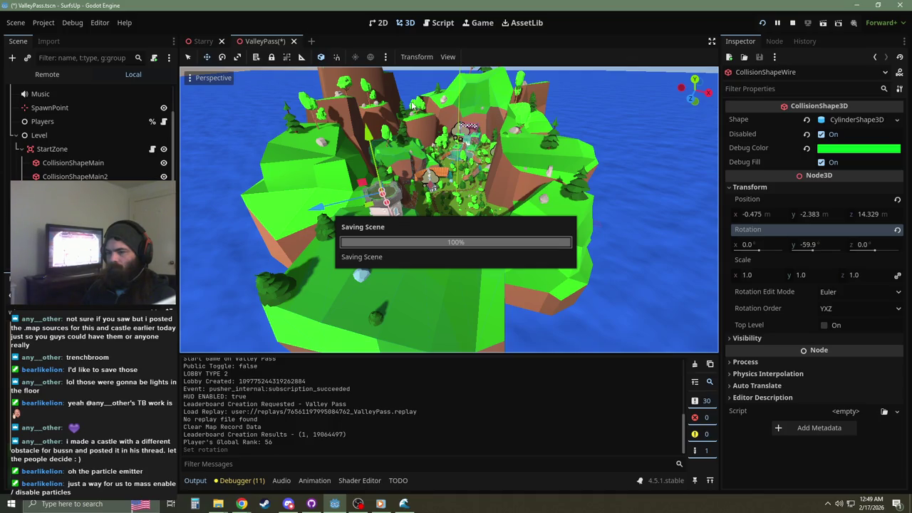
scroll(412, 106, up, 5)
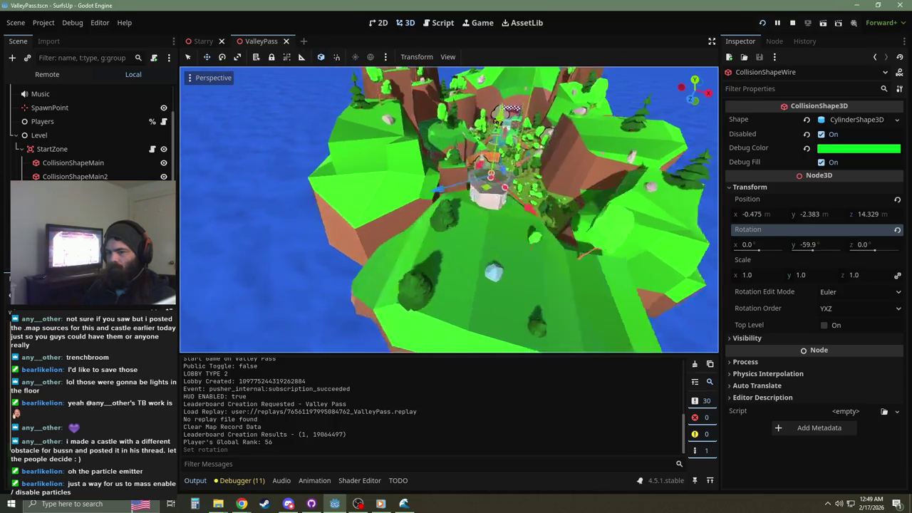
Step: Check the rotated green wire outline around the castle in-game, then stop the run with F8
click(404, 504)
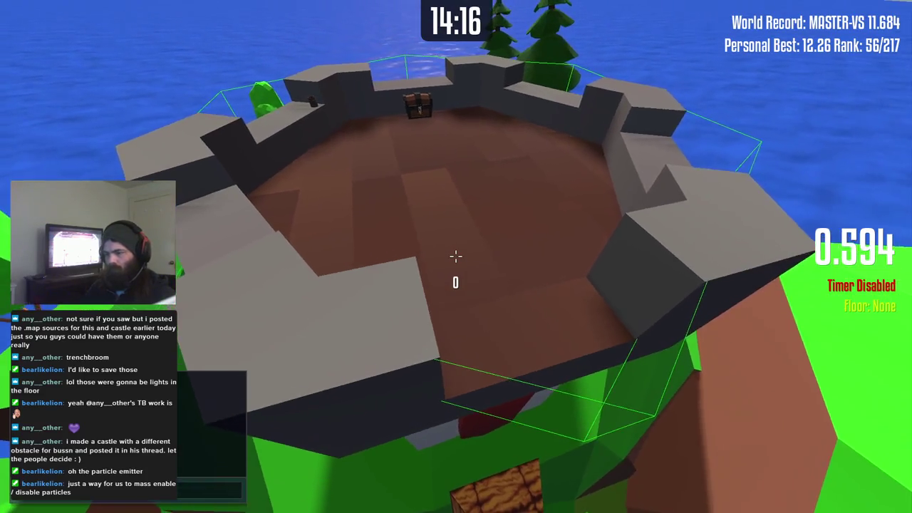
key(F8)
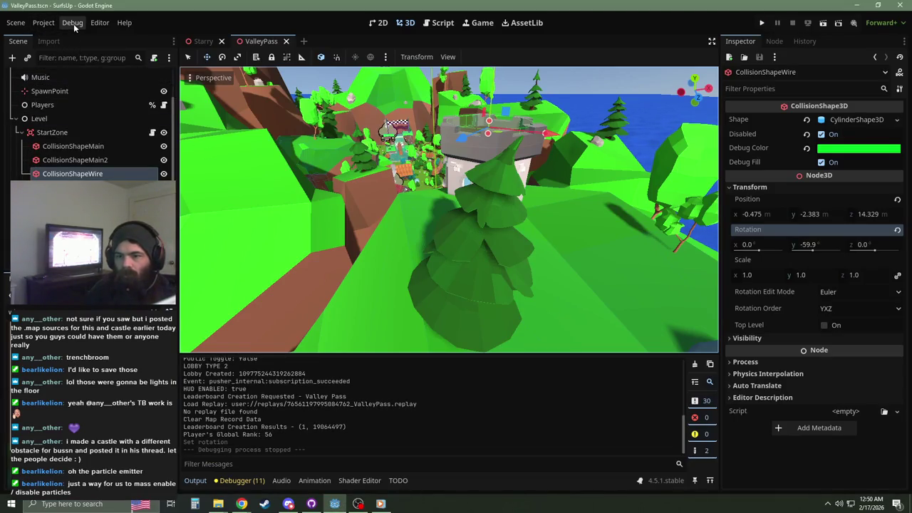
Step: Relaunch the project with F5 and host a new Valley Pass server
key(F5)
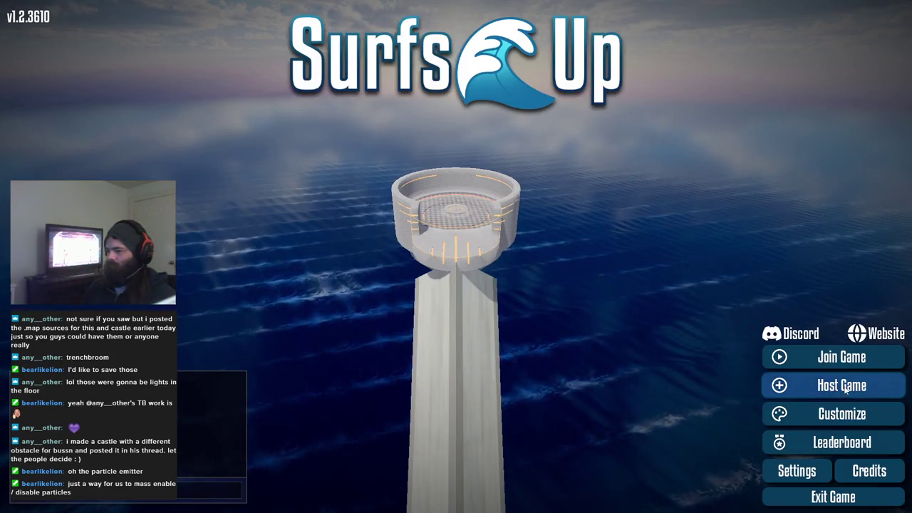
click(838, 385)
click(552, 476)
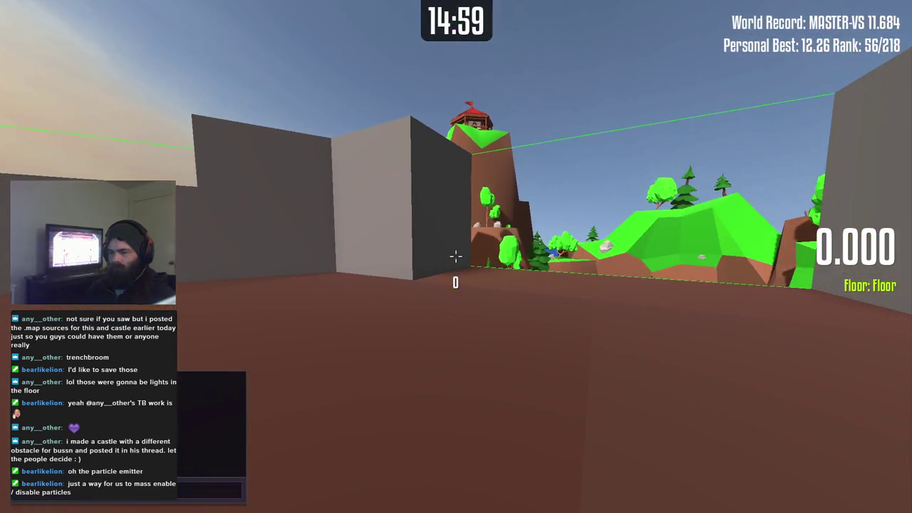
Step: Fly over the hills, circle the grey castle, and drop into its courtyard
key(w)
key(space)
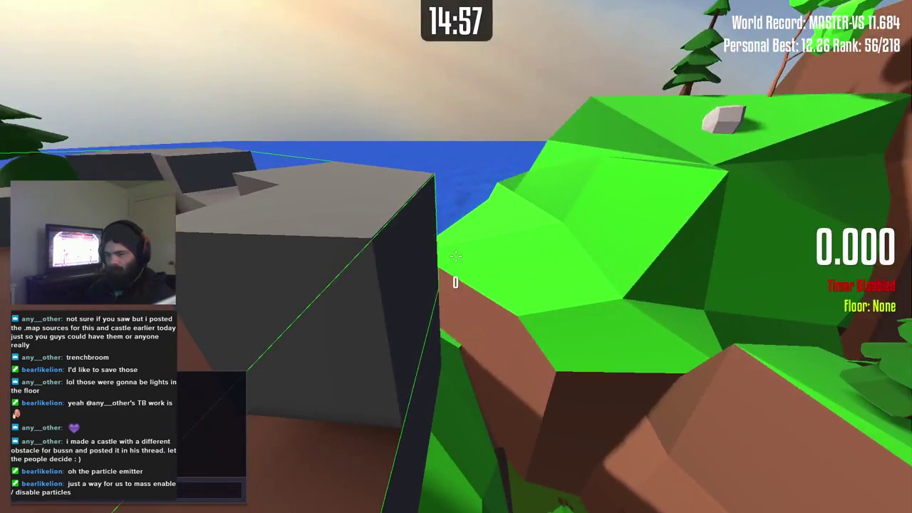
key(w)
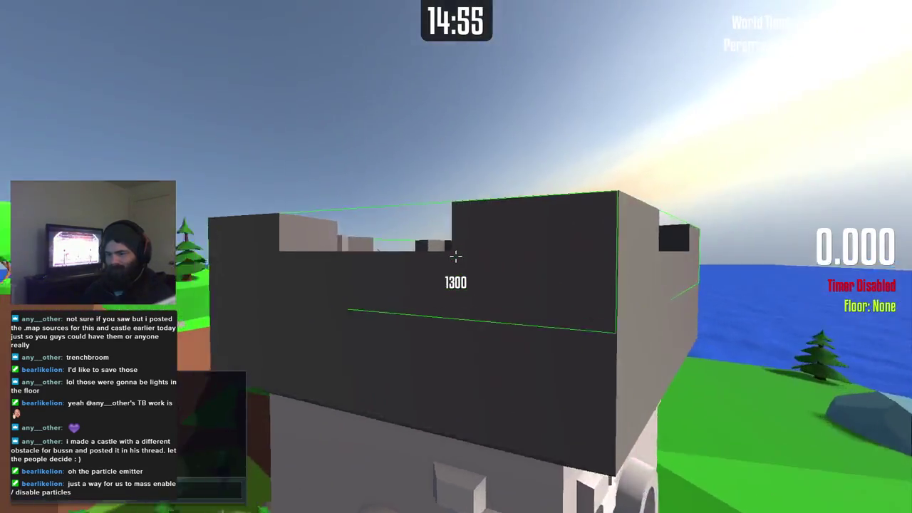
key(w)
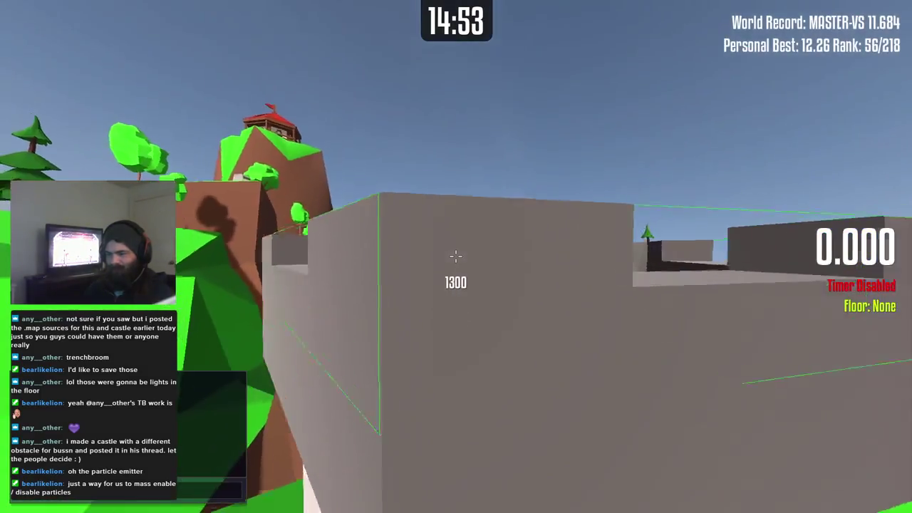
key(w)
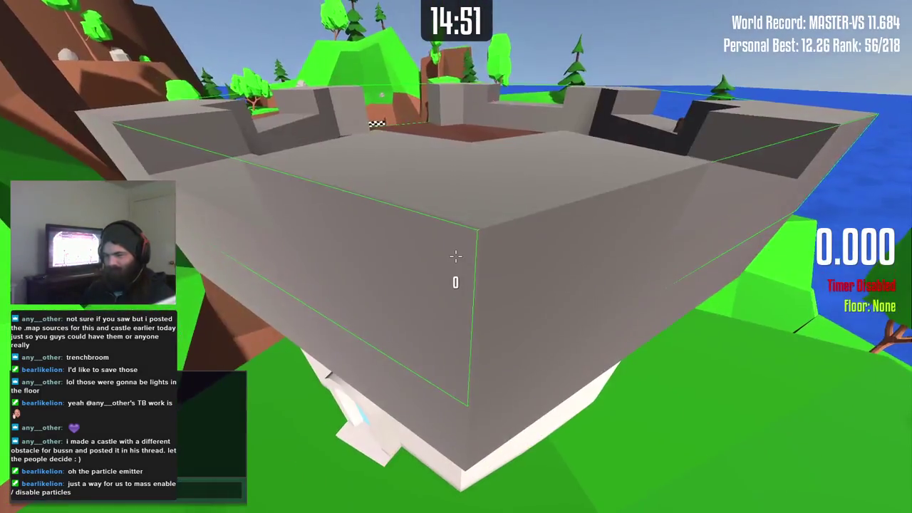
key(w)
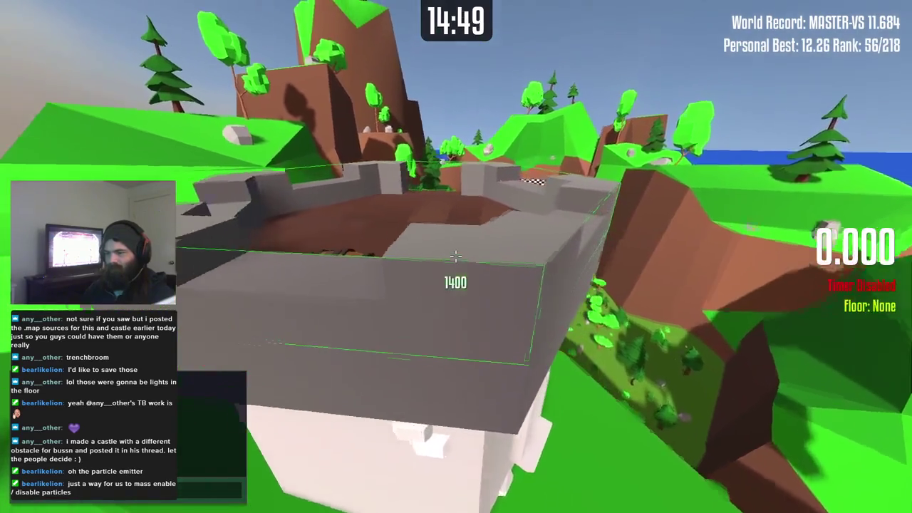
key(w)
key(w)
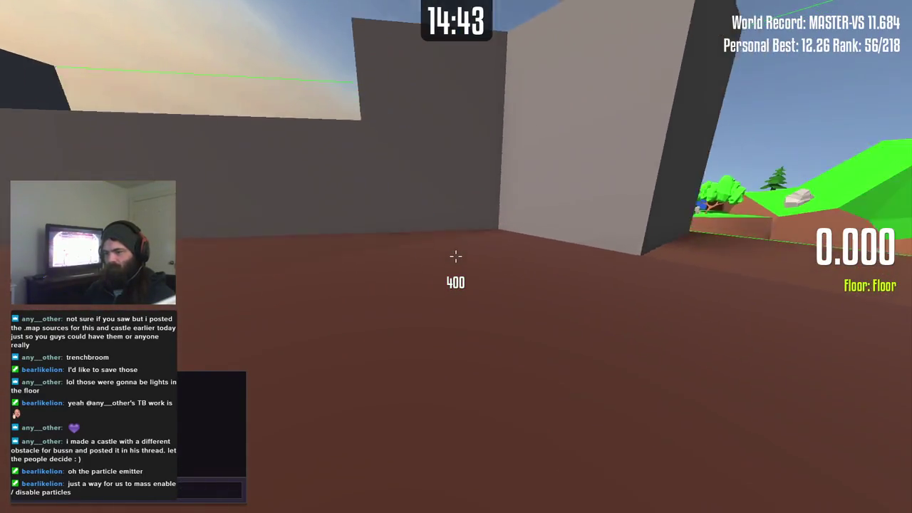
Step: Surf from the ledge past the wooden pillar to the finish grass, reset, and return to Godot
key(w)
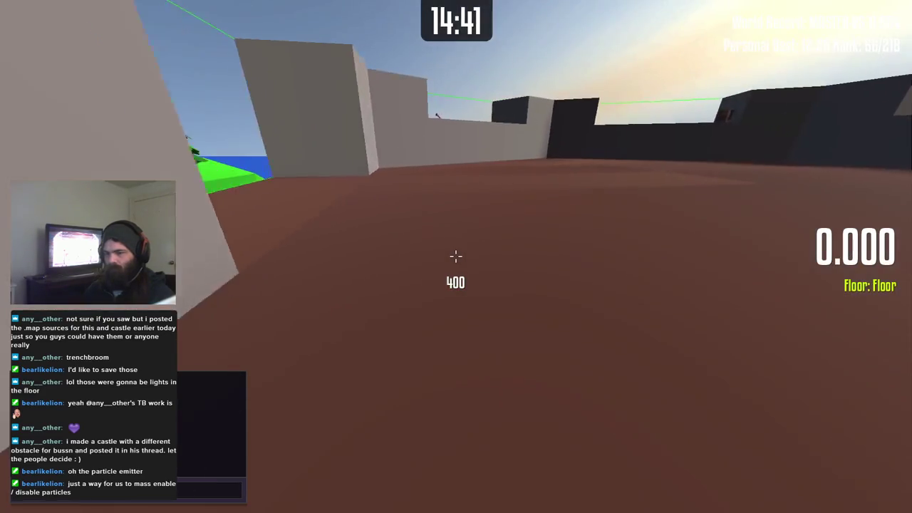
key(w)
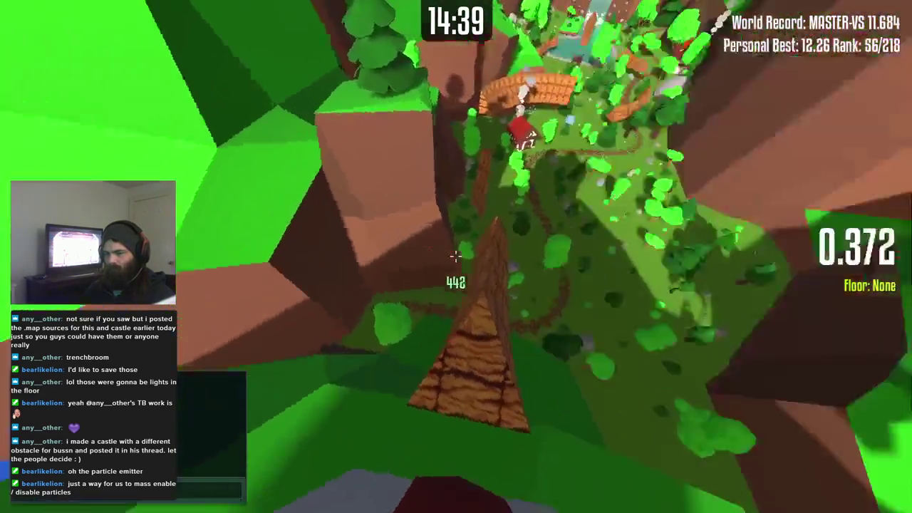
key(w)
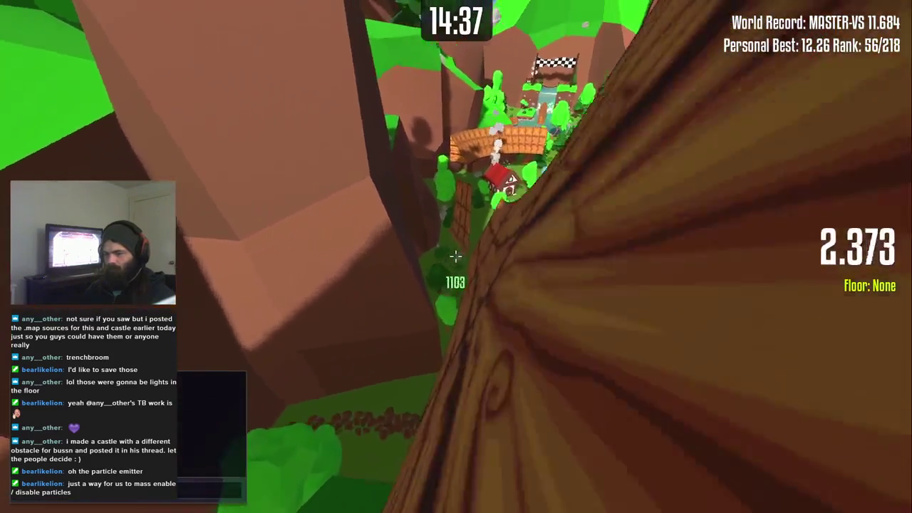
key(w)
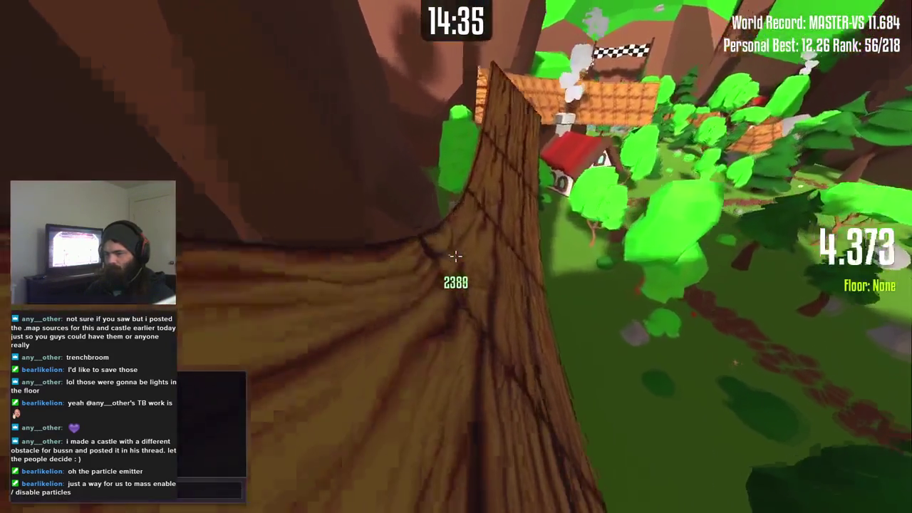
key(w)
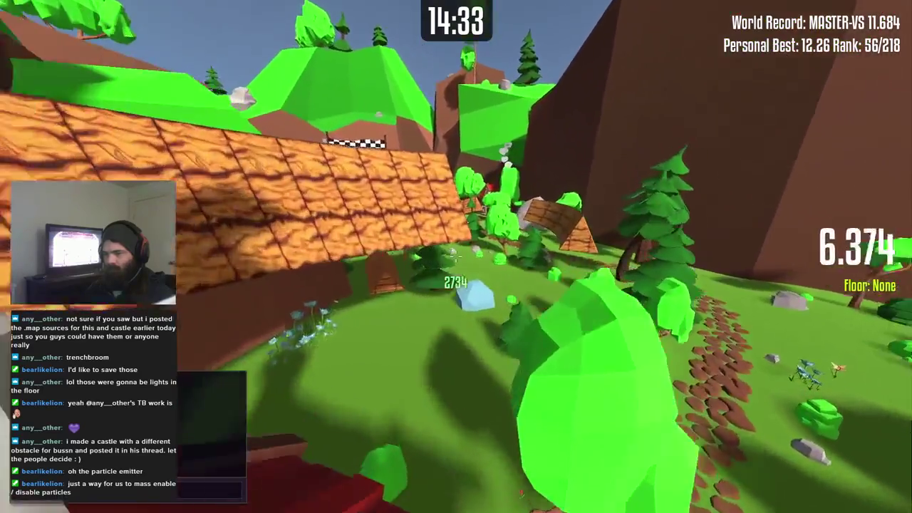
key(r)
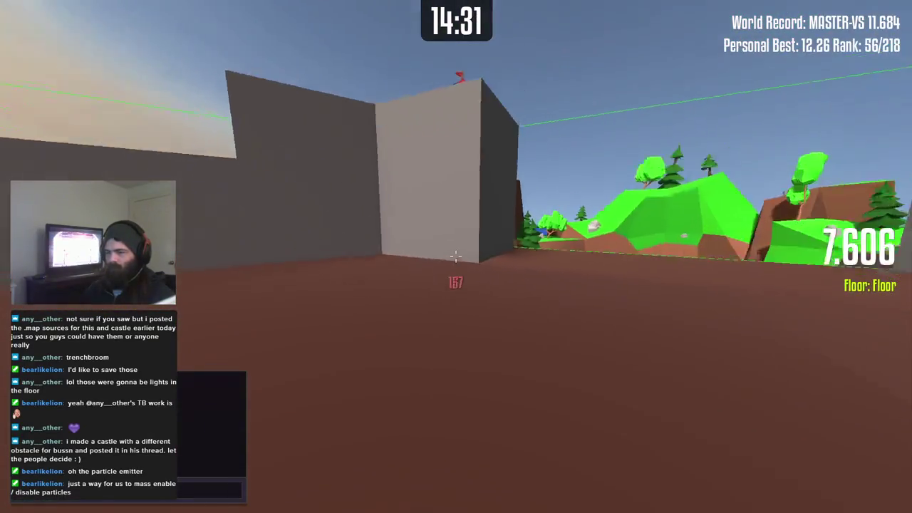
key(alt+Tab)
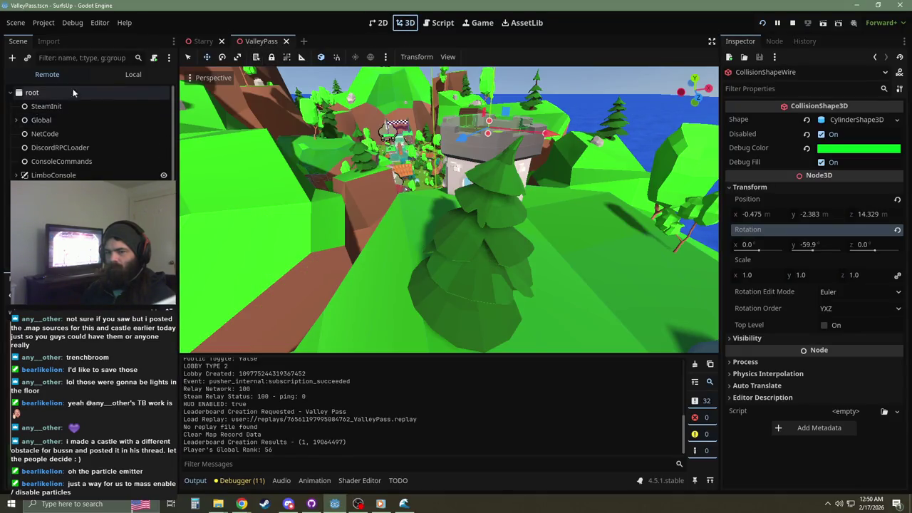
Step: Frame the SpawnPoint, set its Y rotation to 14.1, and save the scene
click(134, 74)
key(f)
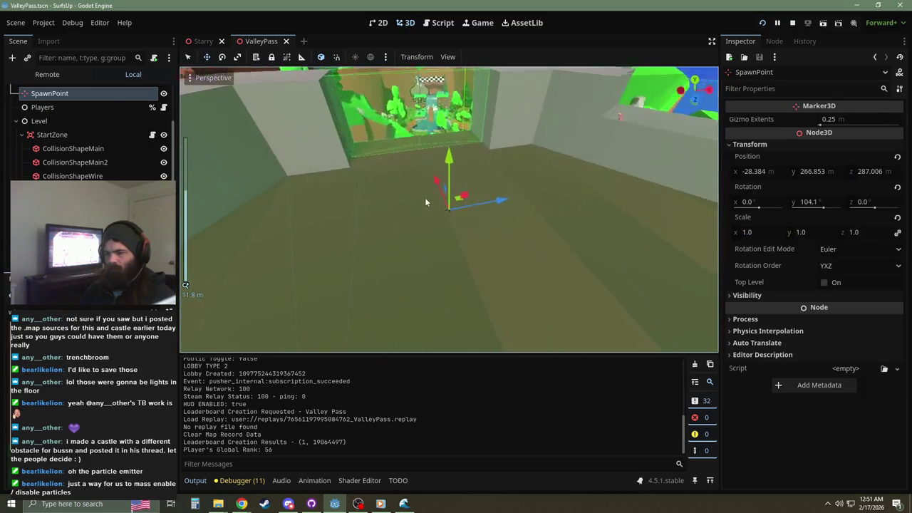
click(831, 202)
text(14.1)
key(Return)
key(ctrl+s)
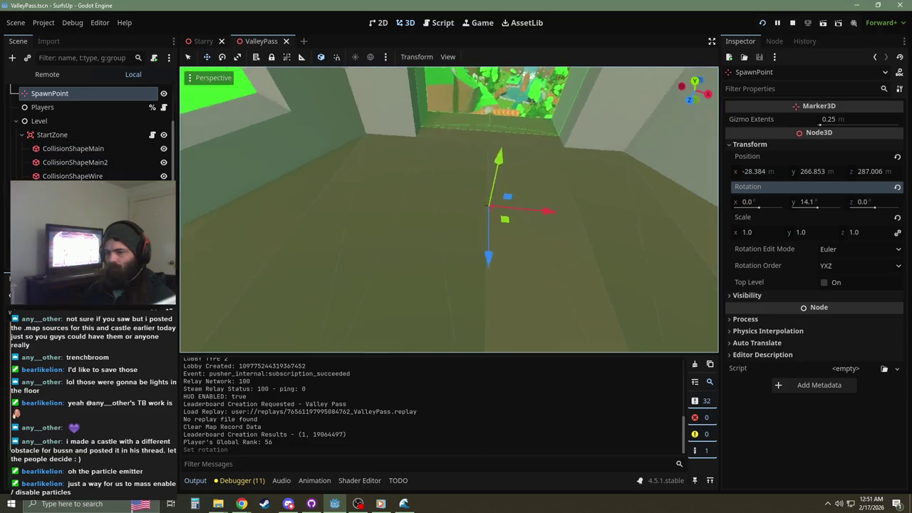
Step: In Top view, nudge the spawn point slightly along the X axis
key(KP_7)
scroll(475, 227, up, 10)
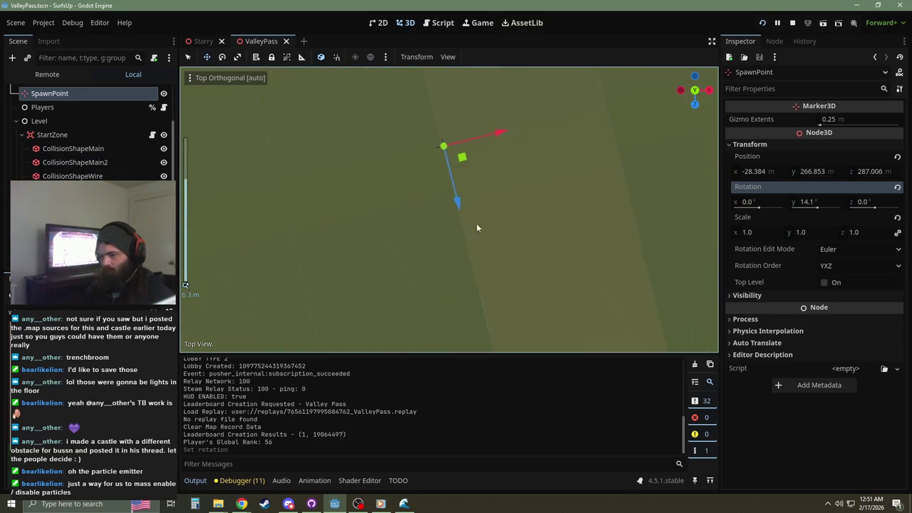
scroll(453, 217, up, 4)
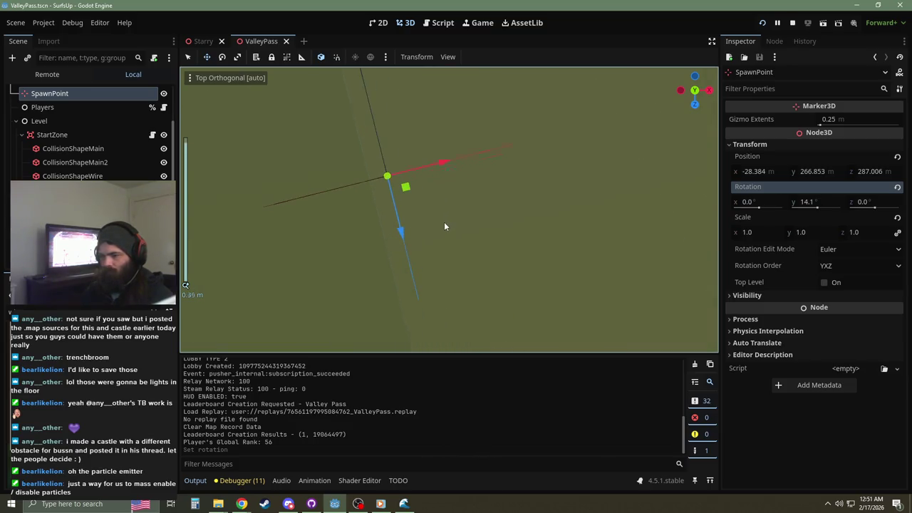
scroll(513, 201, down, 15)
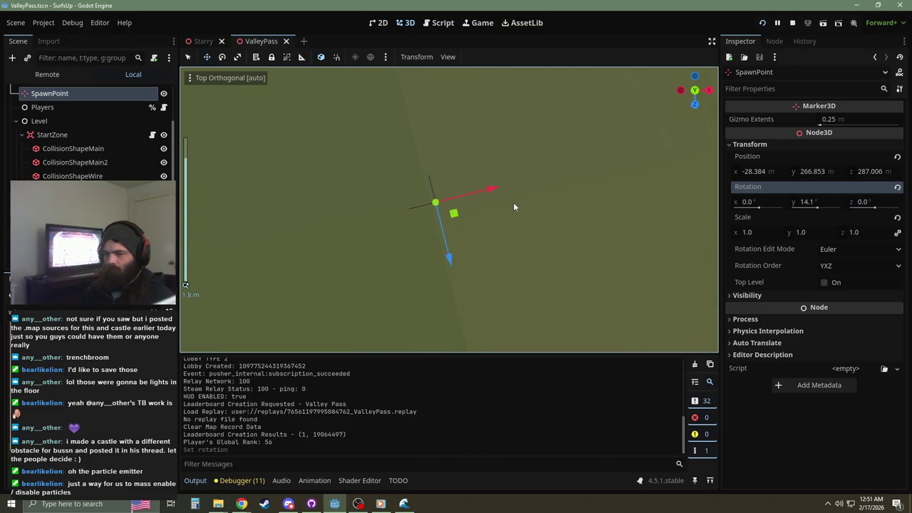
scroll(501, 197, up, 15)
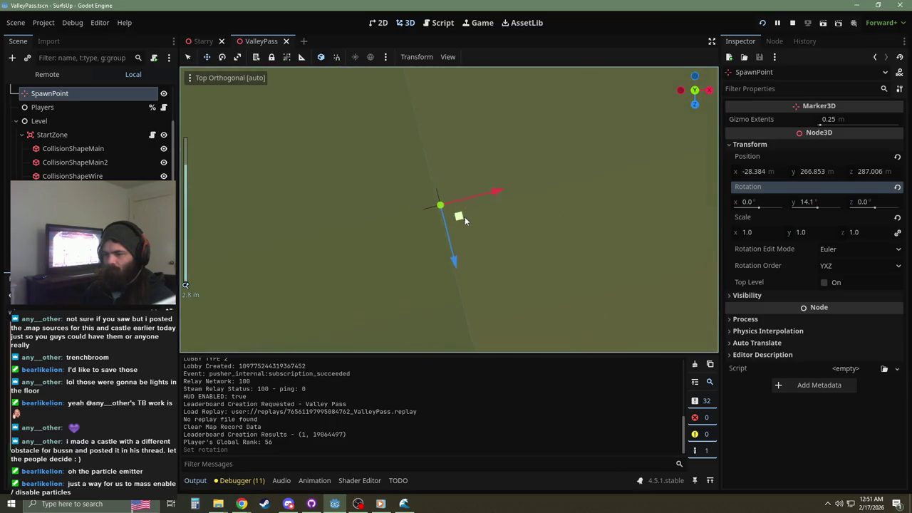
mouse_move(439, 164)
mouse_down()
mouse_move(423, 167)
mouse_move(471, 251)
mouse_up()
scroll(446, 202, down, 15)
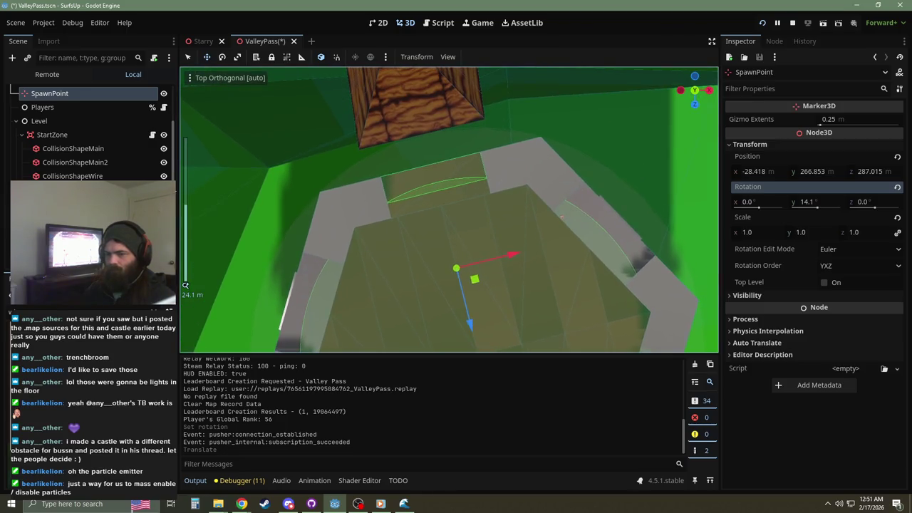
click(71, 176)
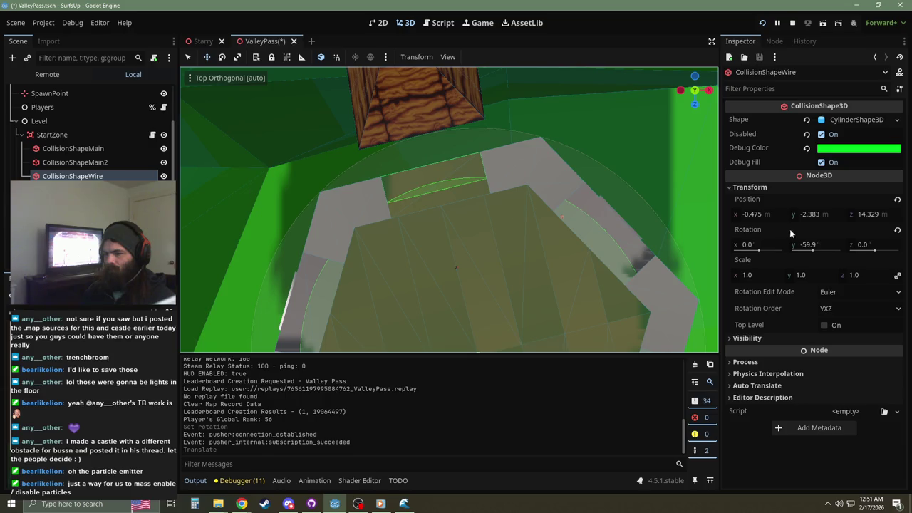
click(825, 246)
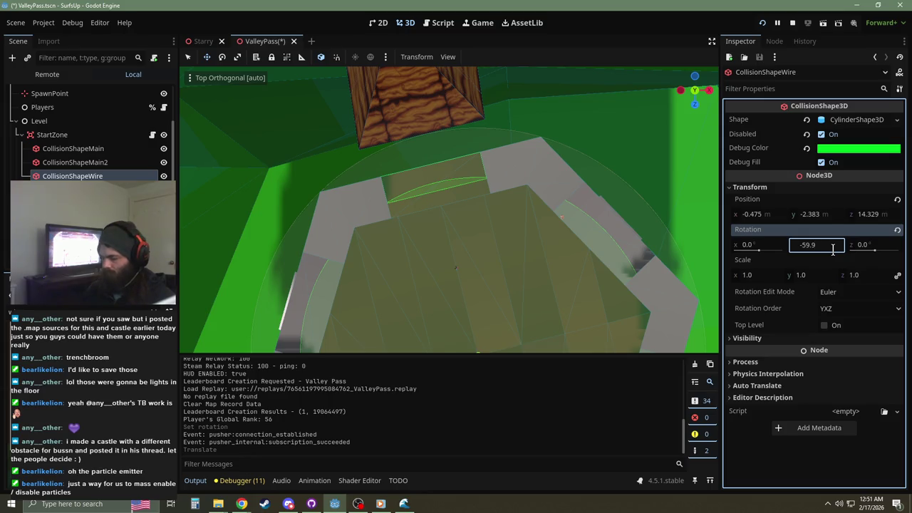
text(-14.1)
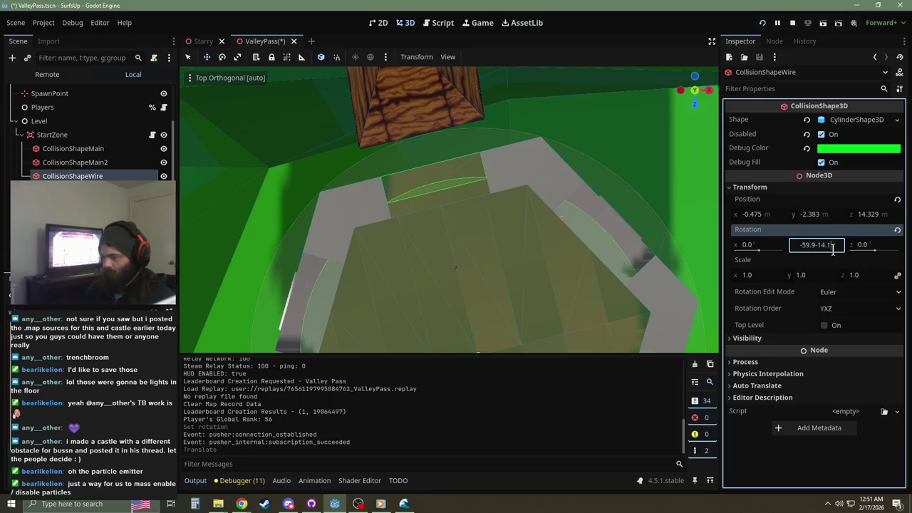
key(Return)
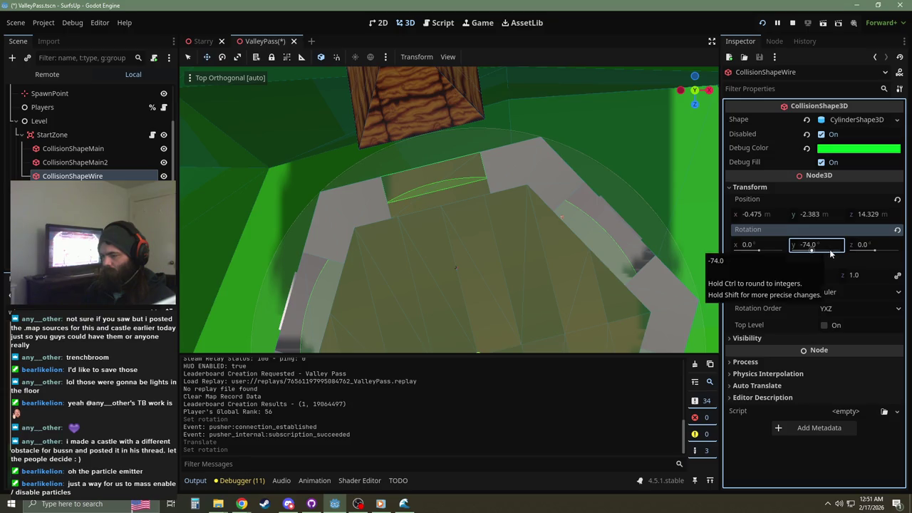
key(ctrl+z)
click(831, 246)
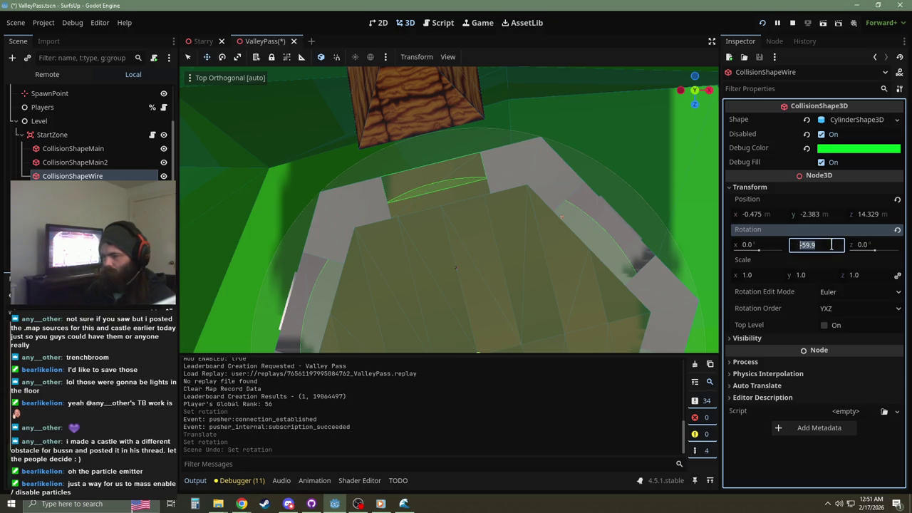
text(14.1)
key(Return)
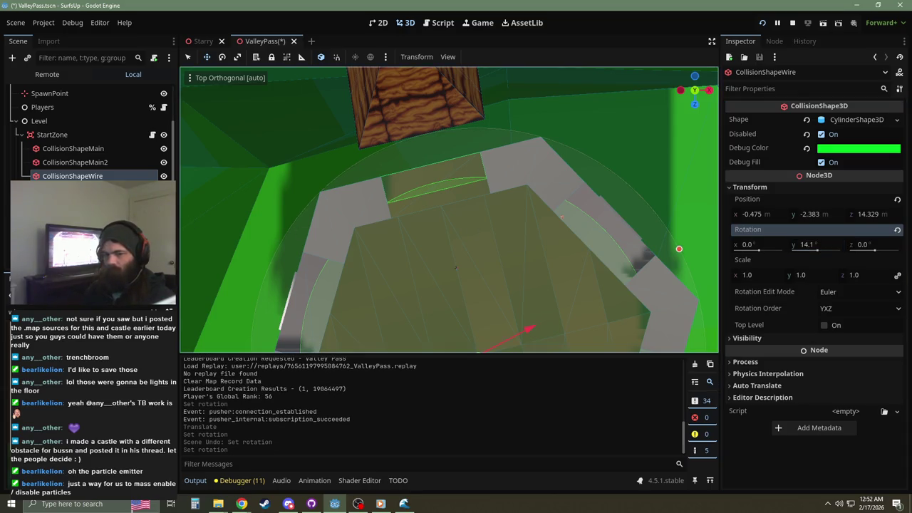
click(49, 94)
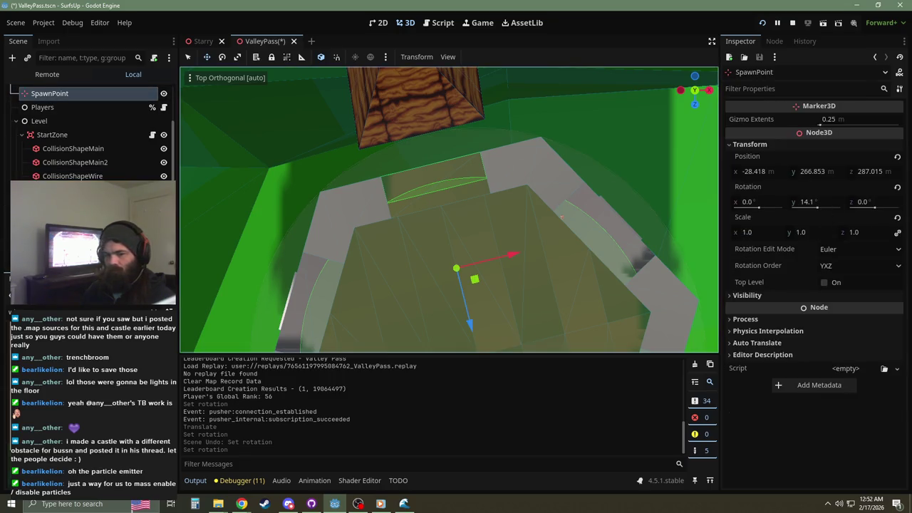
click(72, 176)
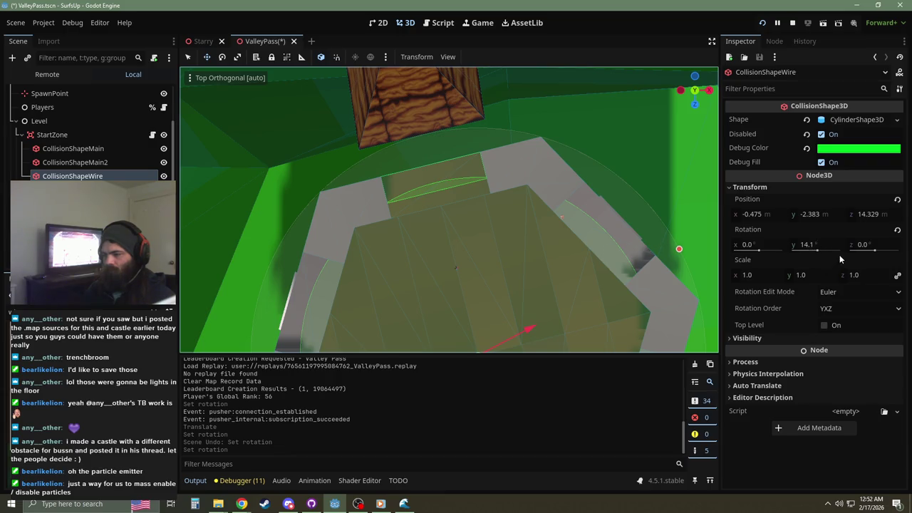
click(818, 231)
key(ctrl+z)
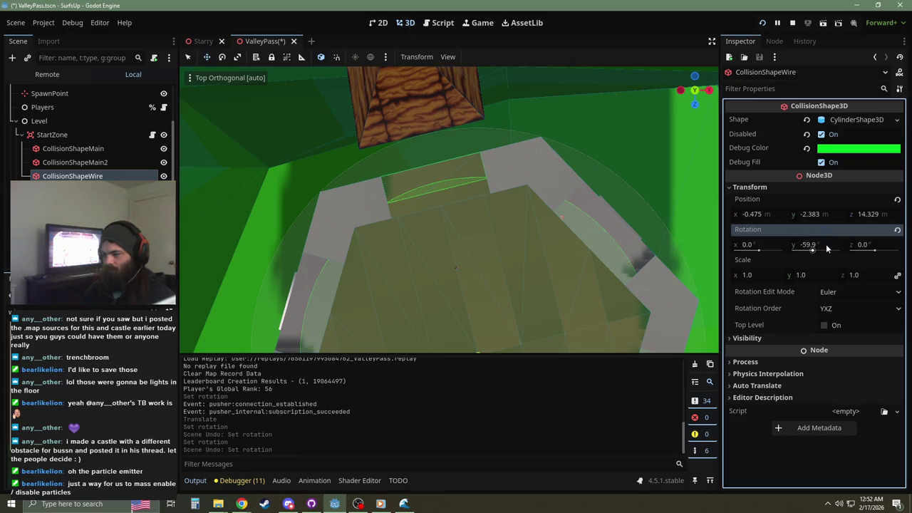
key(ctrl+z)
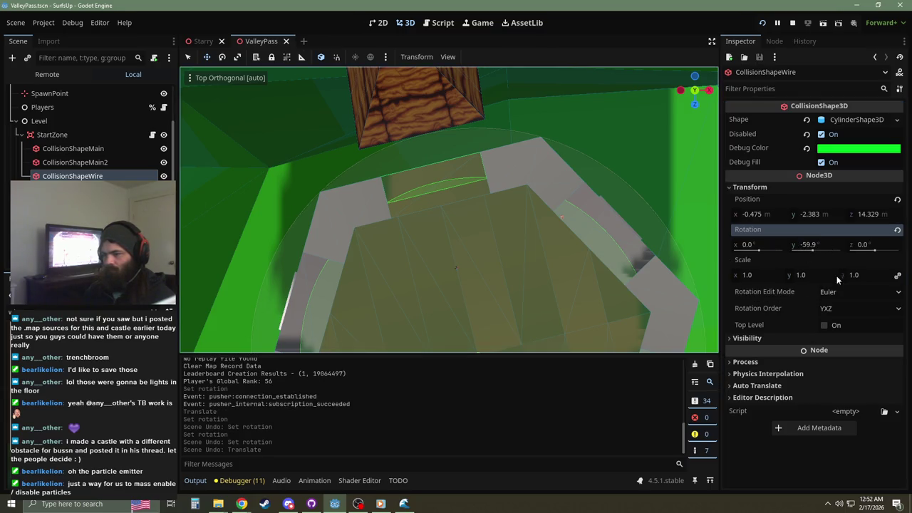
key(ctrl+z)
key(ctrl+shift+z)
scroll(450, 285, up, 3)
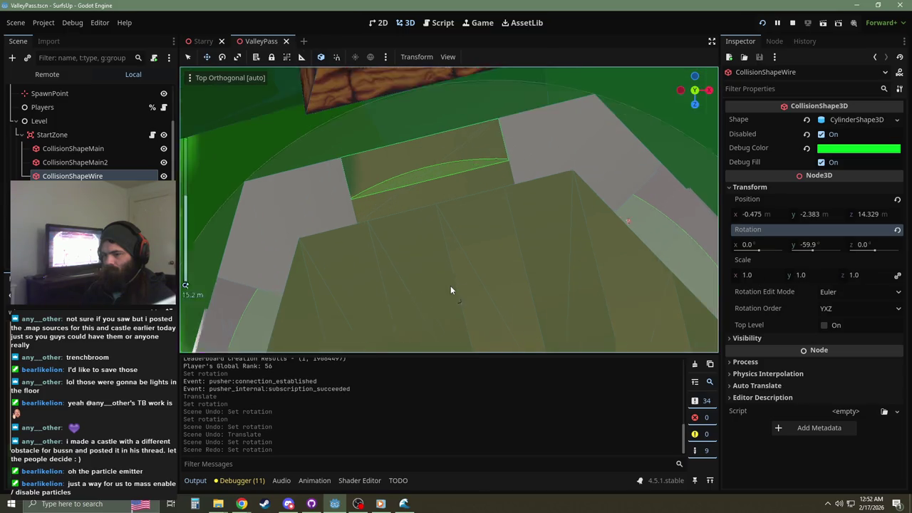
key(ctrl+shift+z)
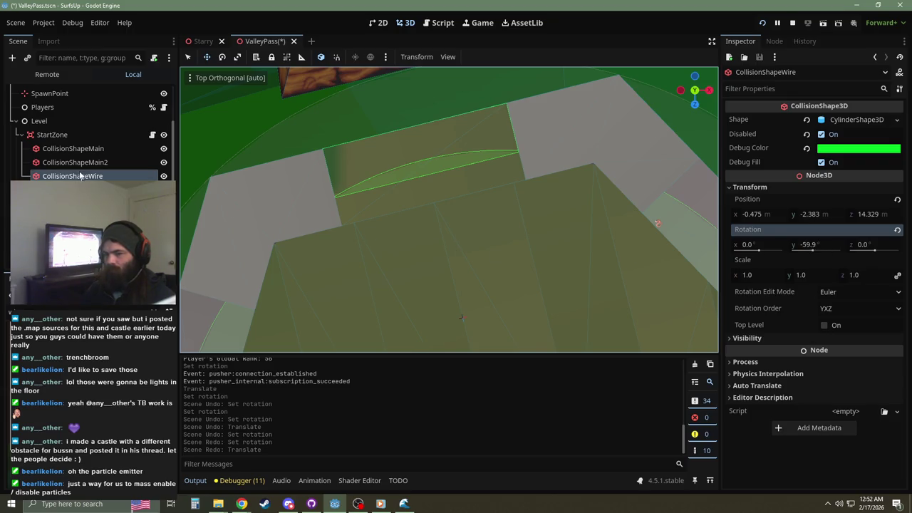
mouse_move(489, 230)
mouse_down()
mouse_move(477, 217)
mouse_move(518, 301)
mouse_up()
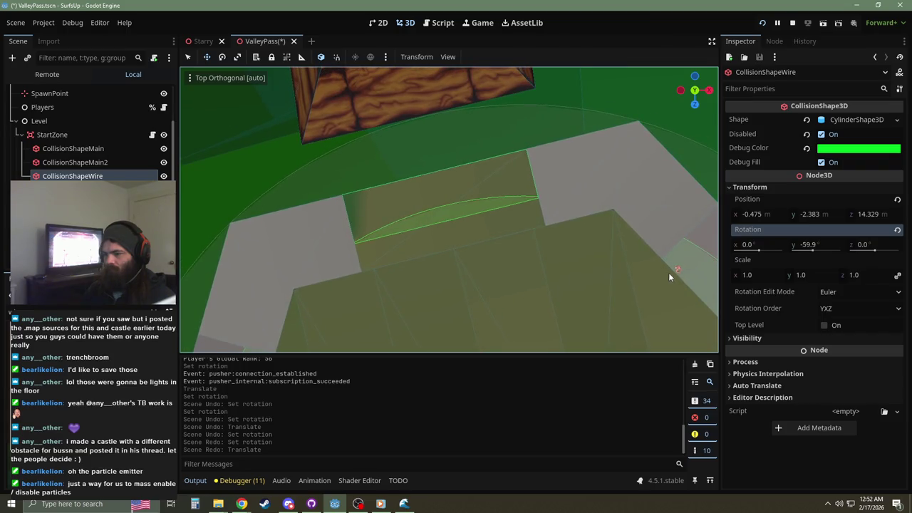
click(819, 245)
Step: Try CollisionShapeWire Y rotations of 0, 14.1, then 44.1, save, and launch the game
text(0)
key(Return)
click(818, 244)
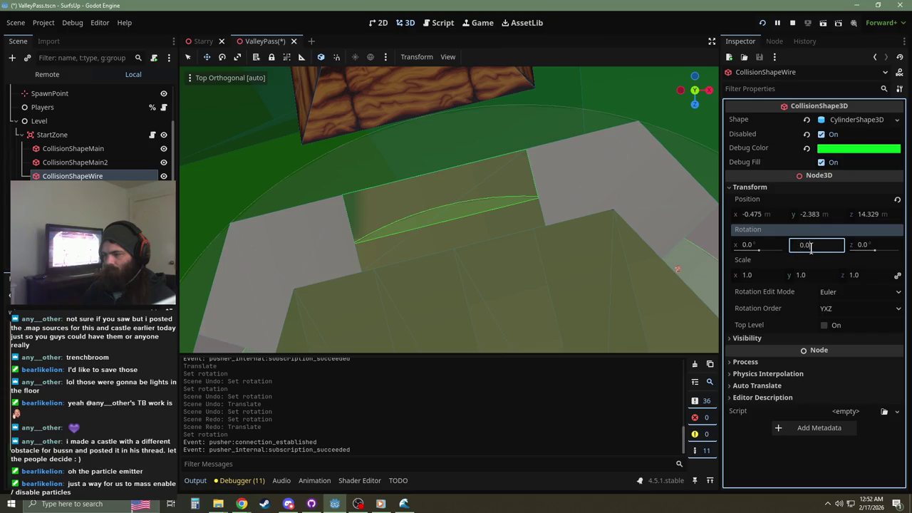
text(1)
key(Return)
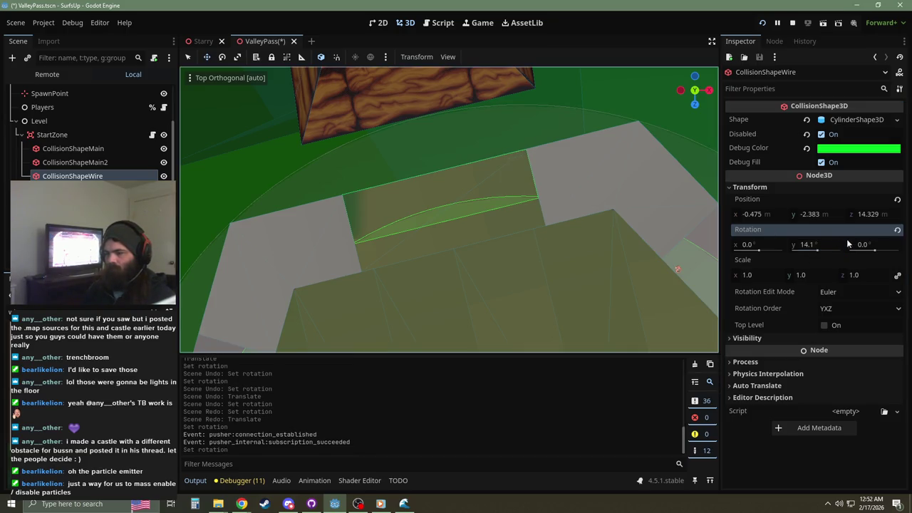
click(840, 244)
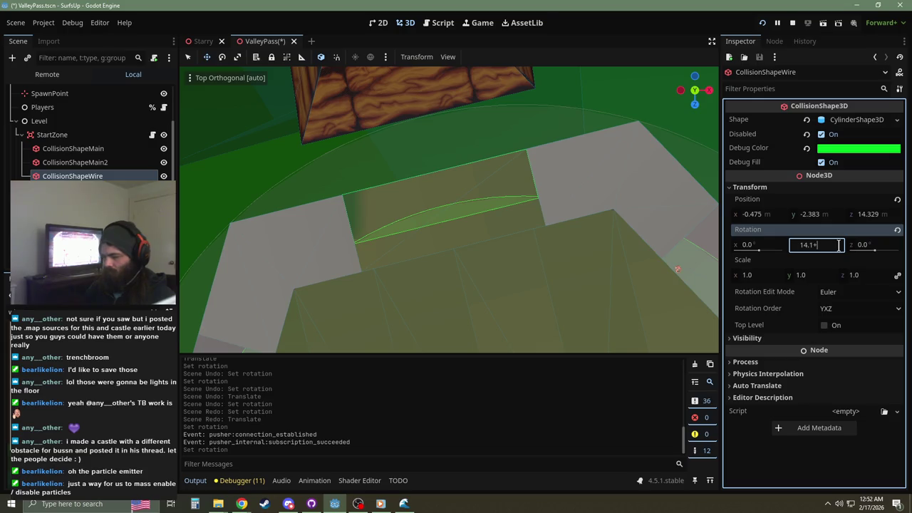
key(ctrl+a)
text(44.1)
key(Return)
key(ctrl+s)
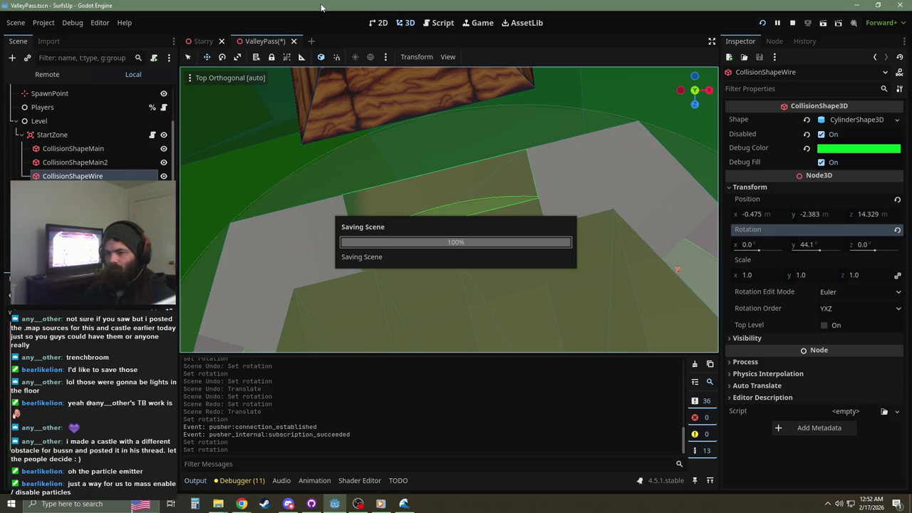
key(F5)
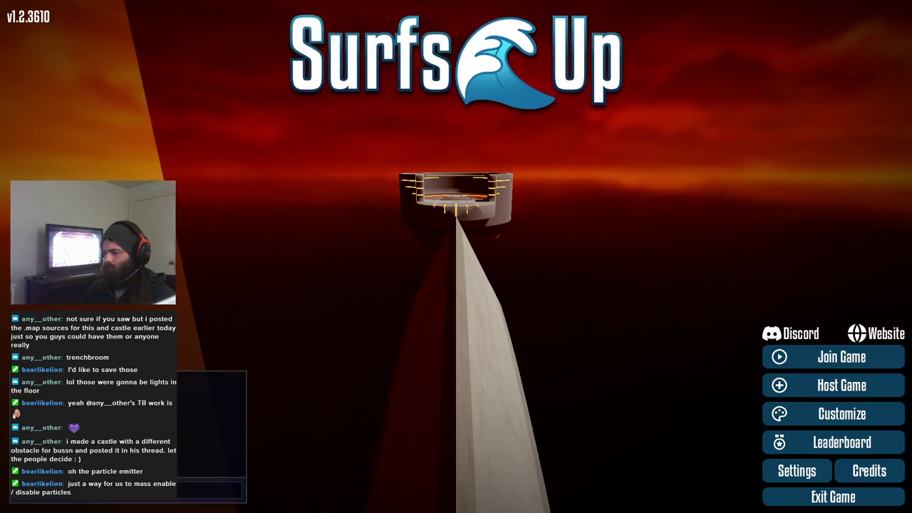
Step: Close the game and inspect SpawnPoint and the ValleyPass root's Transform properties
key(F8)
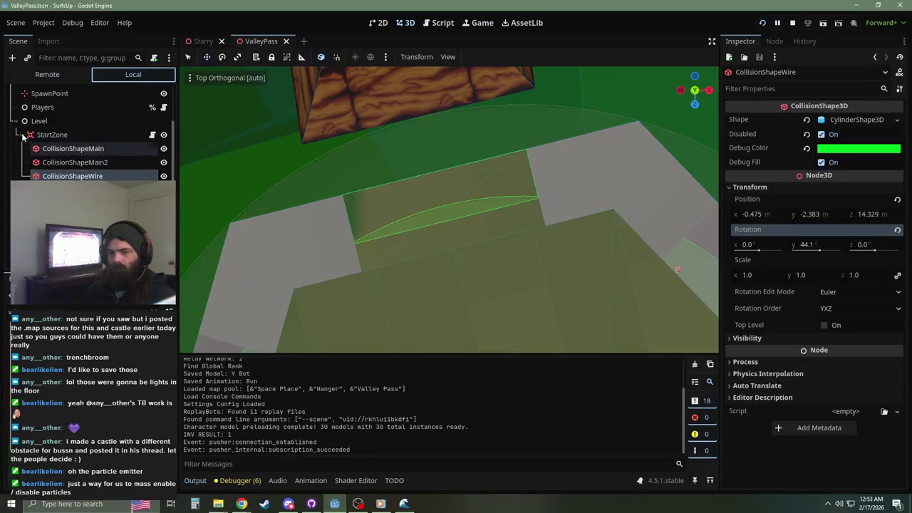
scroll(23, 137, up, 2)
click(50, 148)
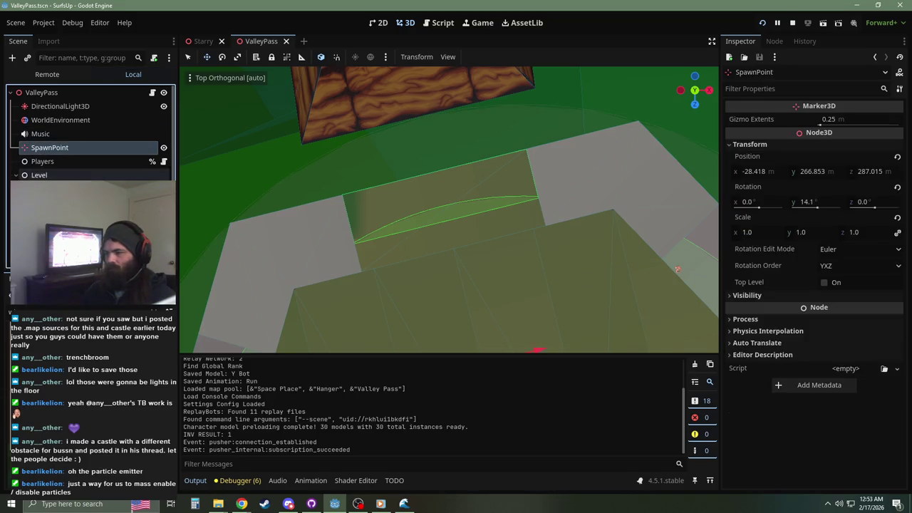
click(41, 93)
click(750, 118)
click(769, 120)
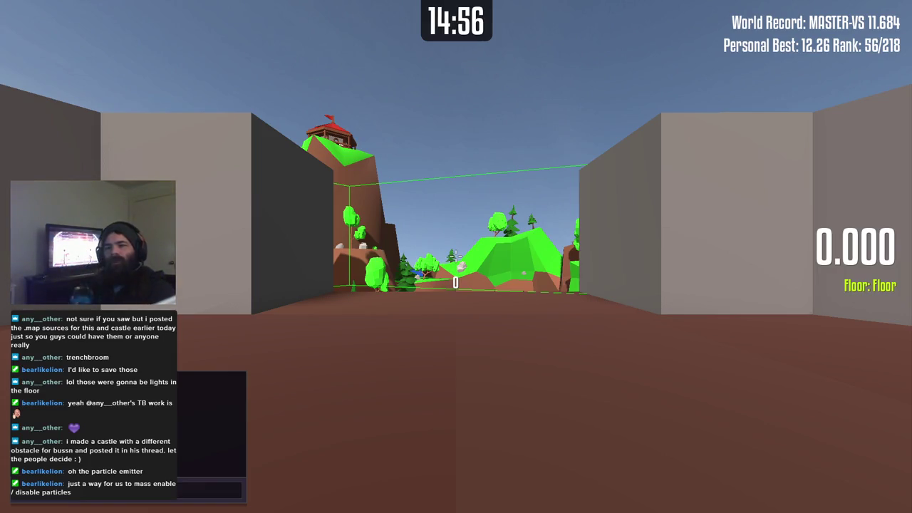
Step: Run forward and jump over the start wall onto the course, then quit the game
key(w)
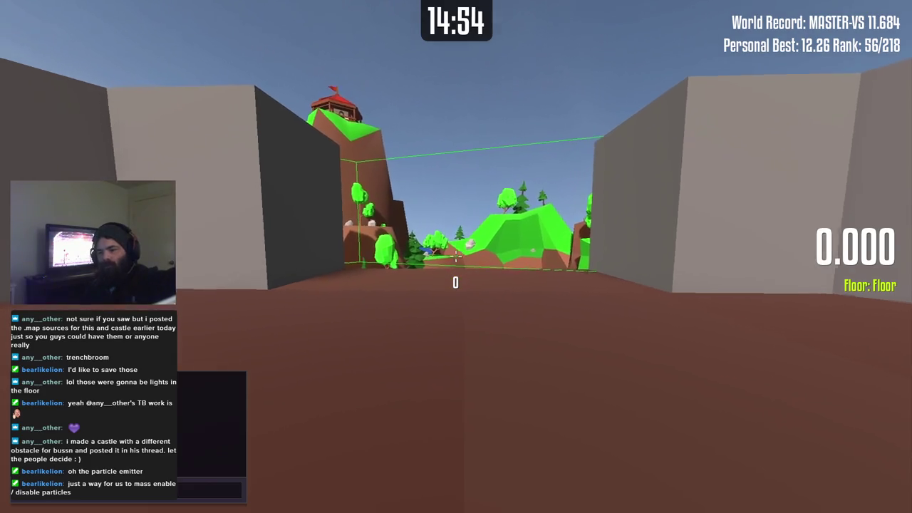
key(space)
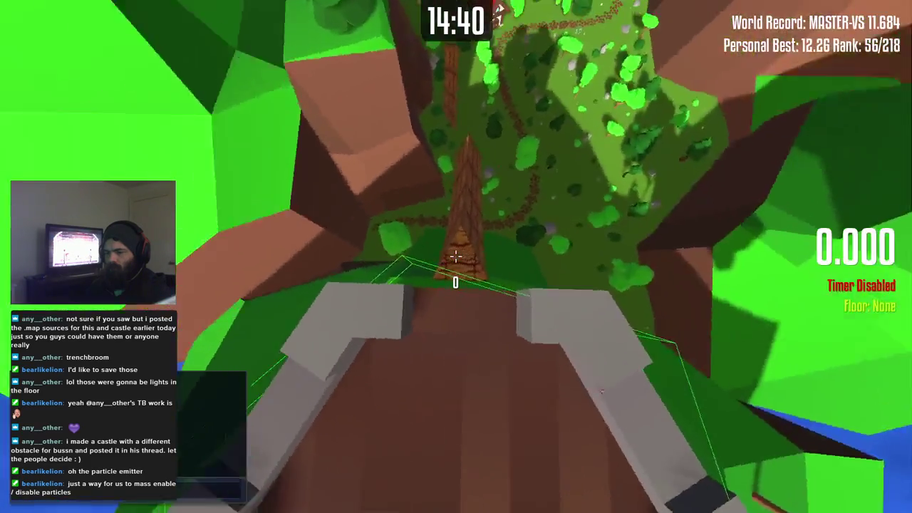
key(F8)
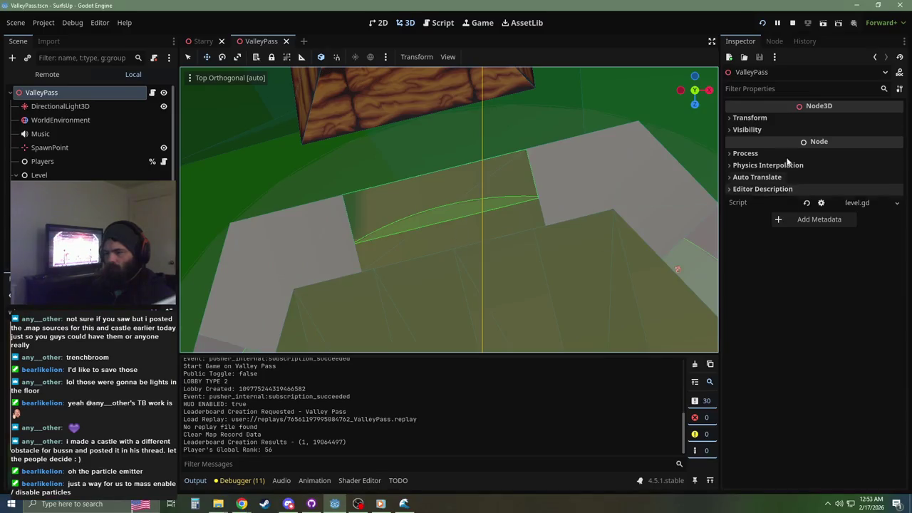
Step: Set the StartZone node's Y rotation to 14.1
scroll(75, 151, down, 3)
click(50, 121)
click(816, 379)
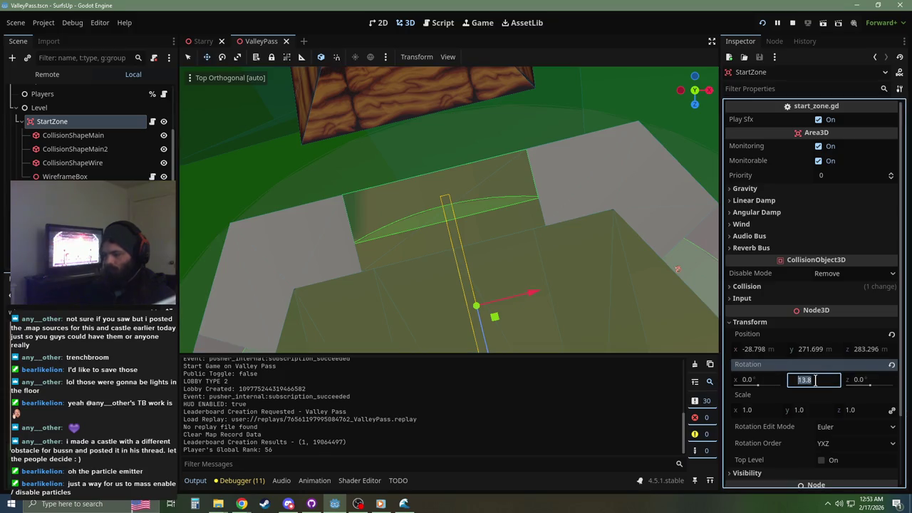
text(14.1)
key(Return)
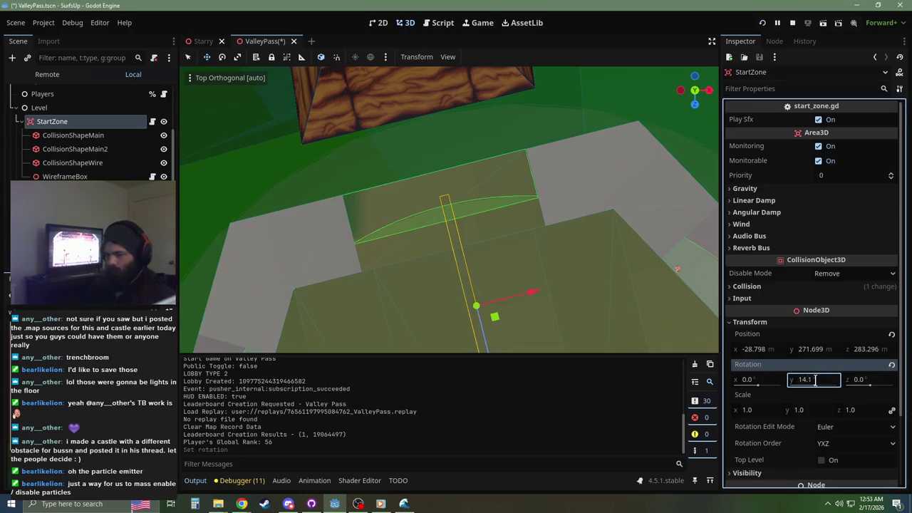
Step: Reset CollisionShapeWire's Y rotation from 44.1 to 0 and save the ValleyPass scene
click(68, 177)
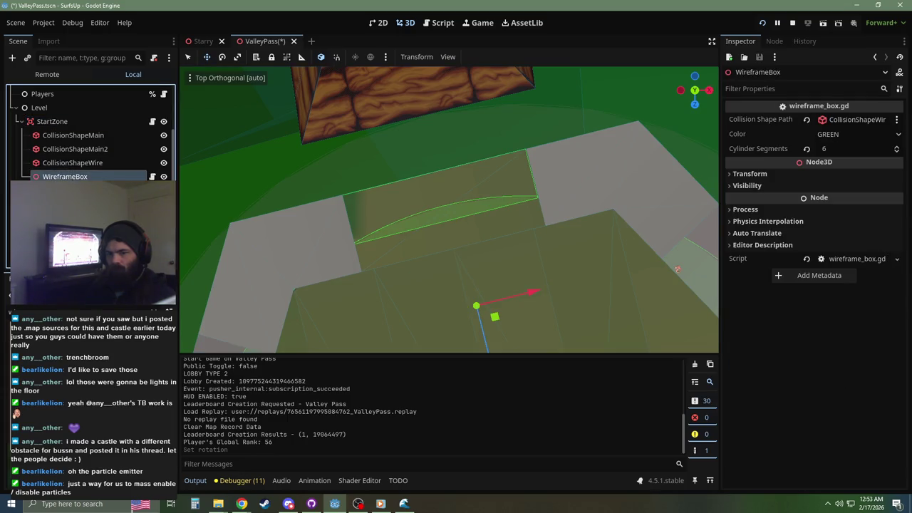
click(777, 174)
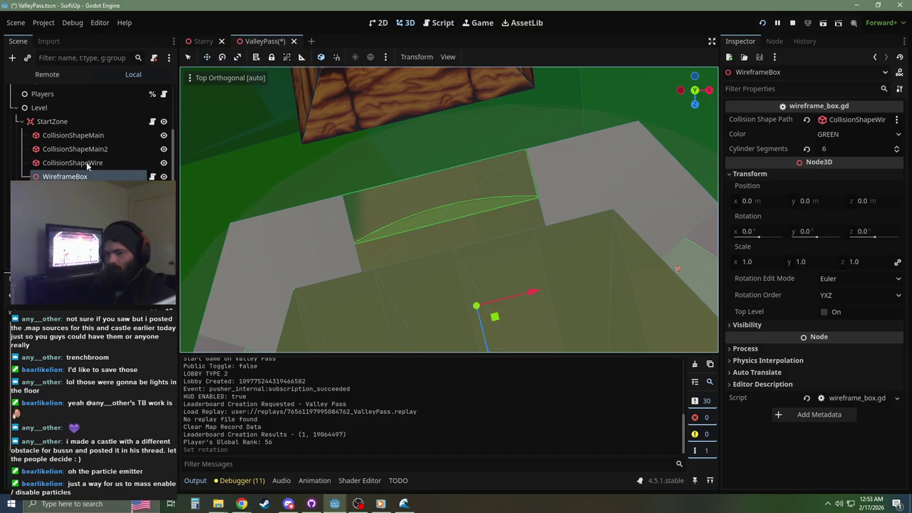
click(504, 240)
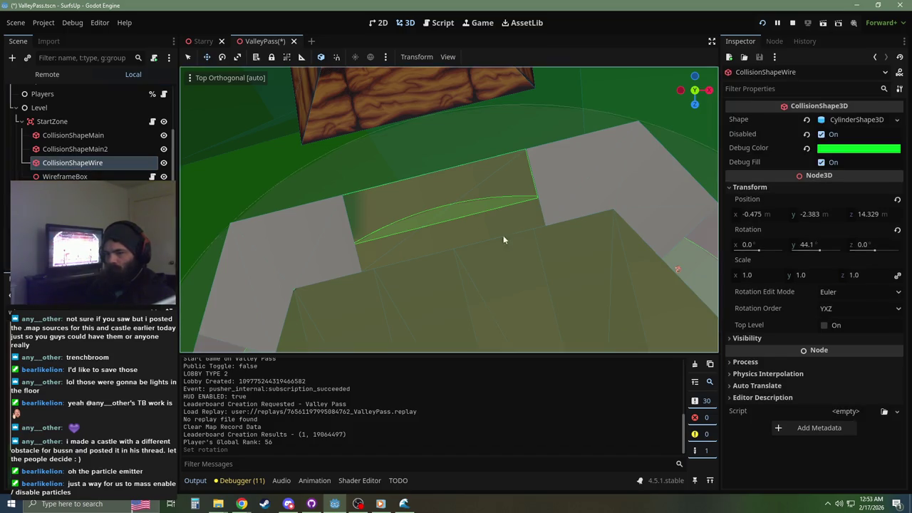
click(811, 245)
text(0)
key(Return)
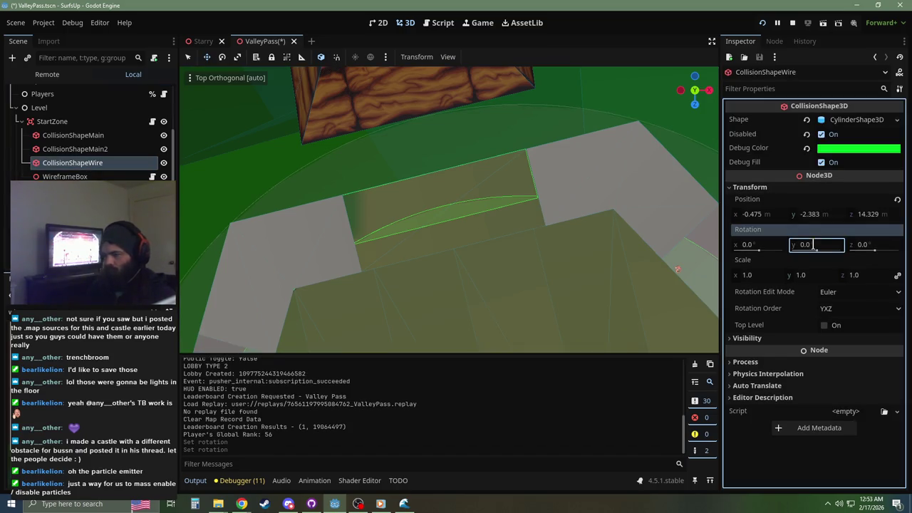
key(ctrl+s)
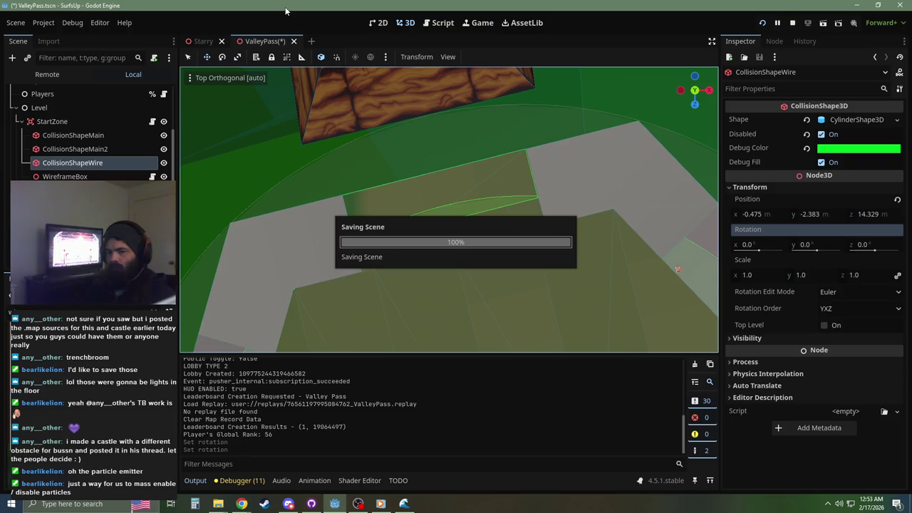
click(68, 122)
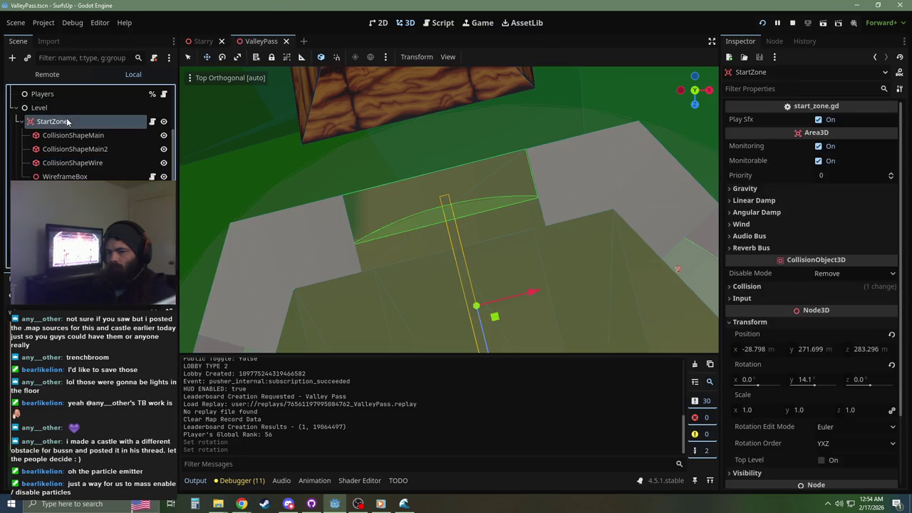
Step: Undo StartZone's rotation back to 13.8 in top view, then drag it under CollisionShapeWire
scroll(480, 193, down, 5)
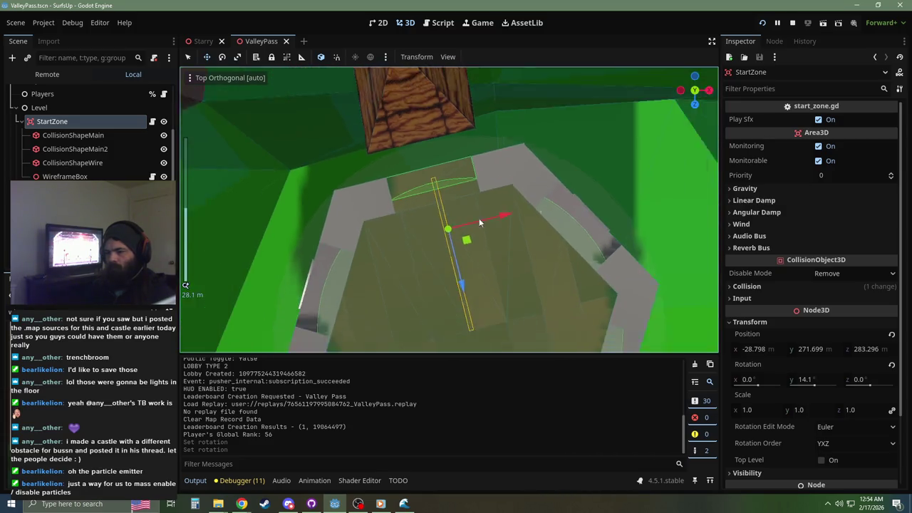
drag(475, 211, 477, 167)
key(KP_7)
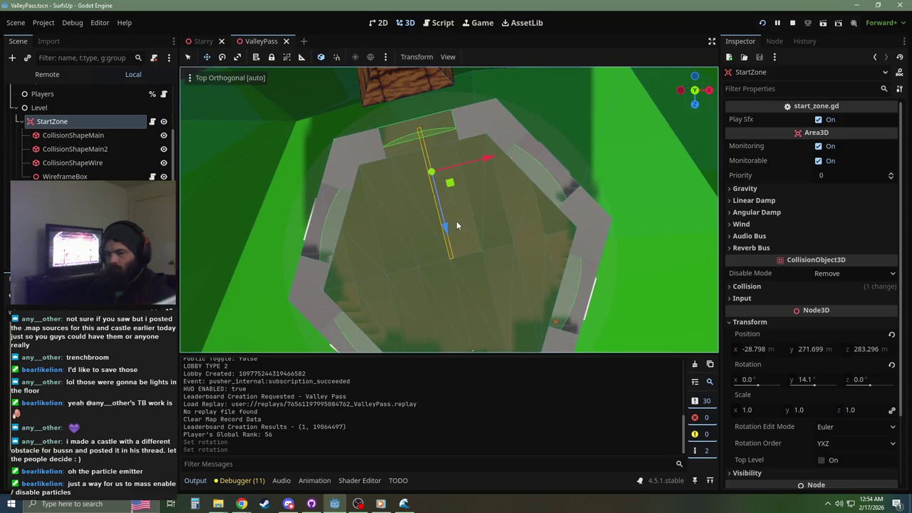
key(ctrl+z)
key(ctrl+z)
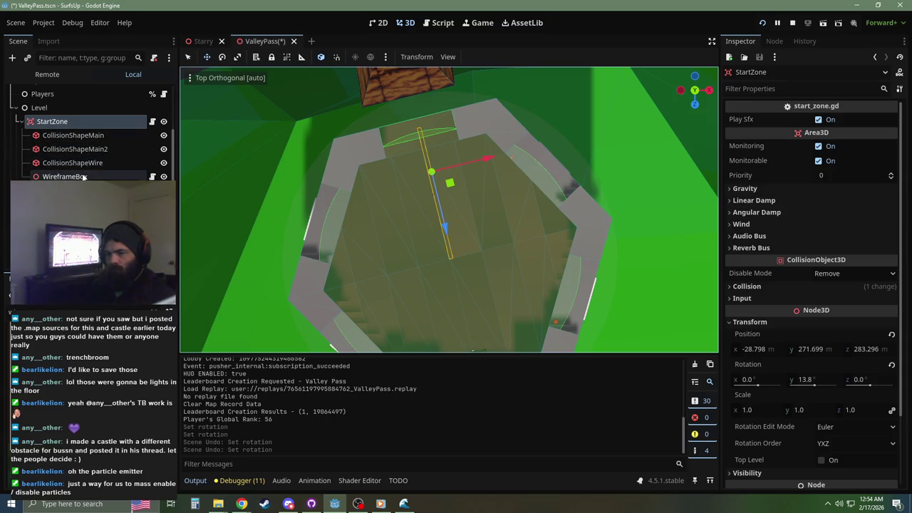
mouse_move(96, 164)
mouse_down()
mouse_move(50, 118)
mouse_move(71, 127)
mouse_move(72, 119)
mouse_up()
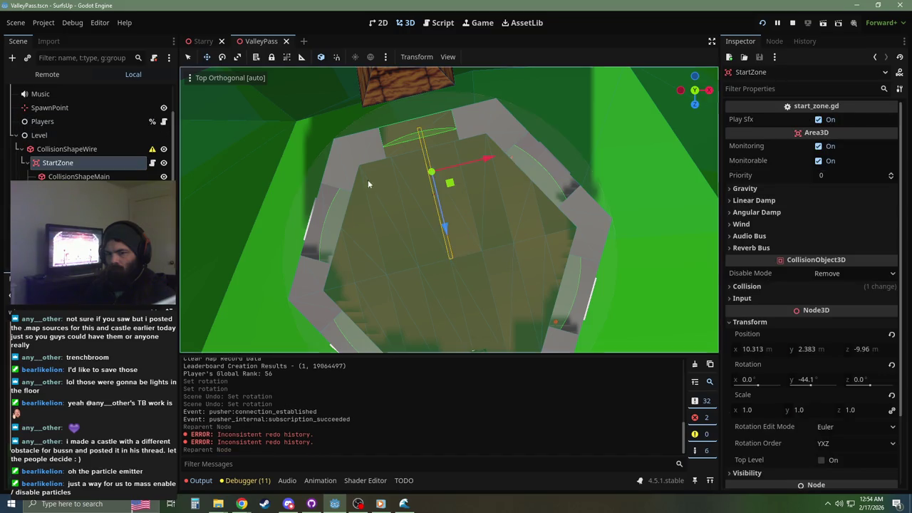
Step: Reset and restore StartZone's transform, then make the three collision shapes keep their world placement
click(891, 335)
click(891, 364)
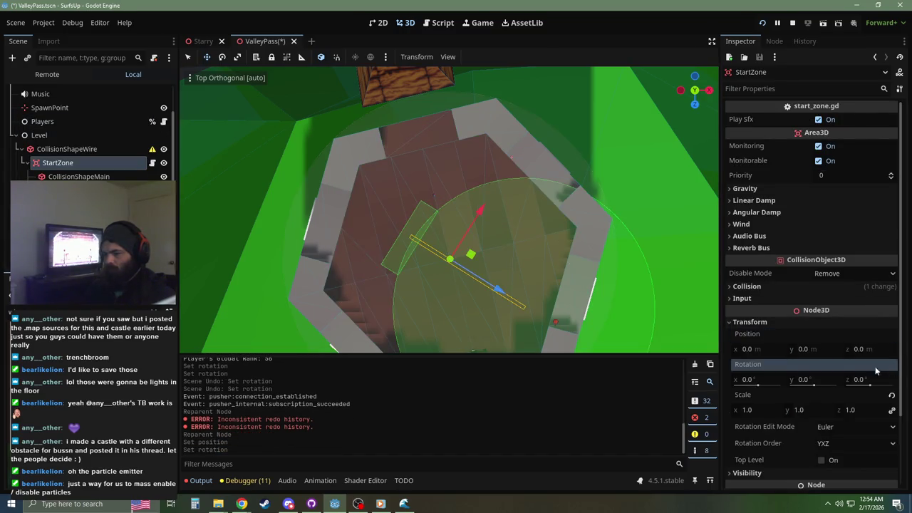
key(ctrl+z)
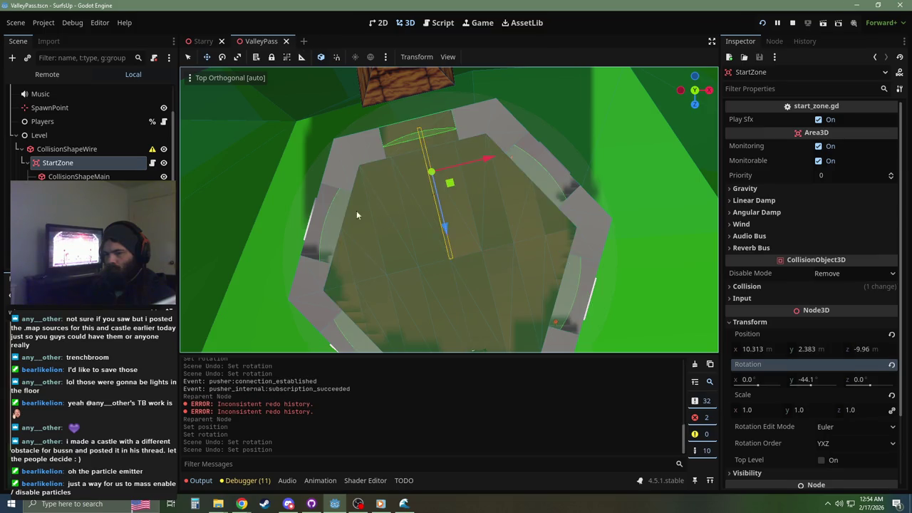
click(121, 251)
shift+click(121, 258)
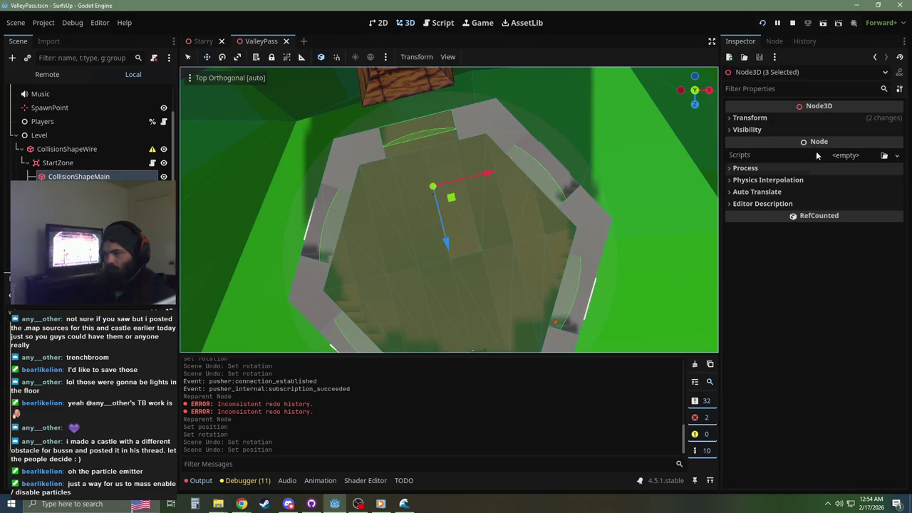
click(786, 122)
click(824, 256)
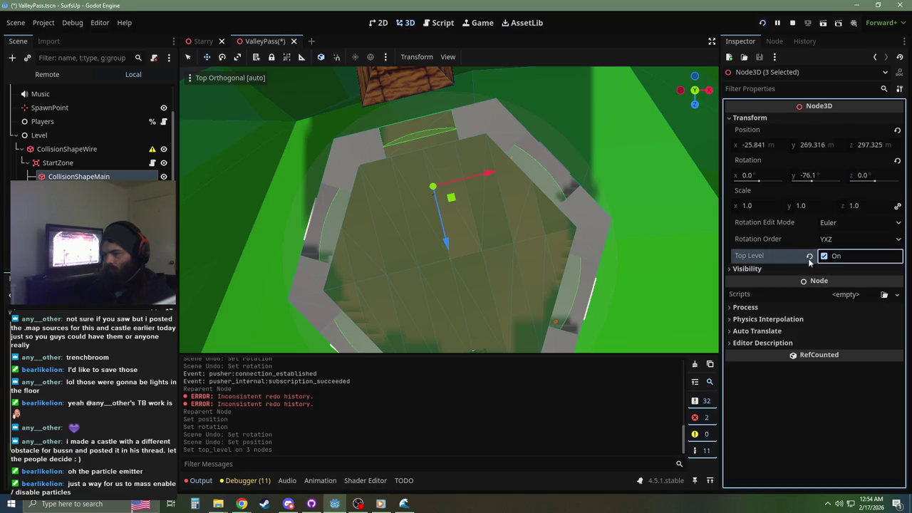
Step: Zero CollisionShapeWire's rotation and position, select both CollisionShapeMain nodes, and zero WireframeBox's Y rotation
click(57, 149)
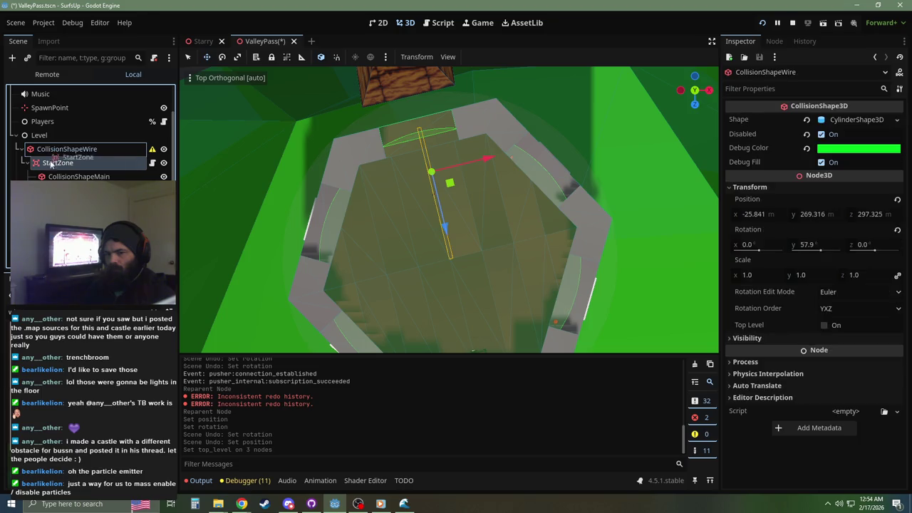
click(897, 230)
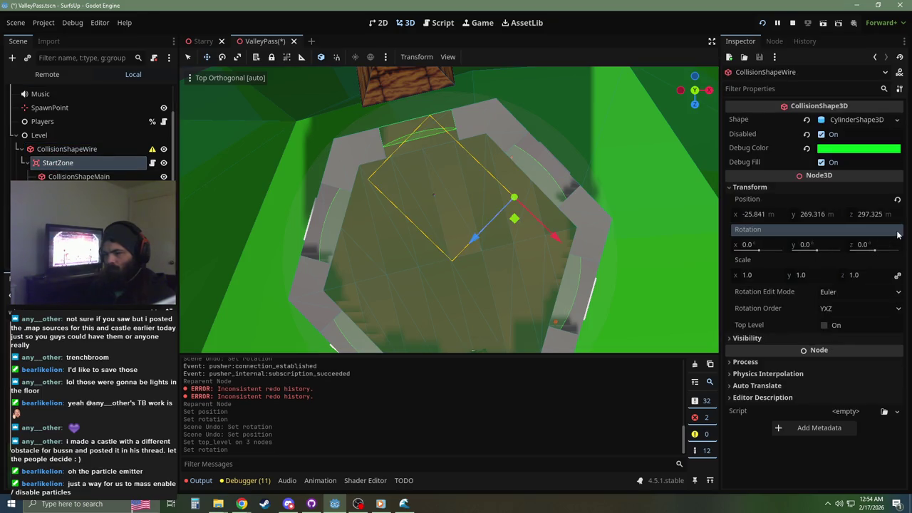
click(897, 199)
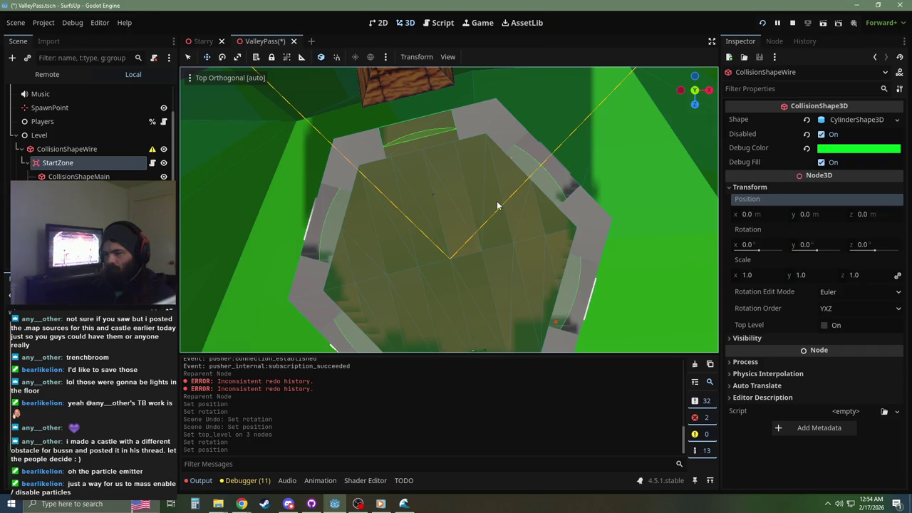
click(83, 162)
click(84, 173)
click(83, 189)
click(433, 192)
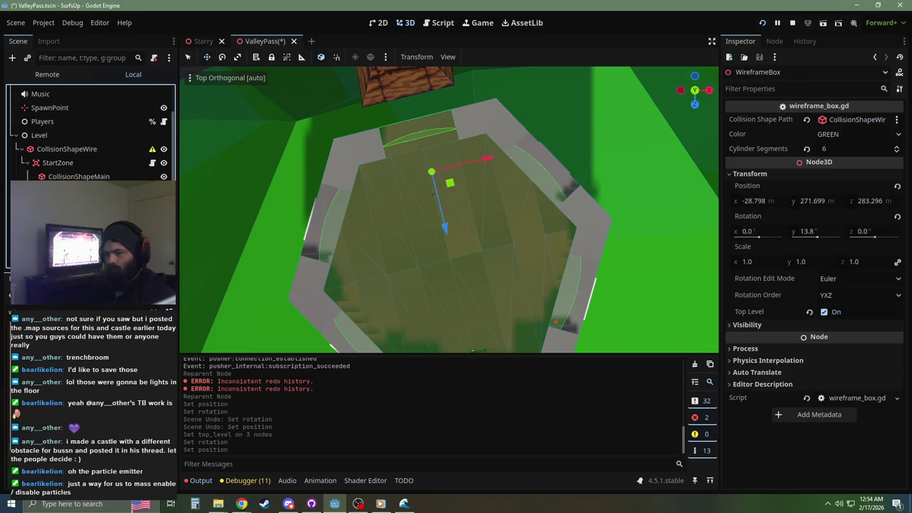
click(897, 217)
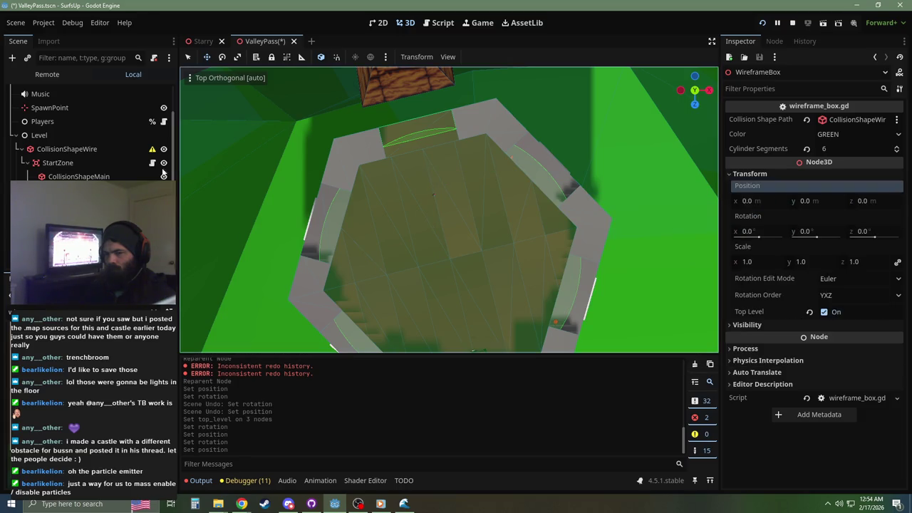
Step: Compare StartZone and CollisionShapeWire, then undo the recent position and rotation resets
click(63, 163)
click(62, 149)
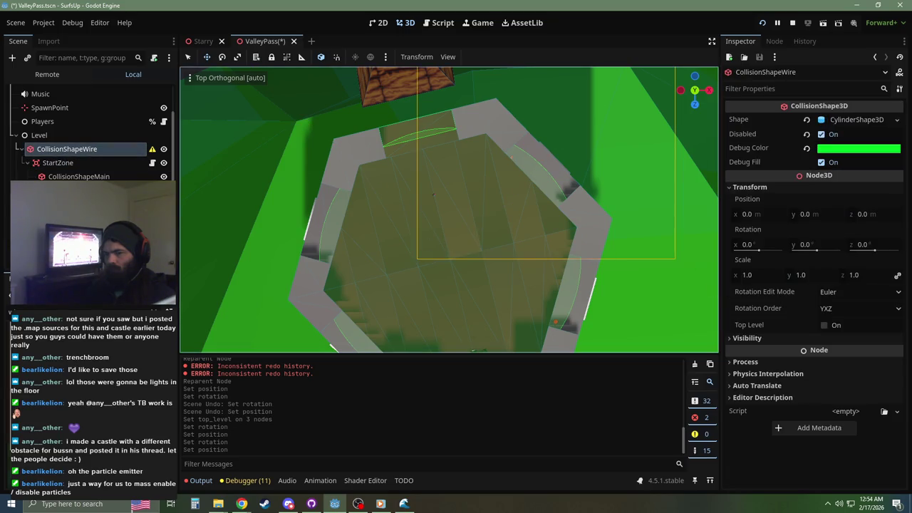
click(75, 162)
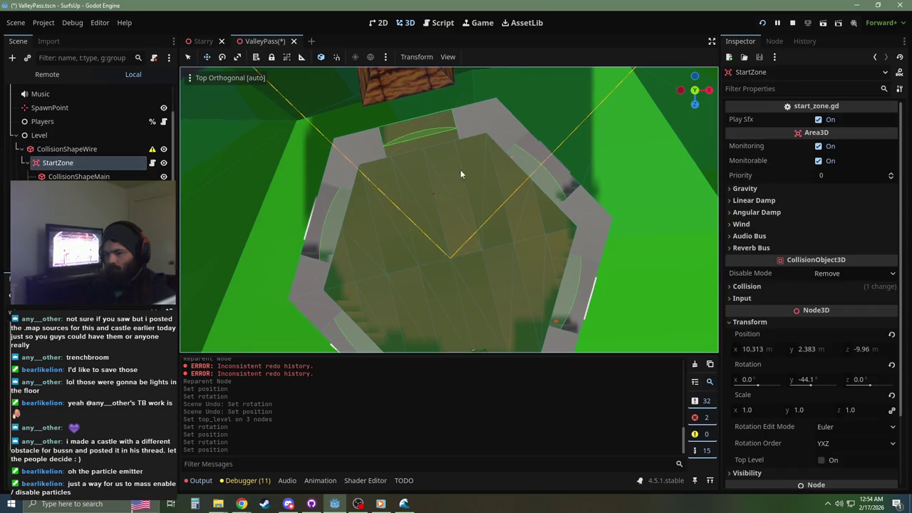
click(62, 148)
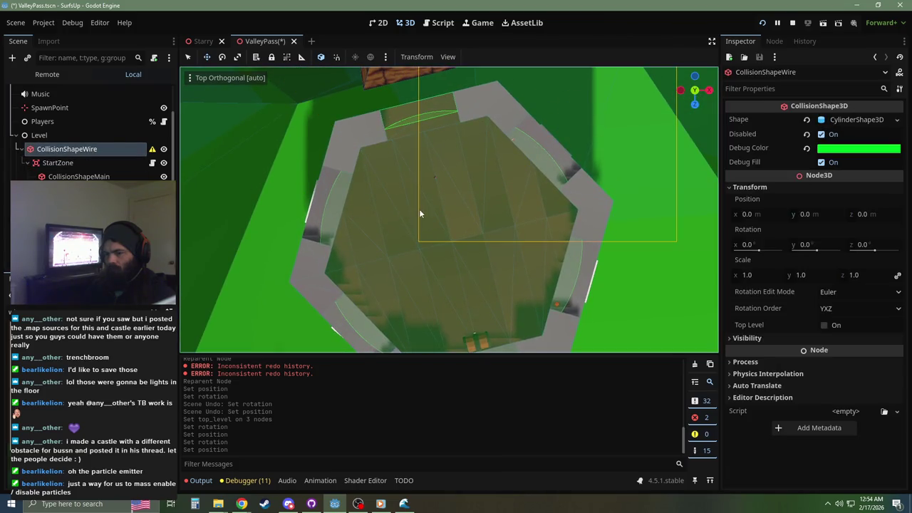
scroll(421, 213, down, 10)
key(ctrl+z)
key(ctrl+z)
key(ctrl+z)
key(ctrl+z)
key(ctrl+z)
scroll(450, 262, up, 10)
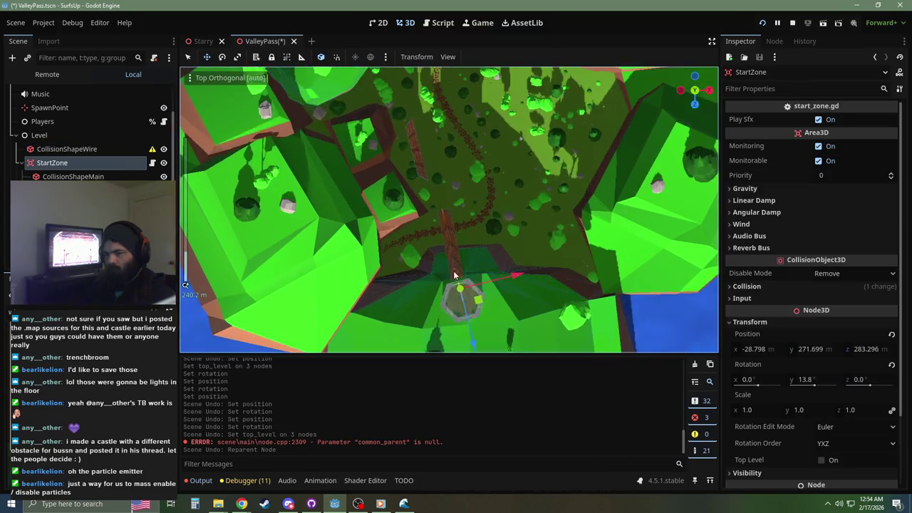
scroll(441, 205, up, 2)
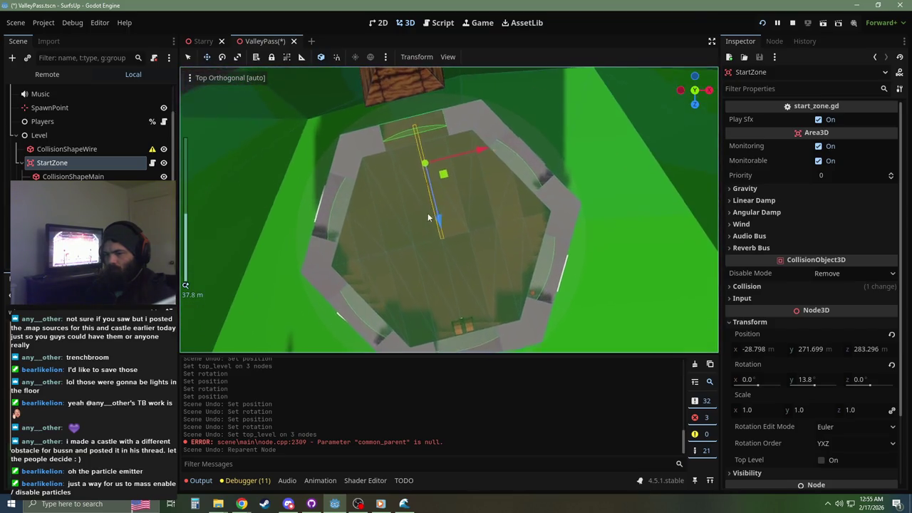
Step: Select the three collision shapes and drag them onto StartZone
click(73, 152)
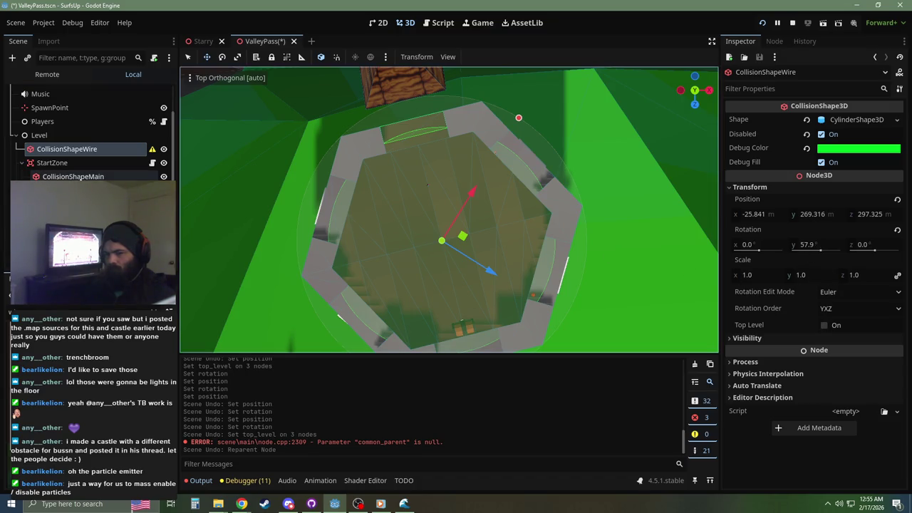
click(62, 166)
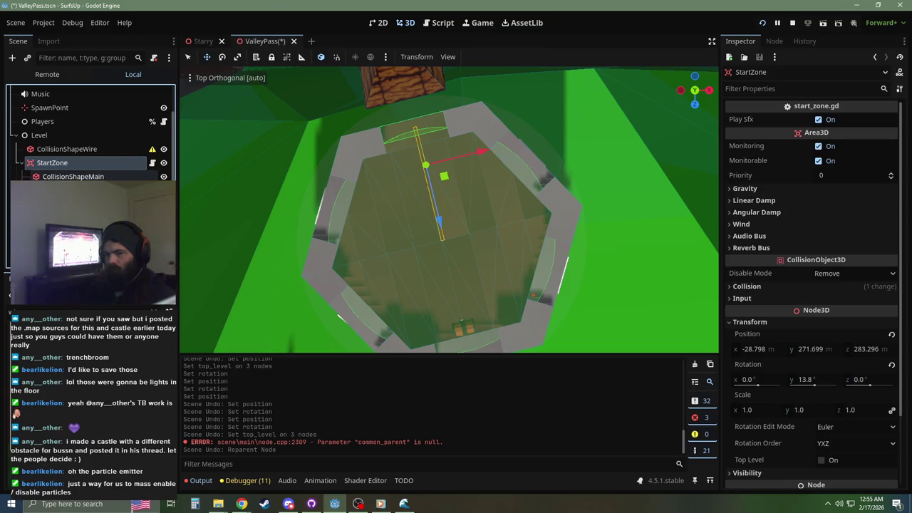
click(72, 177)
shift+click(72, 204)
mouse_move(60, 176)
mouse_down()
mouse_move(55, 155)
mouse_move(57, 163)
mouse_up()
click(57, 162)
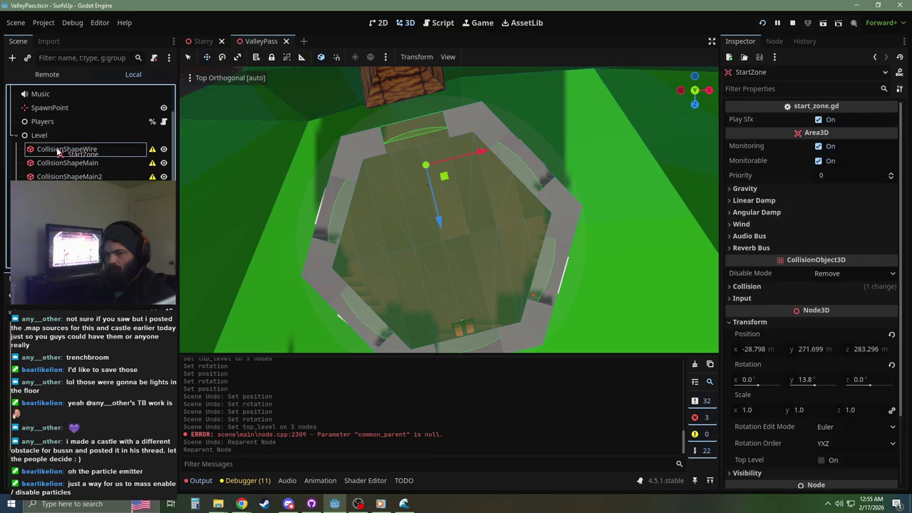
Step: Zero StartZone's position and rotation, then try Y rotations of 14 and -14.1
click(890, 335)
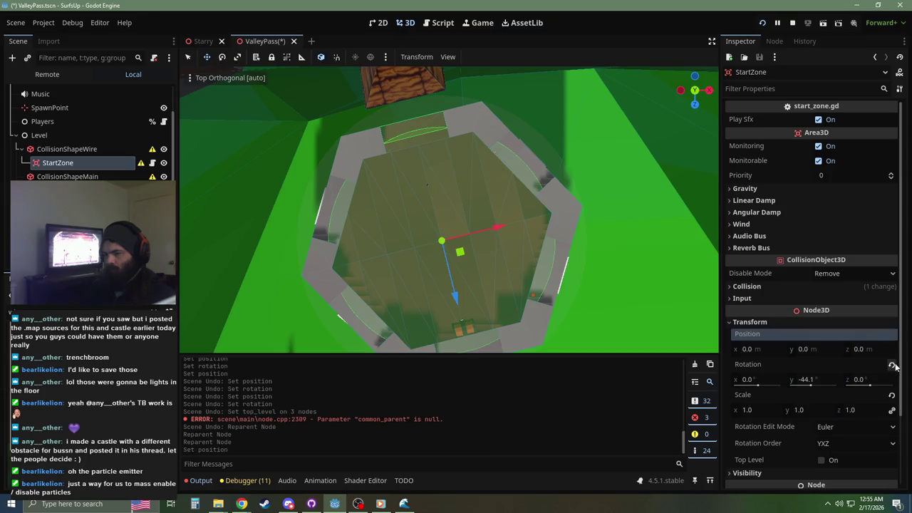
click(891, 366)
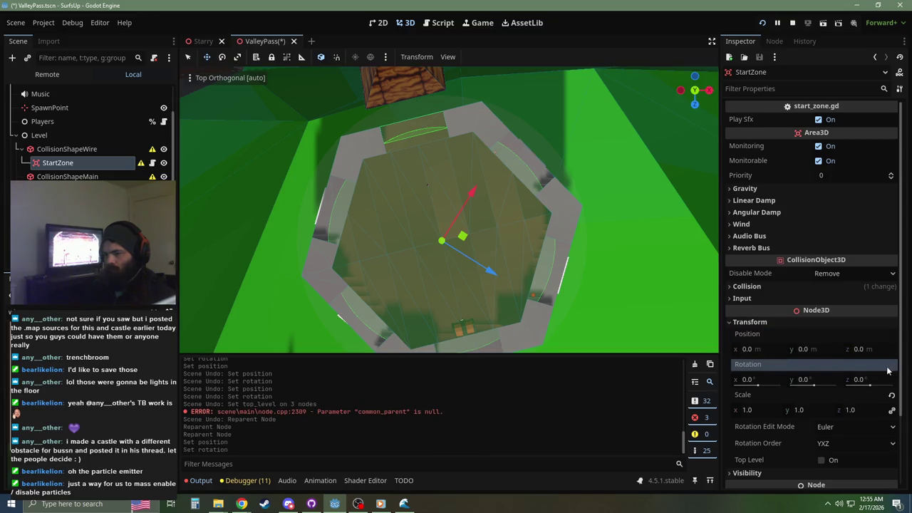
click(804, 382)
text(14.1)
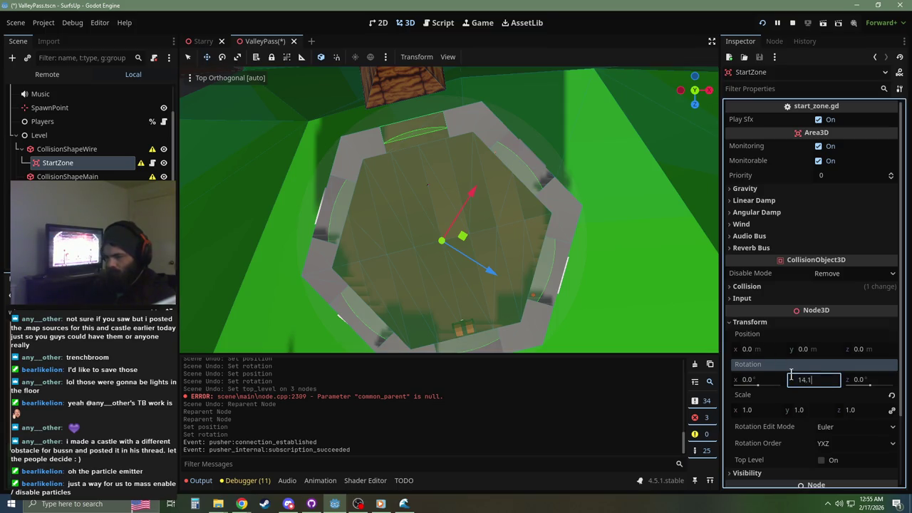
key(Return)
click(804, 380)
text(-14.1)
key(Return)
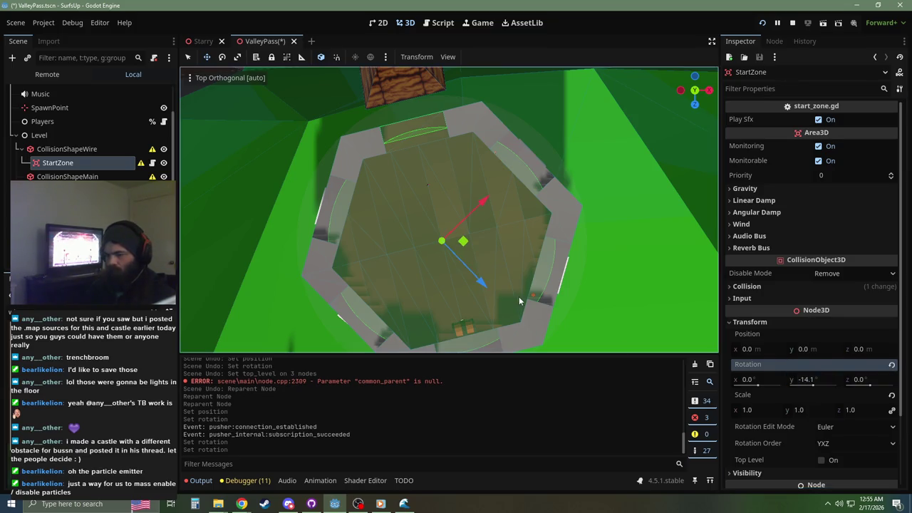
Step: Set SpawnPoint's Y rotation to 0, then undo that change
scroll(81, 158, up, 3)
click(50, 147)
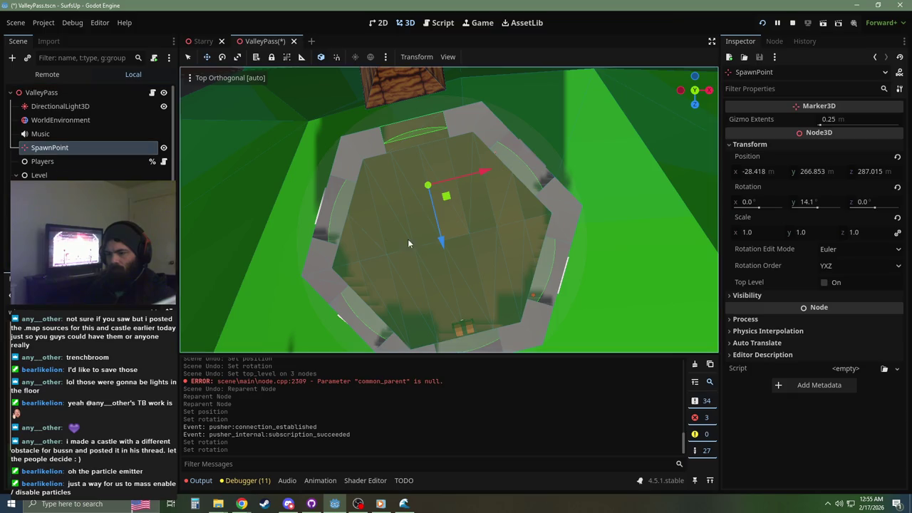
scroll(456, 196, up, 3)
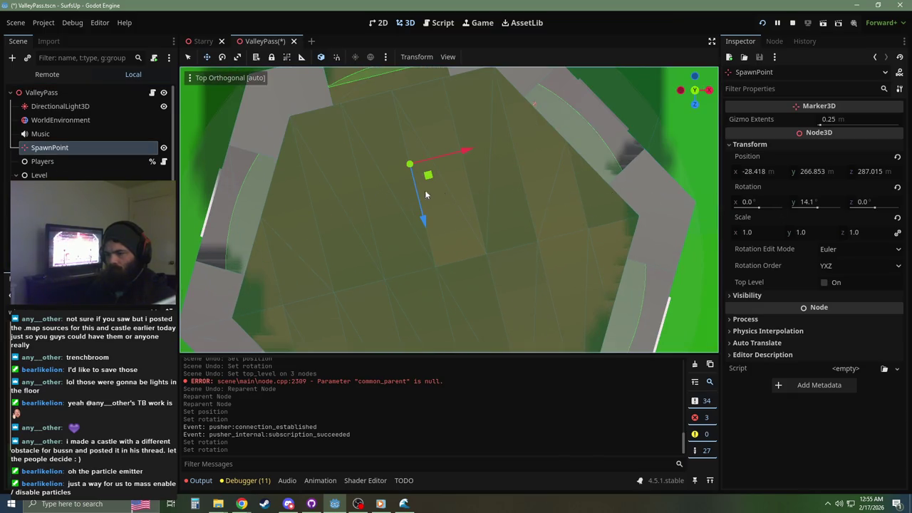
click(818, 206)
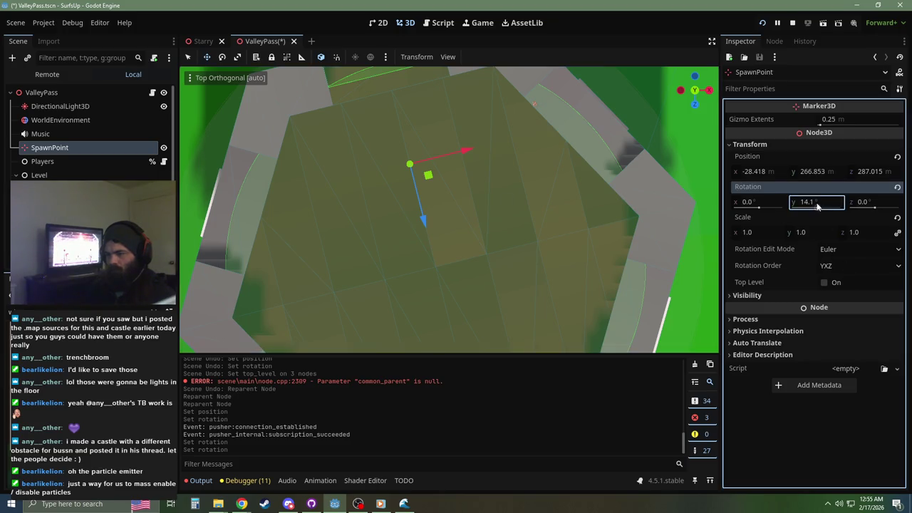
key(ctrl+a)
text(0)
key(Return)
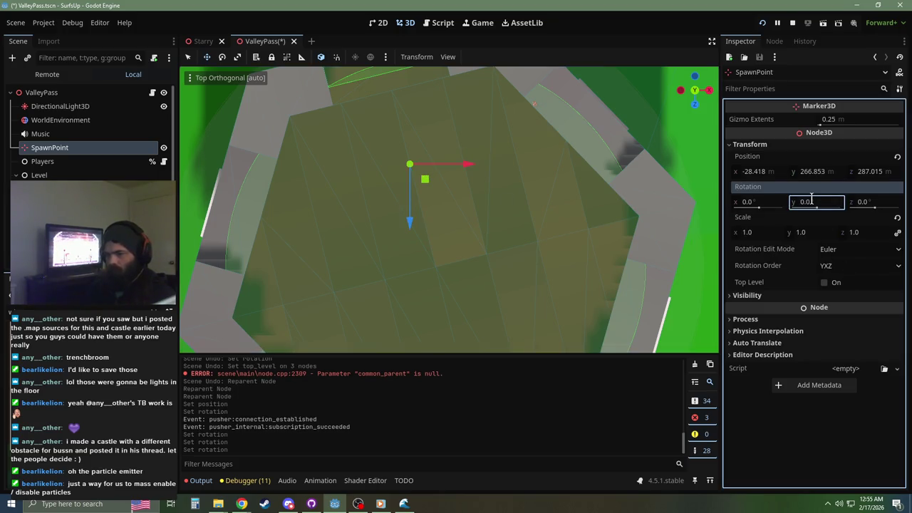
key(ctrl+z)
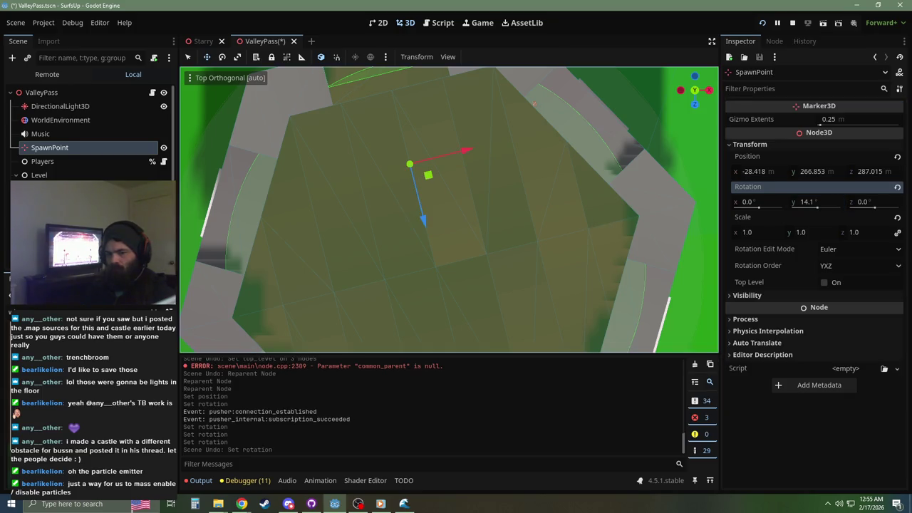
Step: Give StartZone a 14.1 Y rotation, then spin it to about -43°
click(622, 303)
click(809, 380)
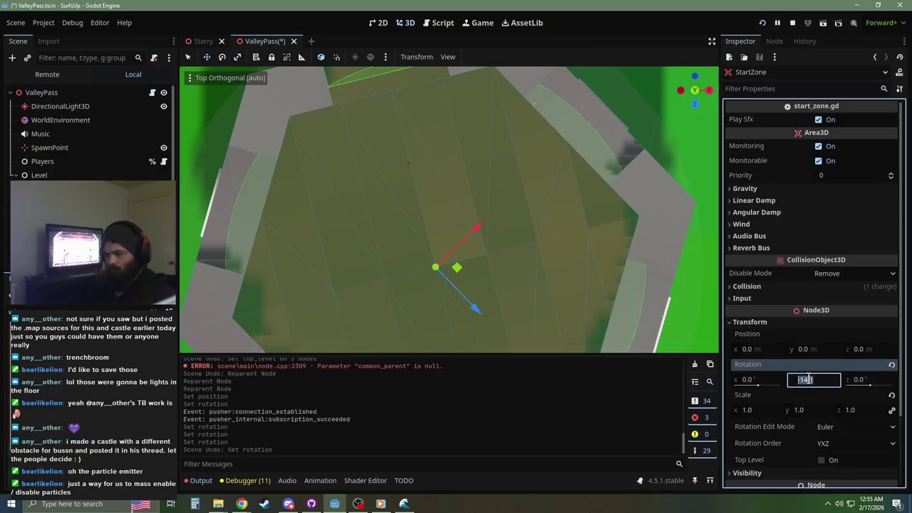
text(14.1)
key(Return)
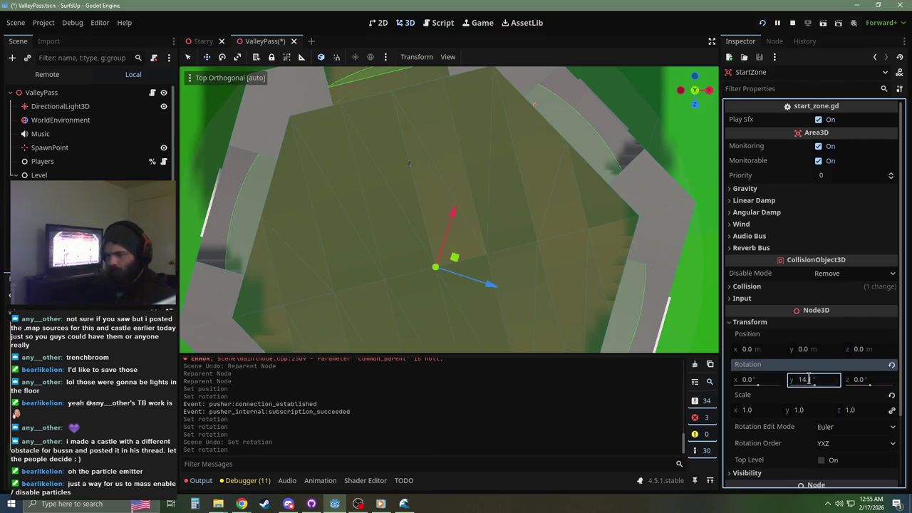
scroll(507, 278, down, 2)
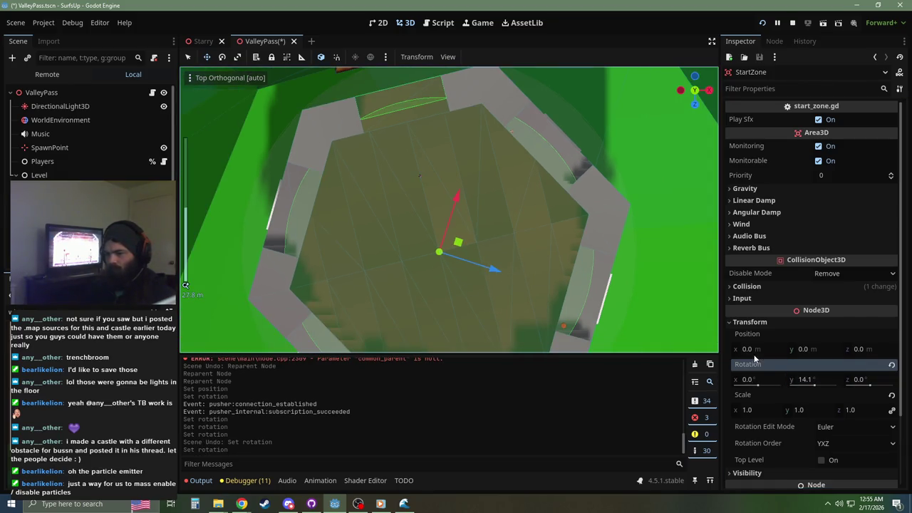
drag(809, 382, 766, 382)
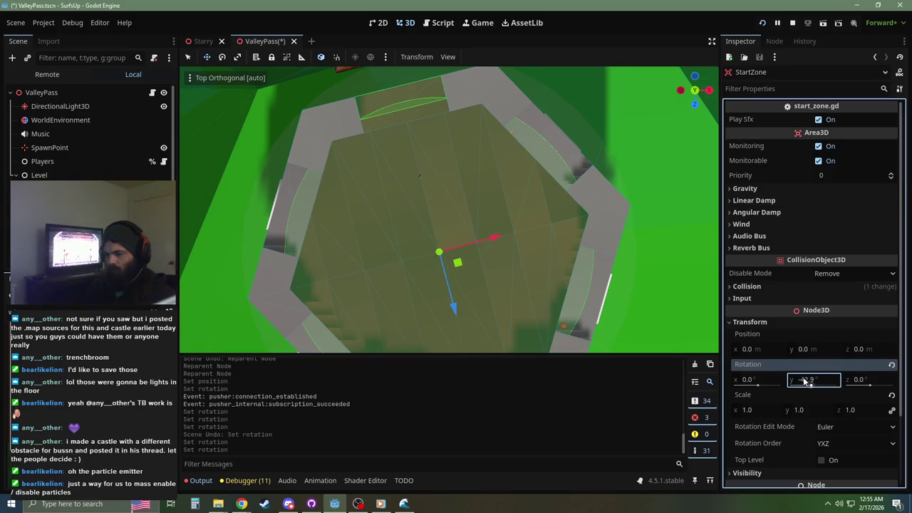
key(Return)
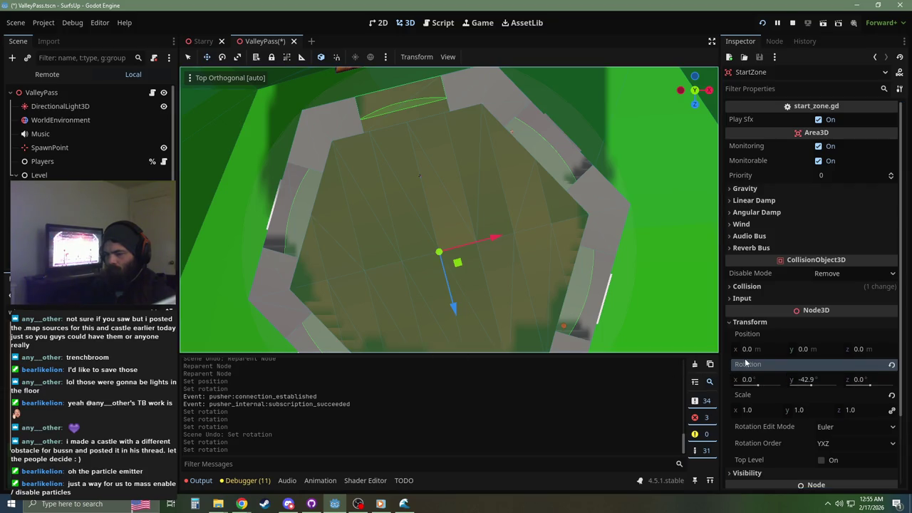
Step: Enter -60+14.0 in StartZone's Rotation Y to get -44.0°
click(810, 381)
text(60-4)
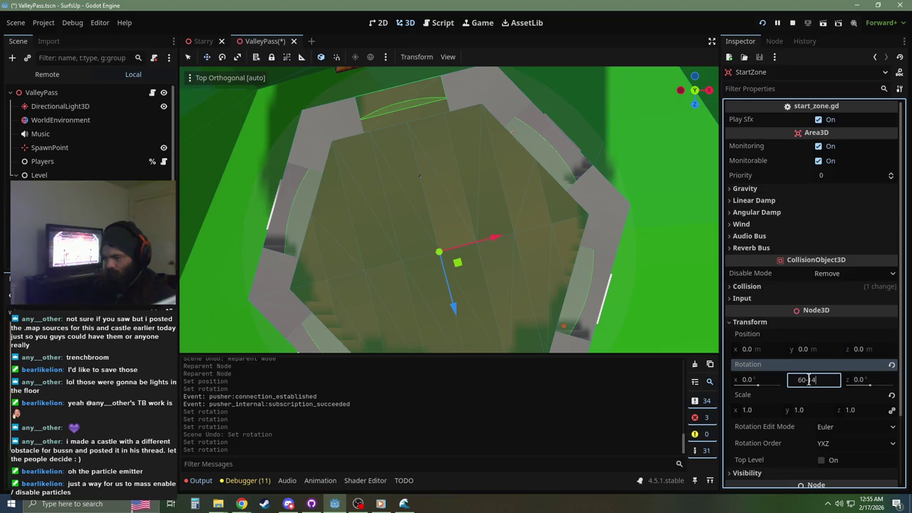
key(Return)
click(810, 380)
text(-60+14.0)
key(Return)
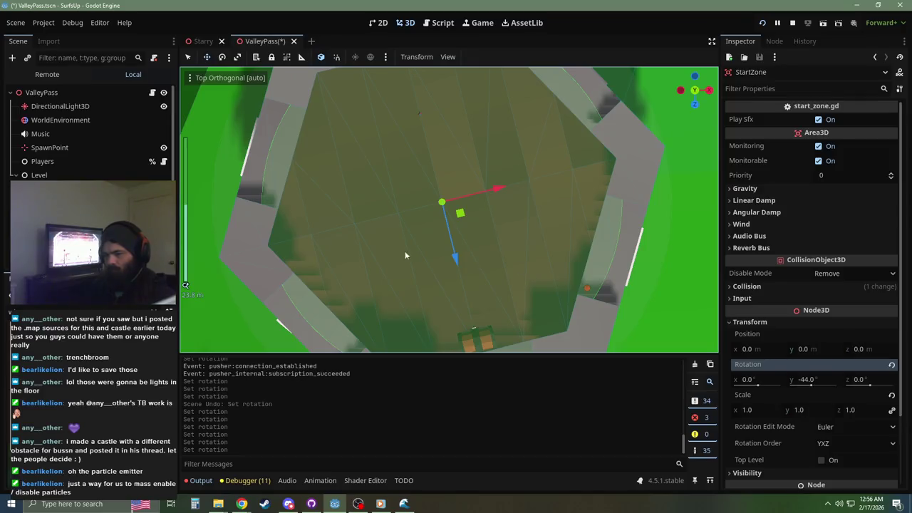
Step: Check SpawnPoint's Y rotation value, then reselect StartZone
click(46, 149)
scroll(413, 161, up, 10)
scroll(412, 158, up, 5)
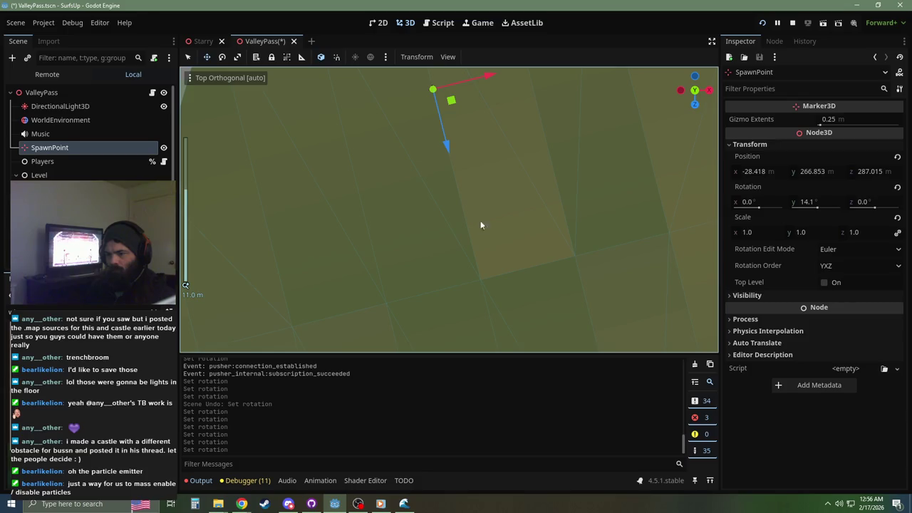
scroll(461, 173, up, 3)
scroll(476, 193, up, 4)
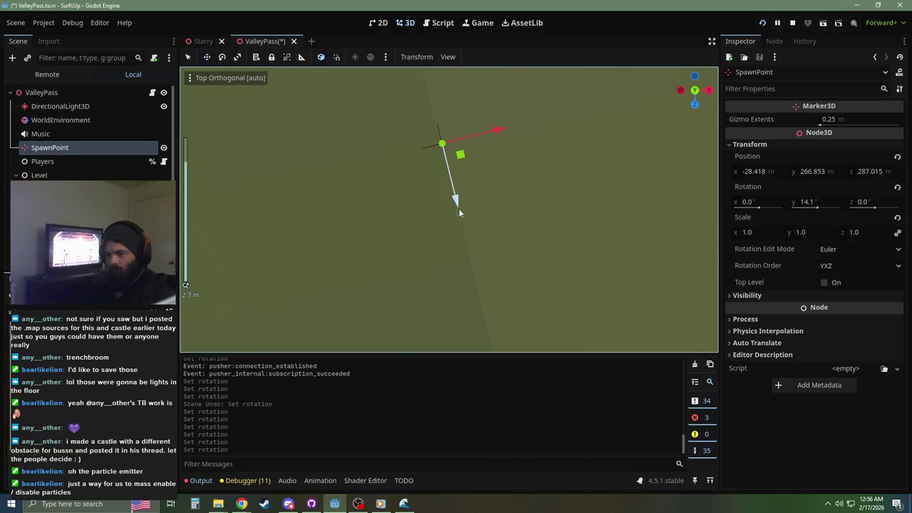
click(810, 202)
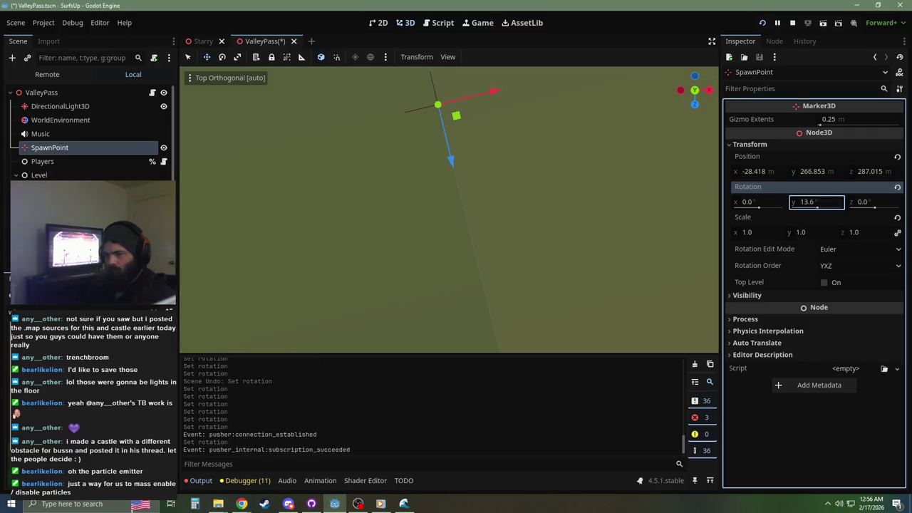
scroll(510, 222, down, 5)
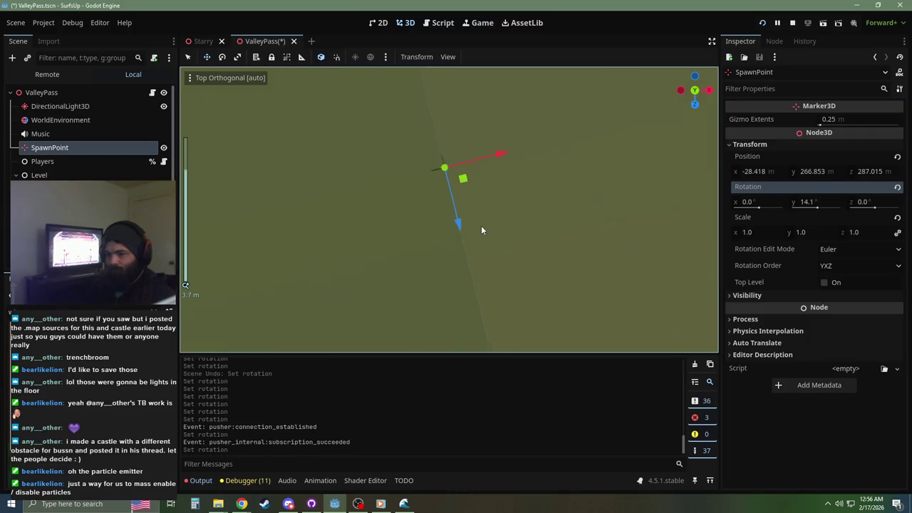
scroll(483, 260, down, 5)
scroll(471, 228, up, 3)
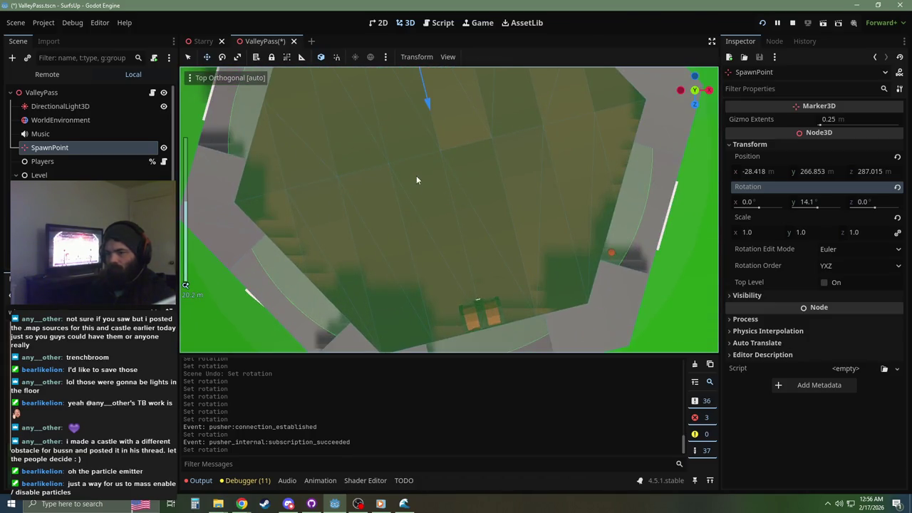
click(50, 189)
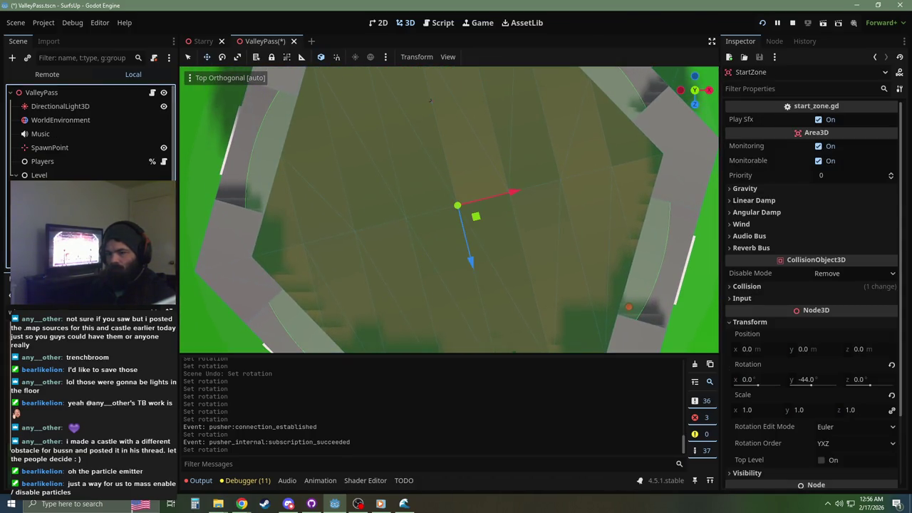
Step: Move CollisionShapeWire under StartZone and reset its Y rotation to 0
key(Down)
key(Up)
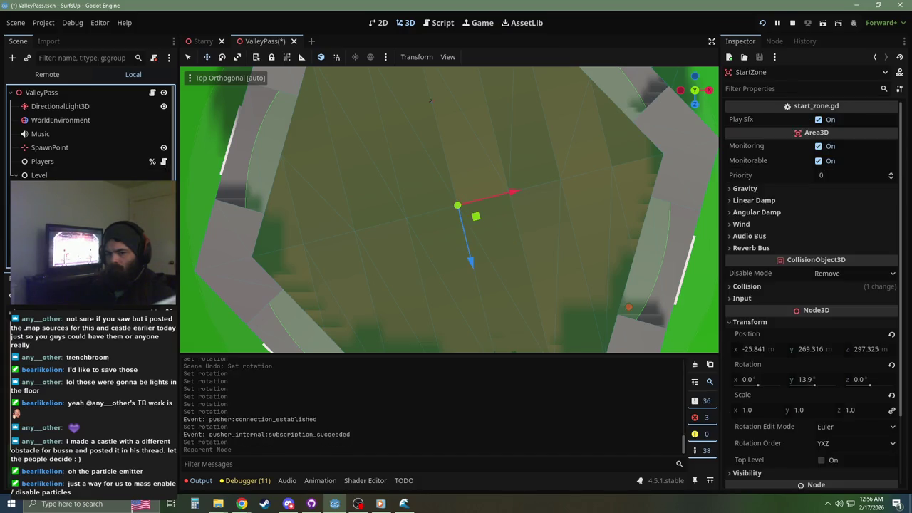
key(Down)
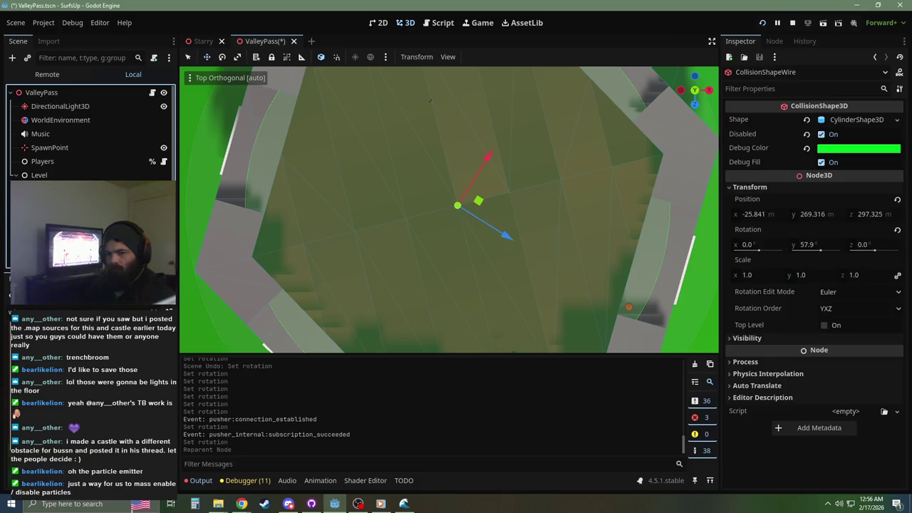
key(Up)
key(Down)
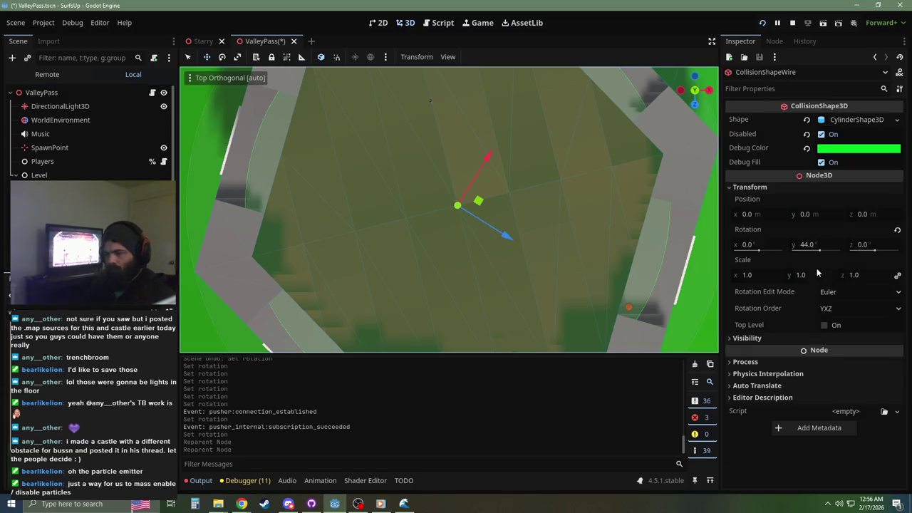
click(897, 231)
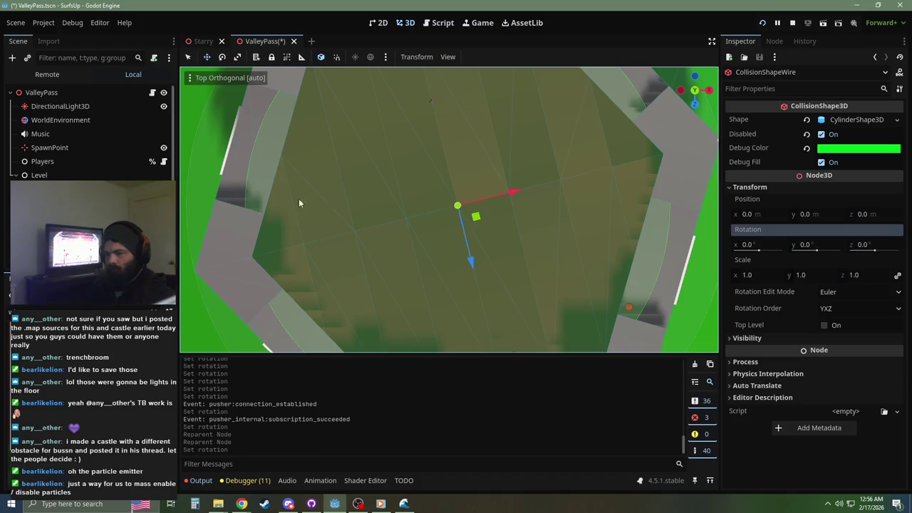
Step: Move CollisionShapeMain and CollisionShapeMain2 under StartZone and zero CollisionShapeMain's rotation
key(Down)
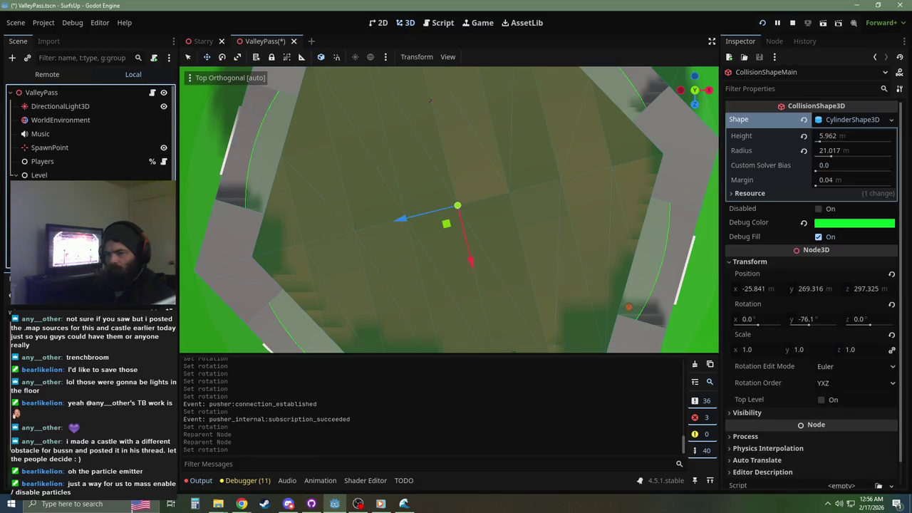
key(Up)
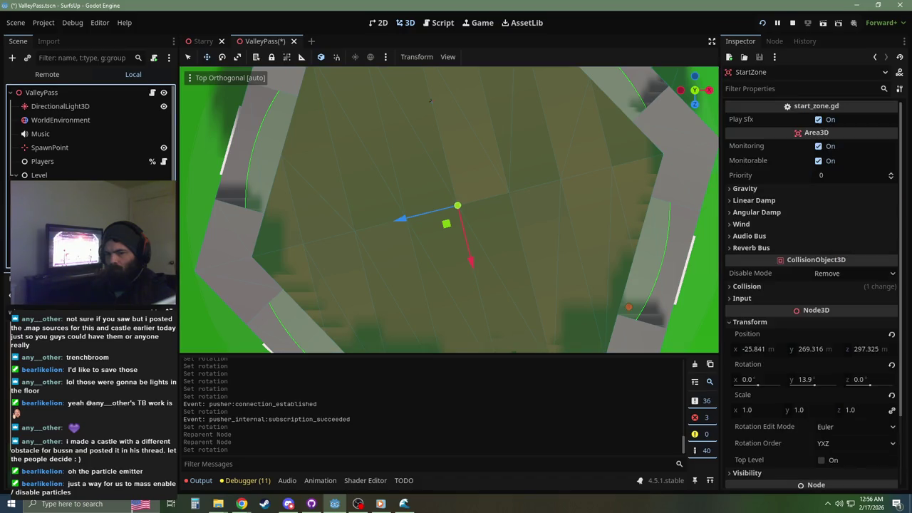
key(Down)
key(Down)
key(Up)
key(Down)
key(Down)
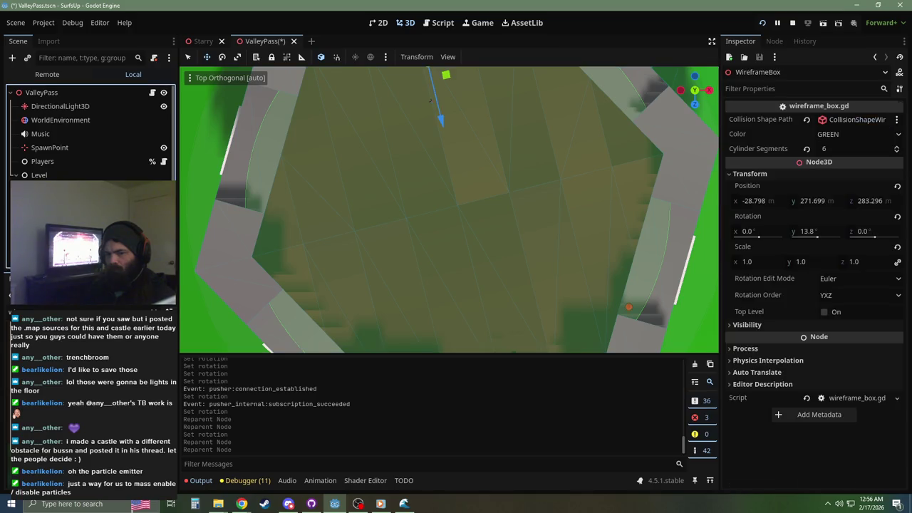
scroll(374, 197, down, 3)
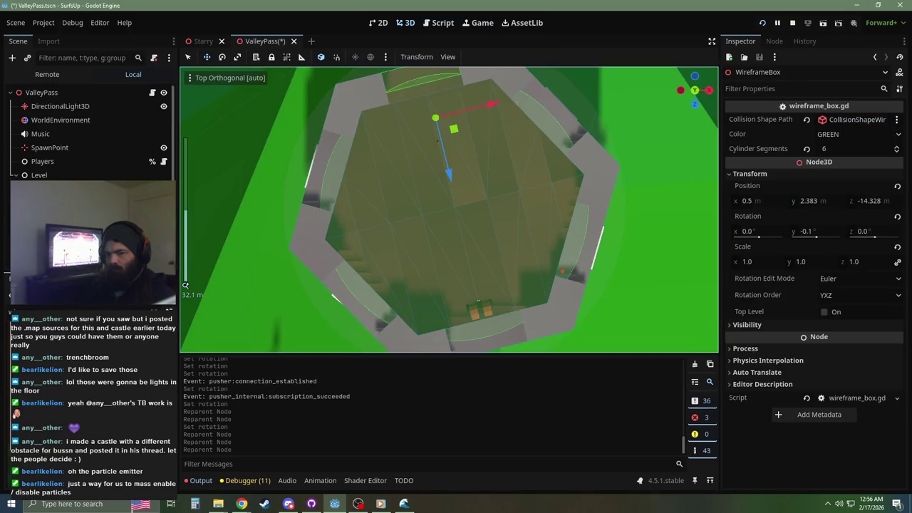
key(Up)
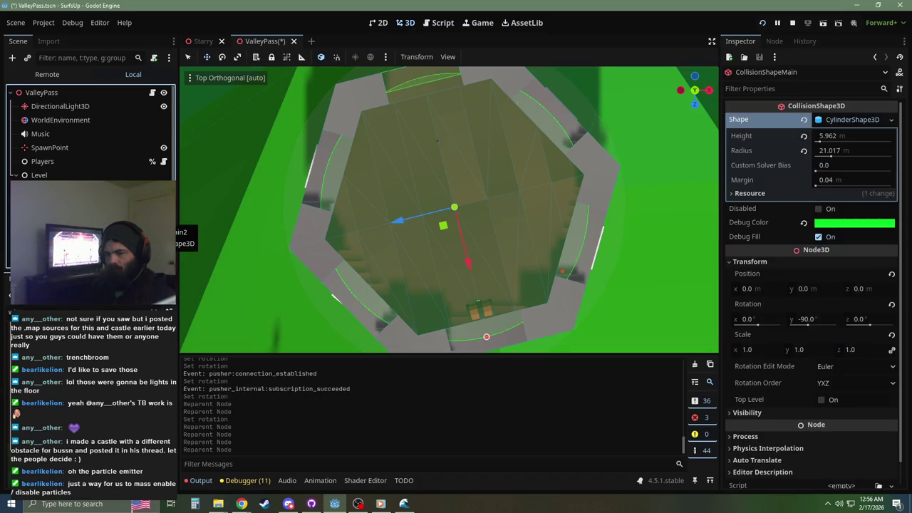
click(892, 304)
Step: Zero WireframeBox's position and rotation beside the castle, then save the scene
mouse_move(514, 257)
mouse_down()
mouse_move(509, 183)
mouse_move(535, 154)
mouse_move(330, 178)
mouse_move(268, 168)
mouse_up()
click(268, 168)
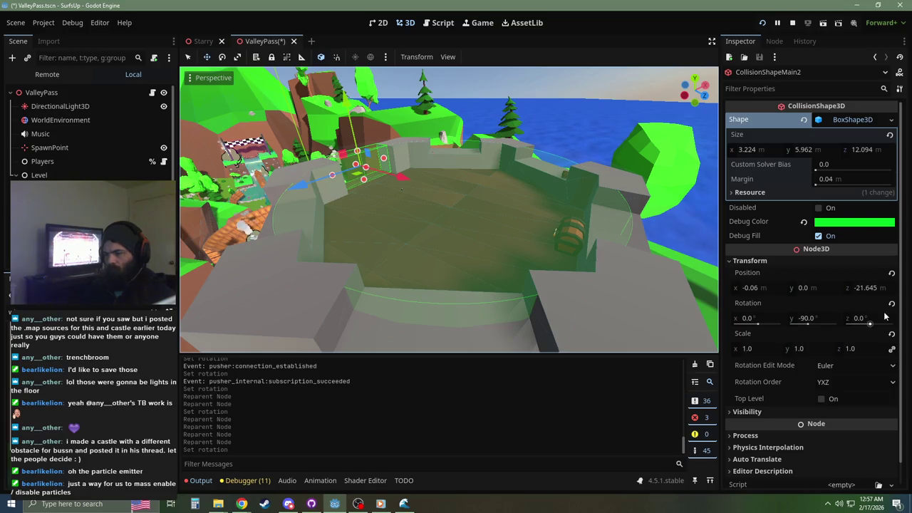
mouse_move(523, 213)
mouse_down()
mouse_move(478, 246)
mouse_move(479, 231)
mouse_move(464, 224)
mouse_move(538, 178)
mouse_up()
click(497, 228)
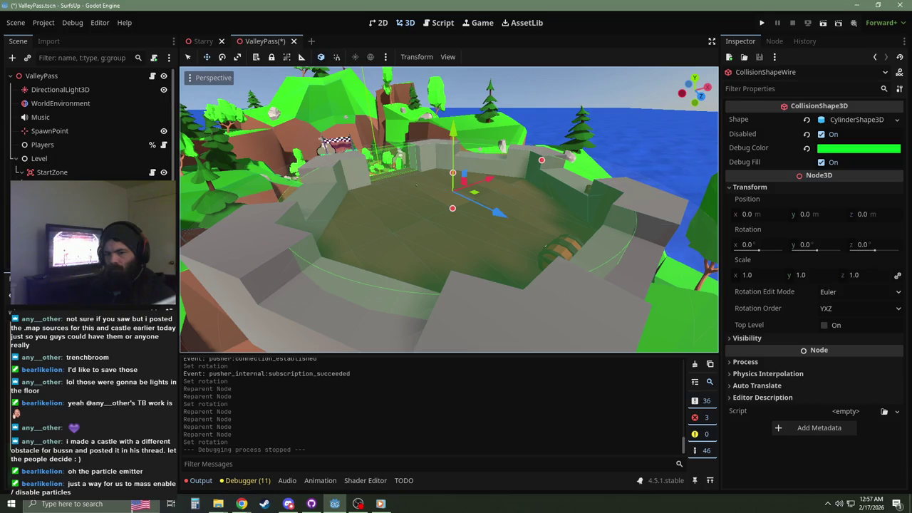
click(399, 153)
mouse_move(296, 107)
mouse_down()
mouse_move(525, 157)
mouse_move(578, 136)
mouse_move(179, 211)
mouse_up()
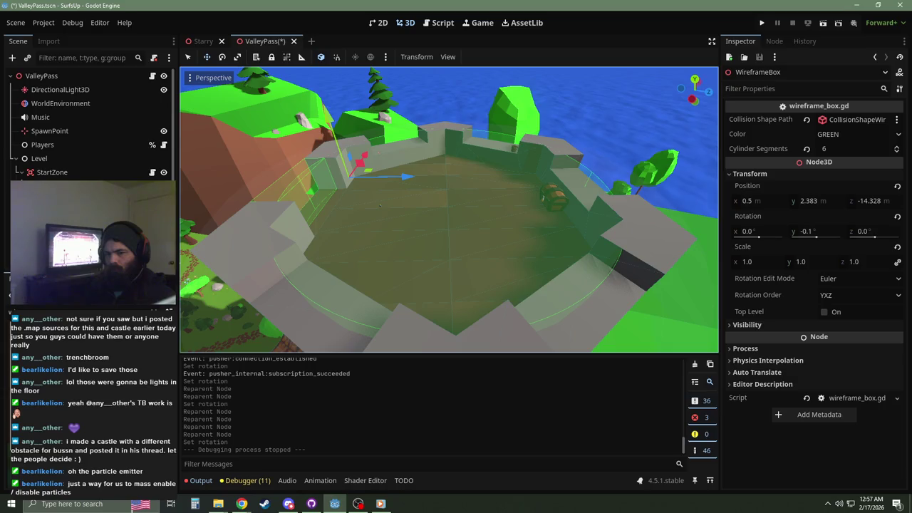
click(897, 186)
click(897, 216)
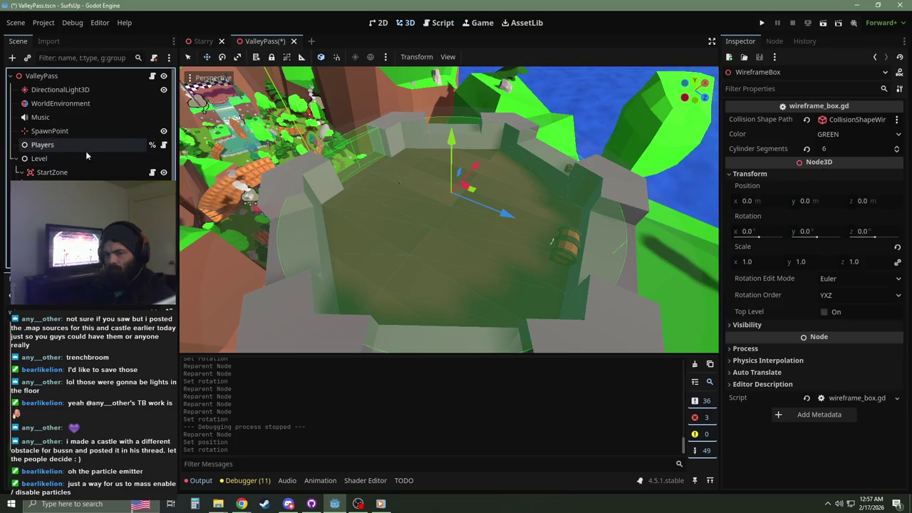
key(ctrl+s)
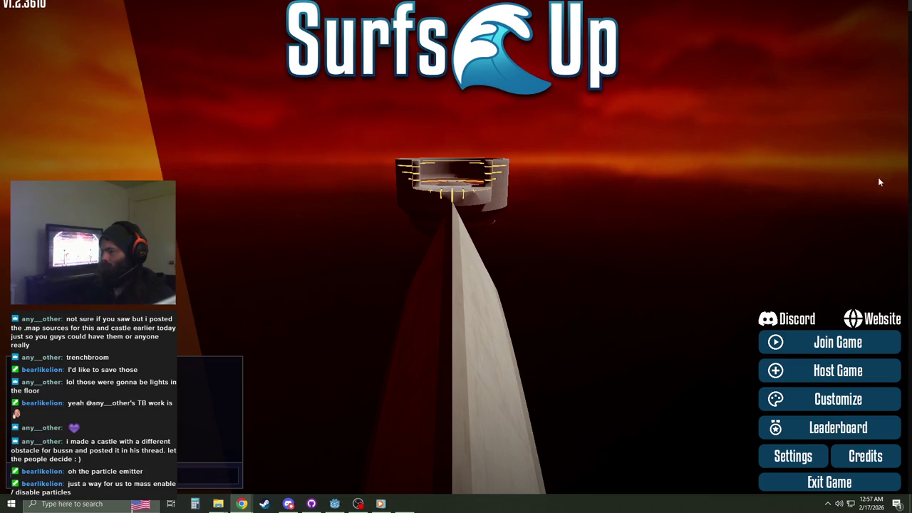
Step: Host a game and create the server on Valley Pass
click(847, 380)
click(847, 380)
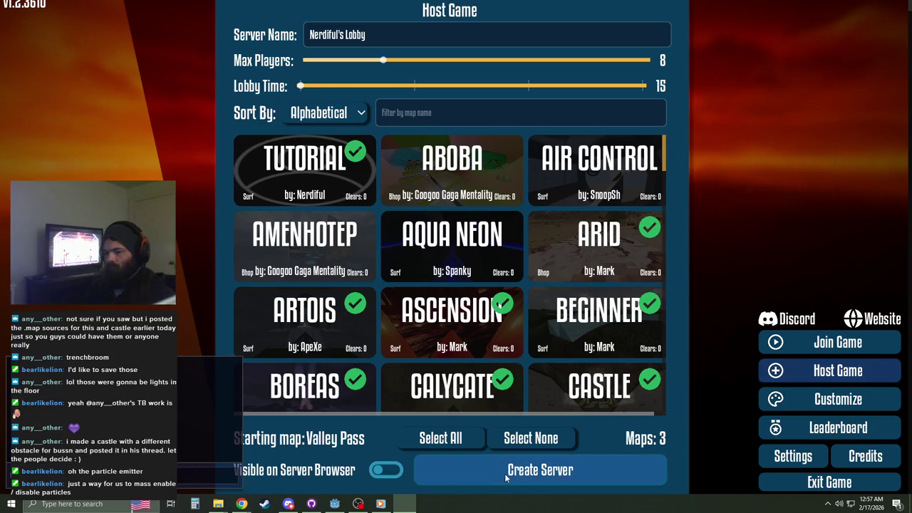
click(503, 463)
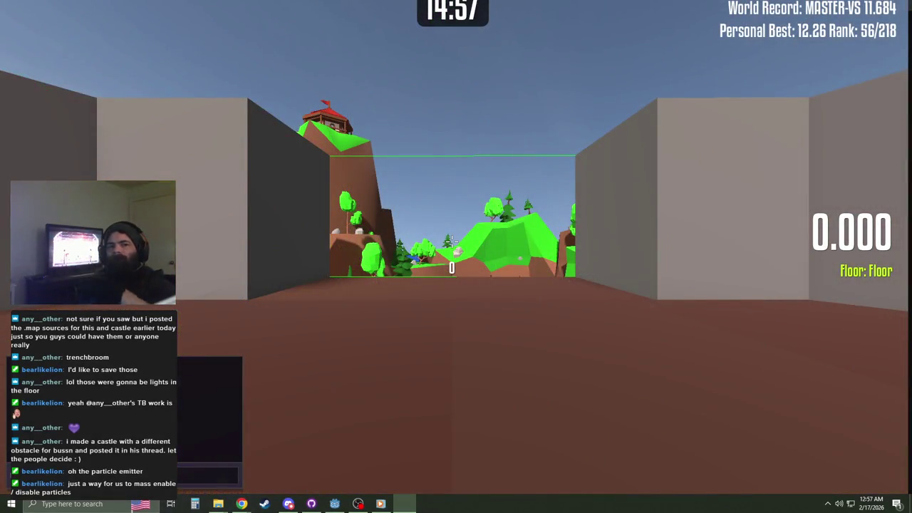
Step: Noclip around the castle to inspect the green start-zone wireframe, then quit with F8
mouse_move(451, 242)
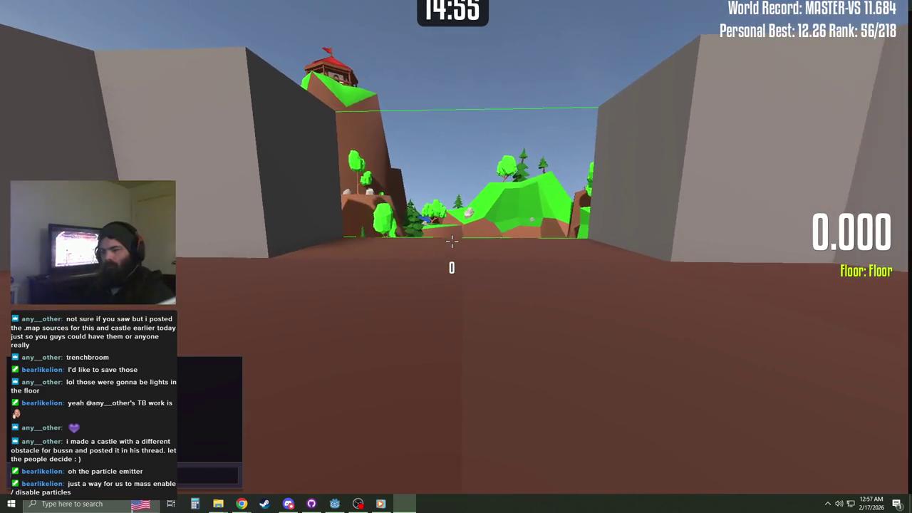
key(v)
key(w)
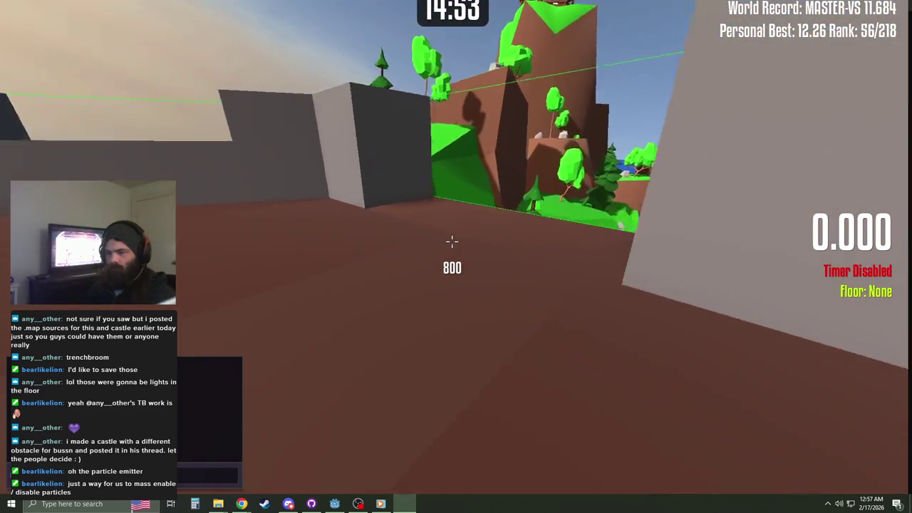
key(r)
key(s)
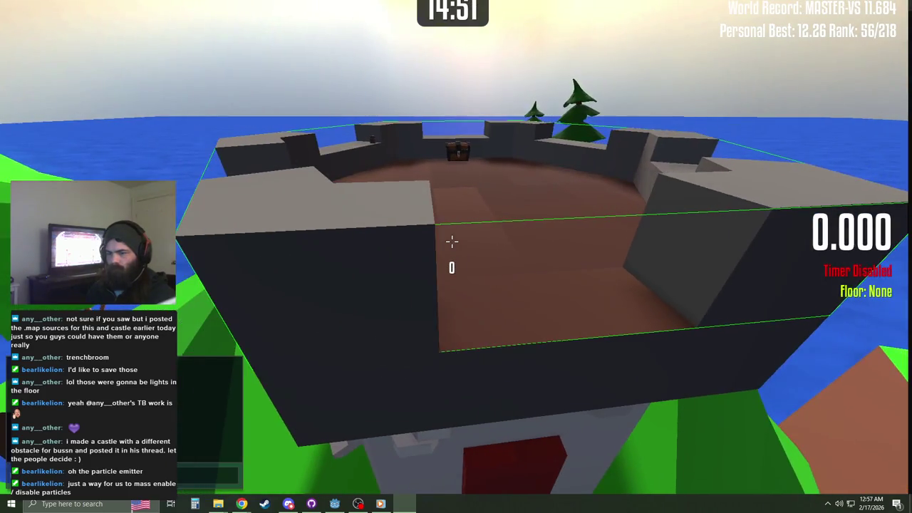
key(s)
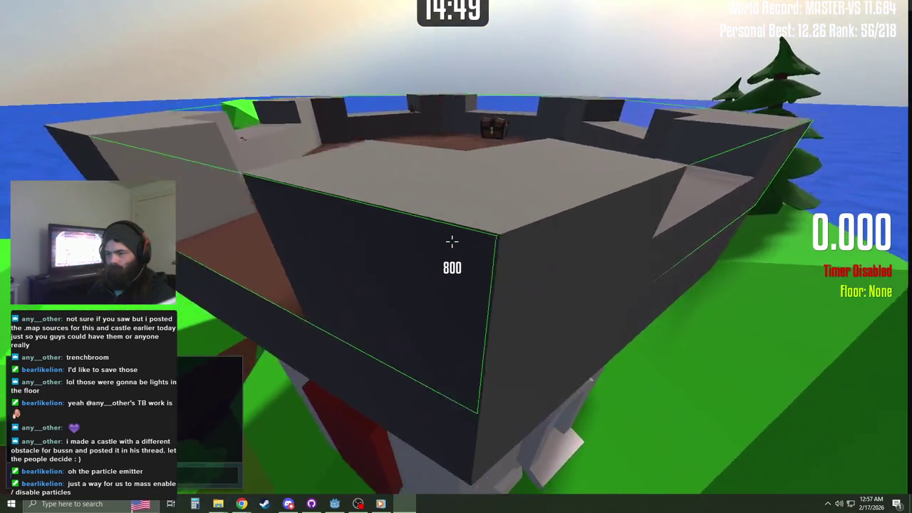
key(w)
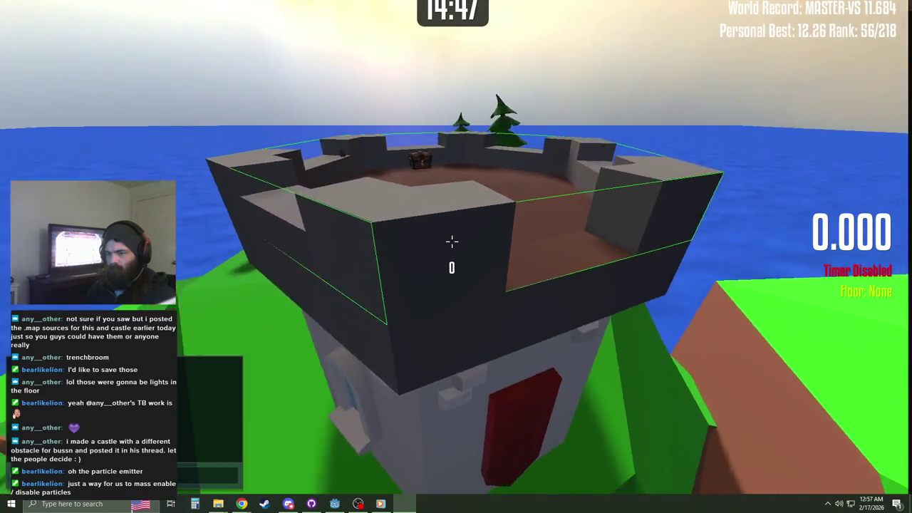
key(w)
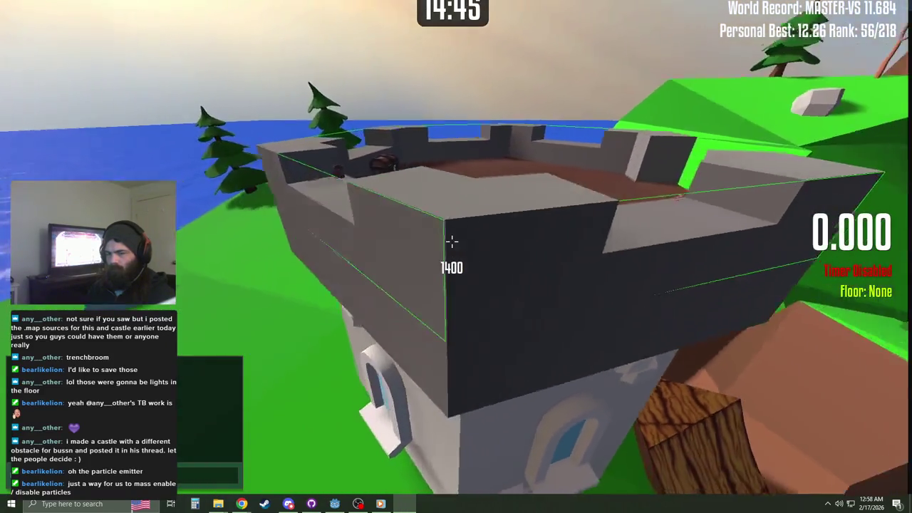
key(s)
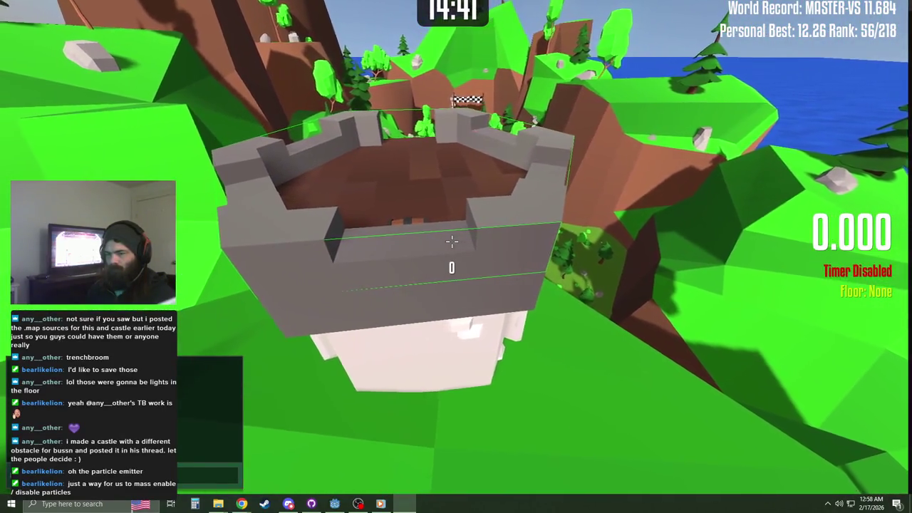
key(F8)
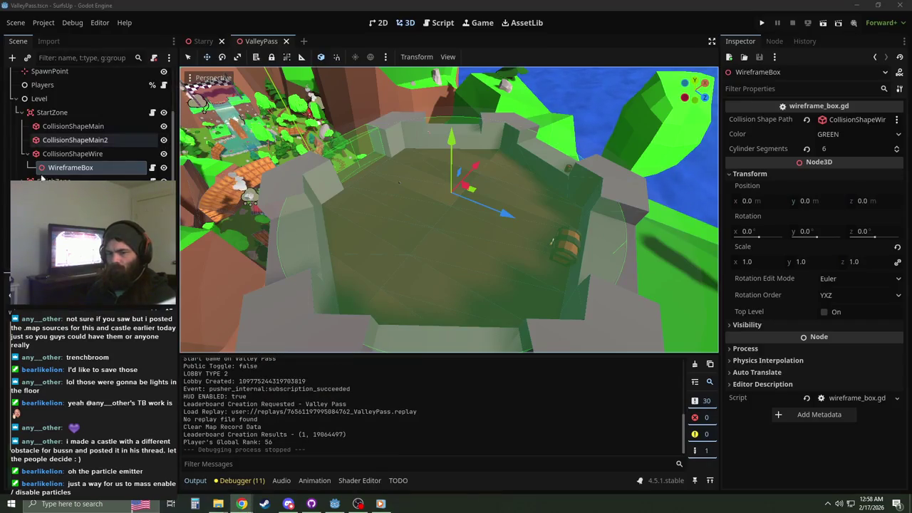
Step: In top view, undo StartZone's stray rotation, set Rotation Y to 14.0 and save
click(52, 112)
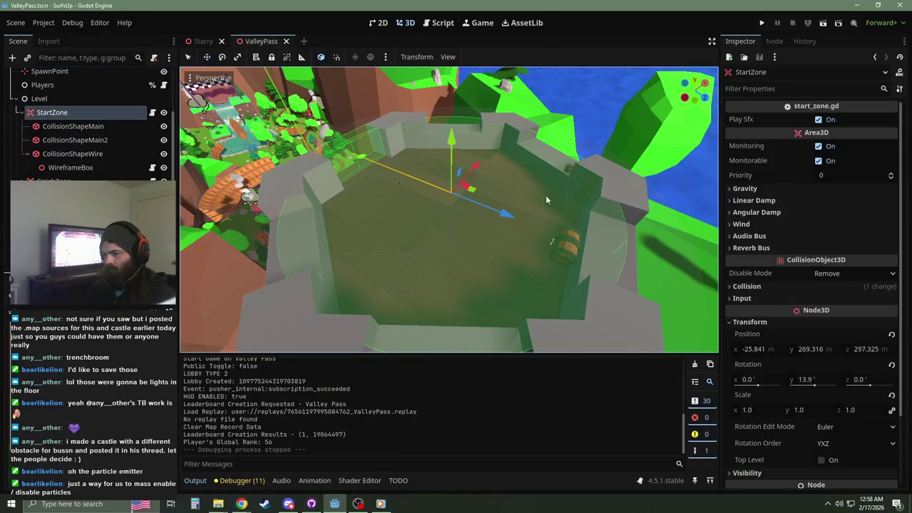
key(KP_7)
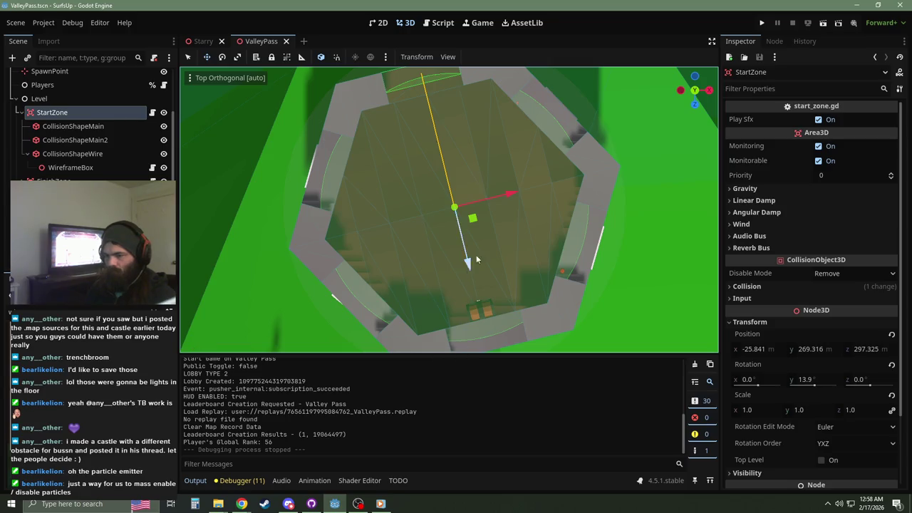
scroll(490, 243, up, 3)
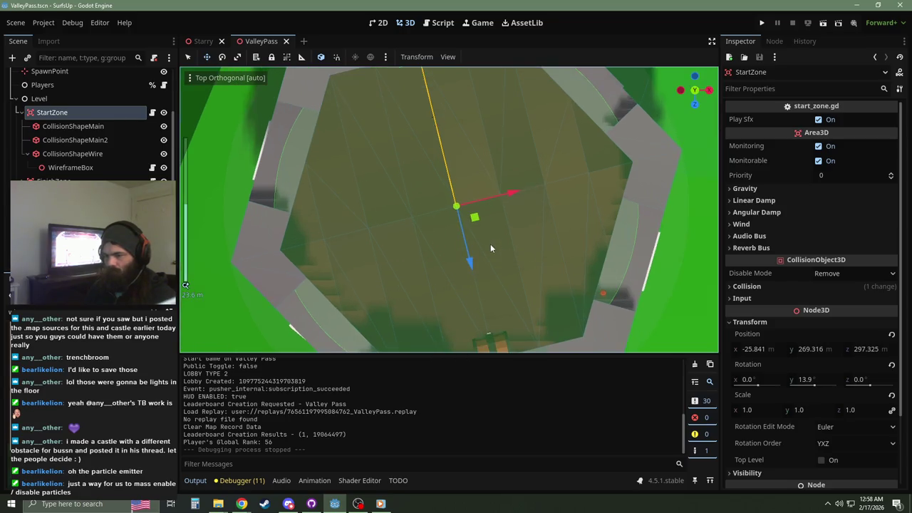
click(800, 383)
key(ctrl+z)
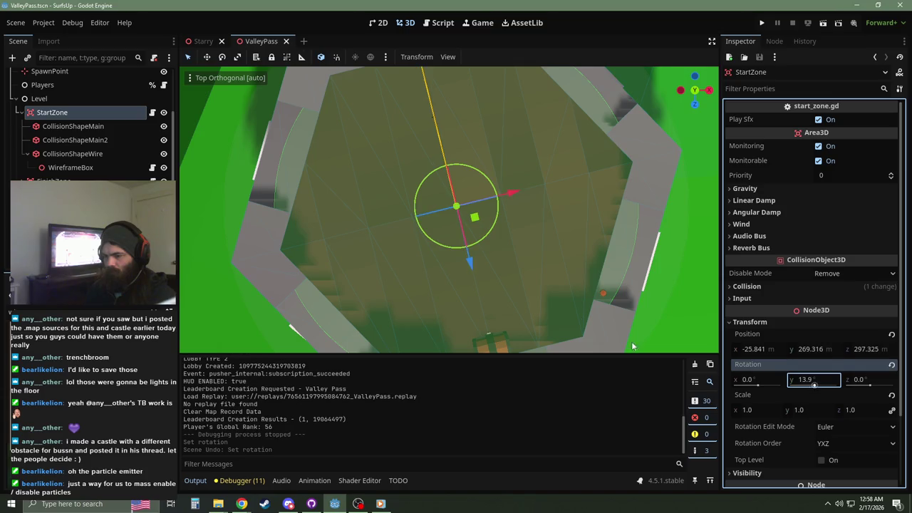
scroll(509, 270, up, 2)
scroll(509, 269, up, 4)
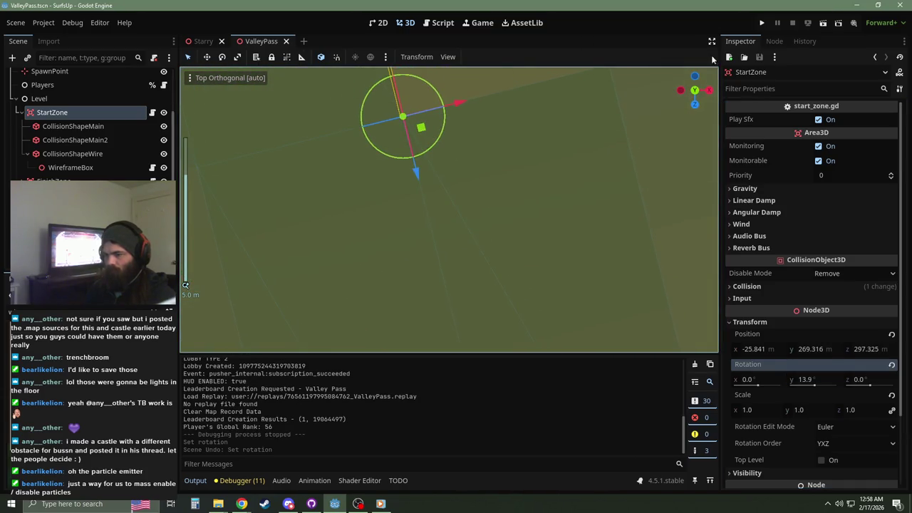
click(819, 379)
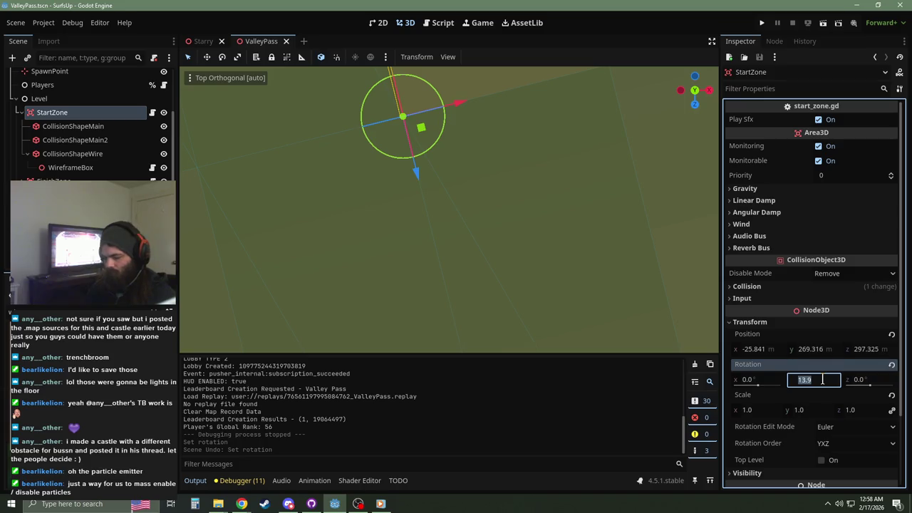
text(14)
key(Return)
key(ctrl+s)
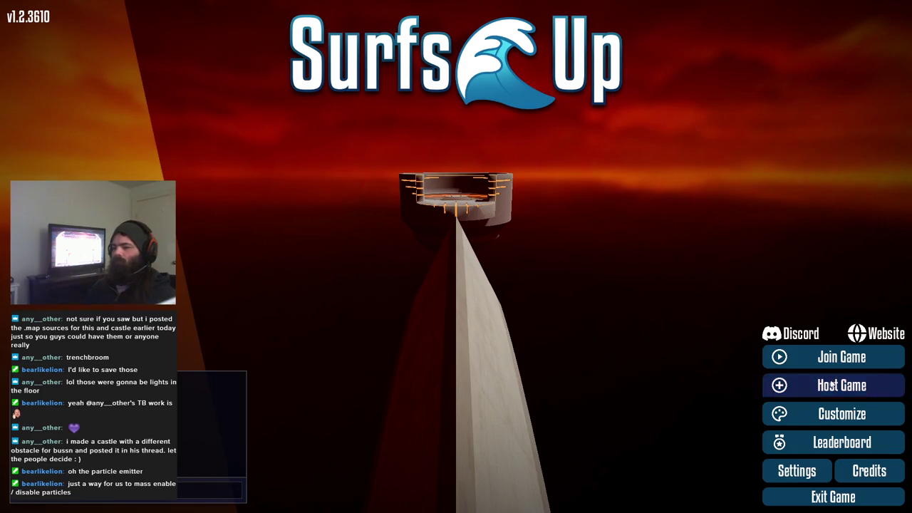
Step: Host Valley Pass via Create Server, check the castle wireframe, then quit with F8
click(832, 385)
click(530, 465)
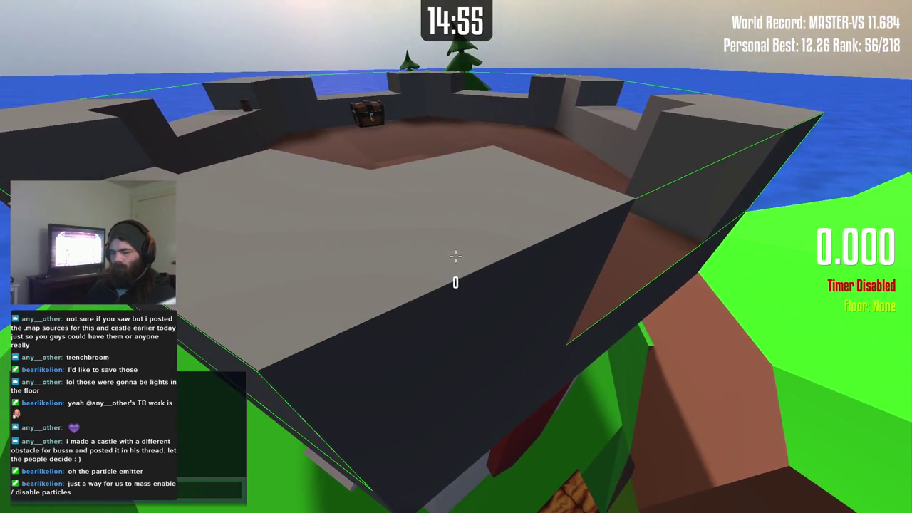
key(F8)
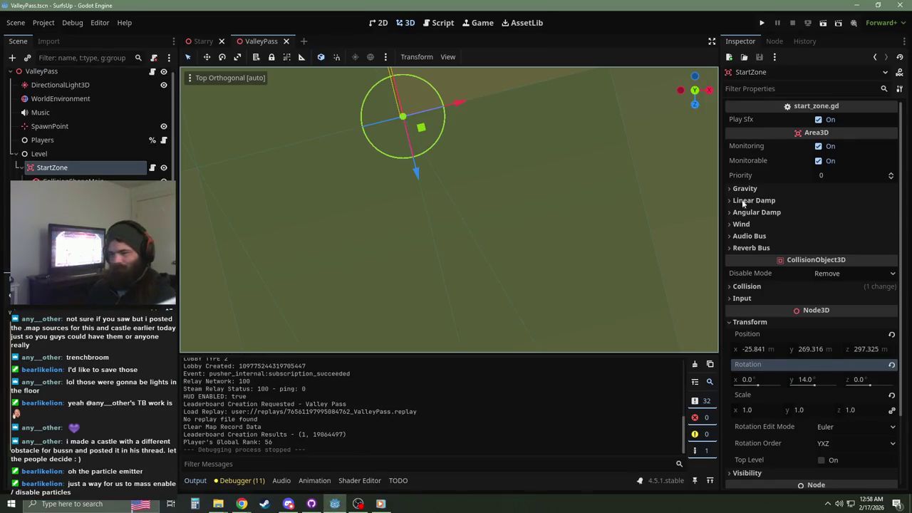
Step: Set StartZone's Rotation Y to 14.1°, save ValleyPass and run the project with F5
click(812, 377)
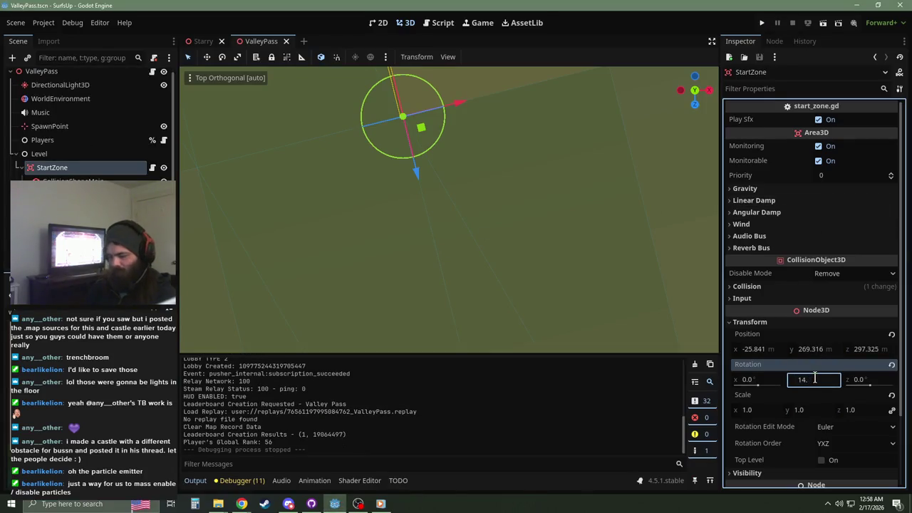
text(1)
key(Return)
key(ctrl+s)
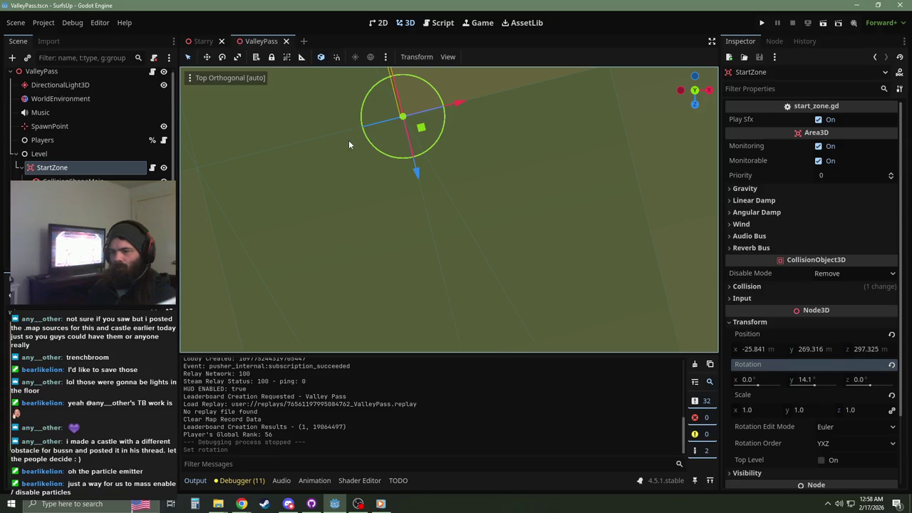
key(F5)
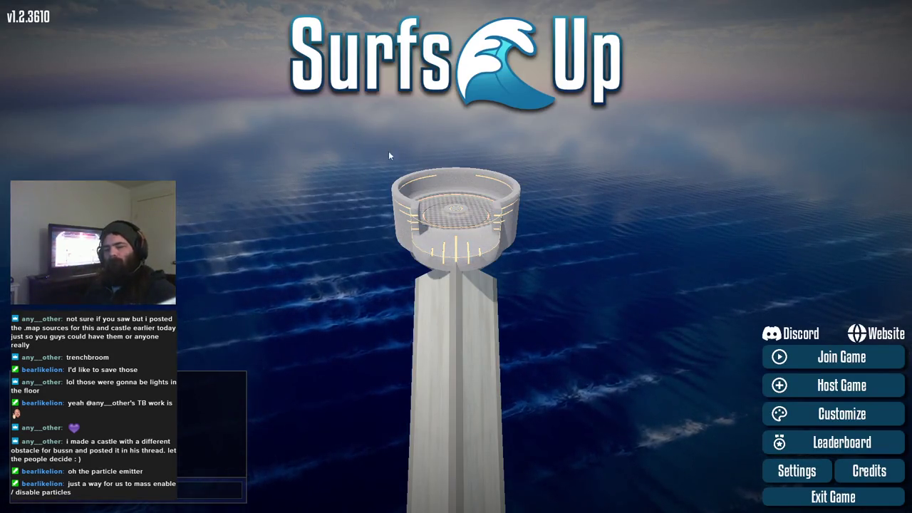
Step: Host a game and create the server to load Valley Pass for a test run
click(828, 394)
click(606, 484)
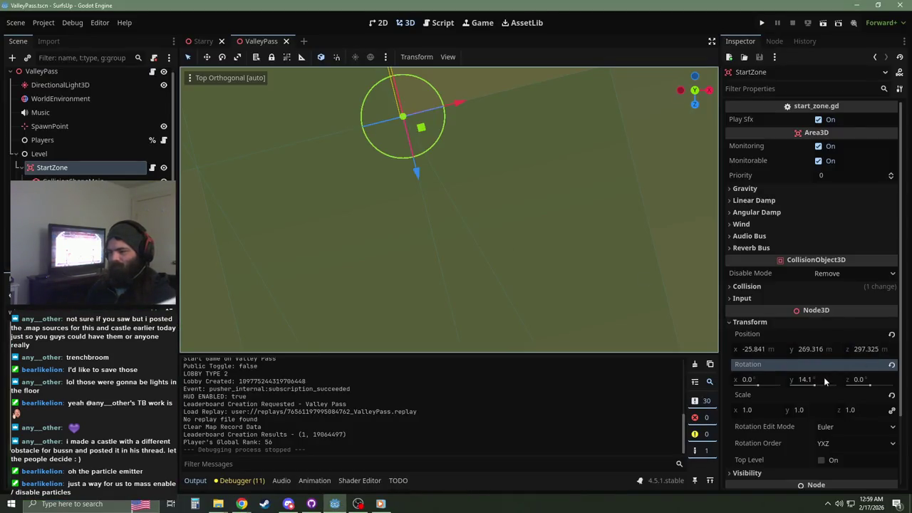
Step: Enter 14.075 in StartZone's Rotation Y, then select CollisionShapeWire
click(823, 380)
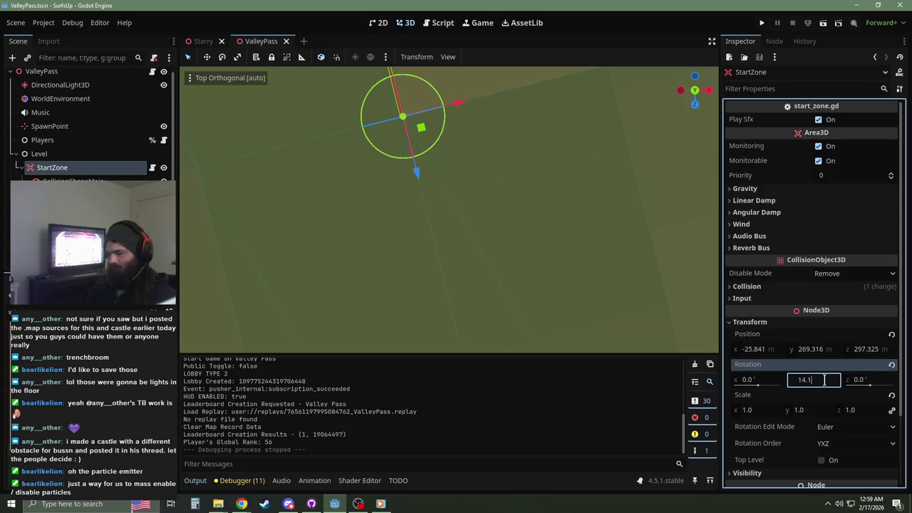
text(75)
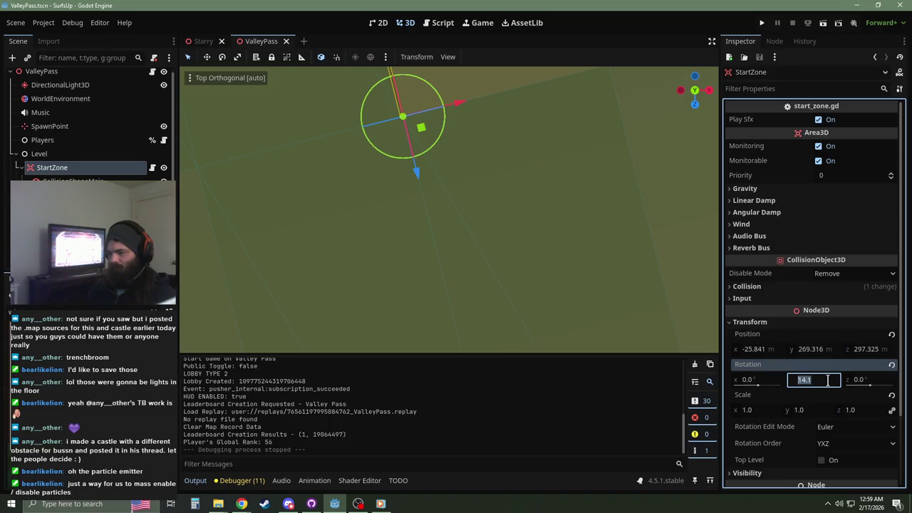
text(07)
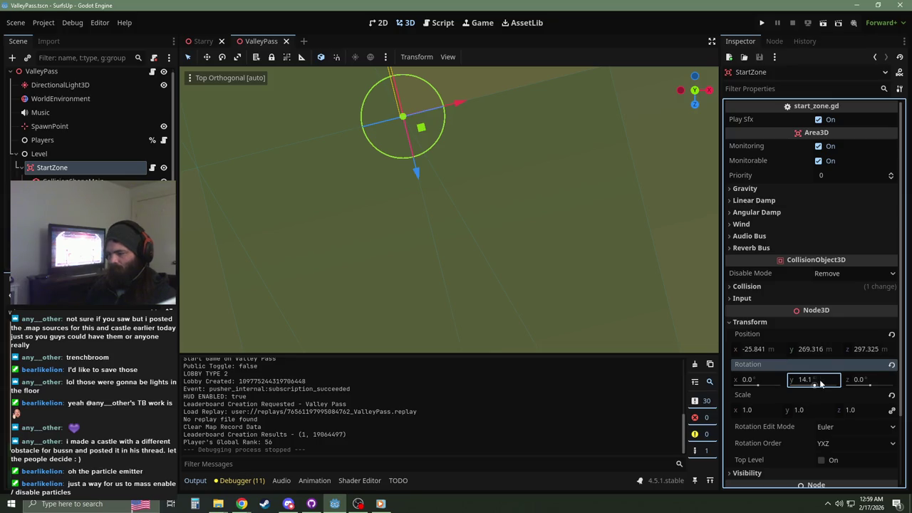
key(Return)
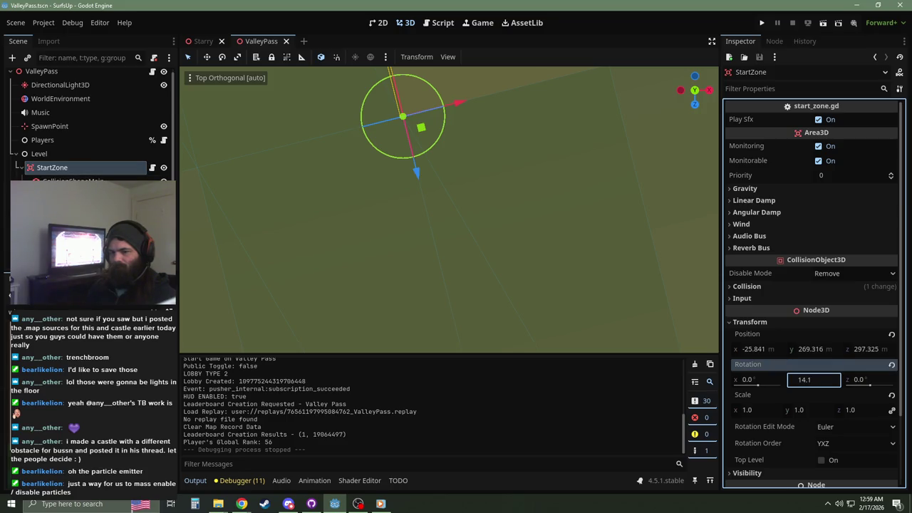
click(72, 195)
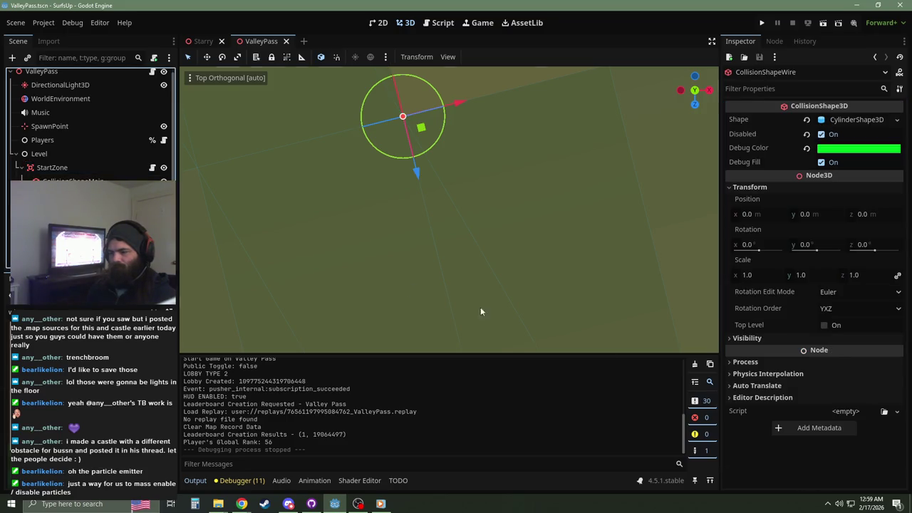
Step: Inspect the start area and tower from outside in the 3D viewport, then run the project with F5
click(822, 245)
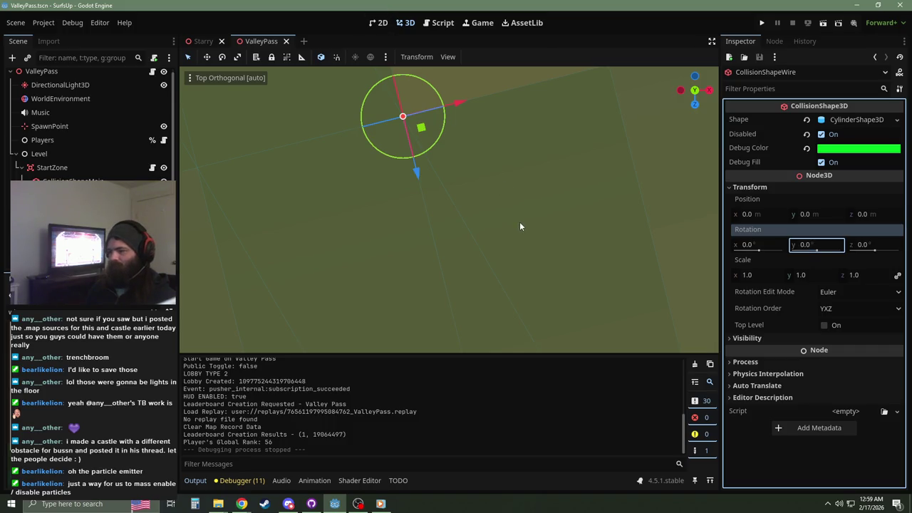
mouse_move(479, 251)
mouse_down()
mouse_move(451, 227)
mouse_move(508, 292)
mouse_up()
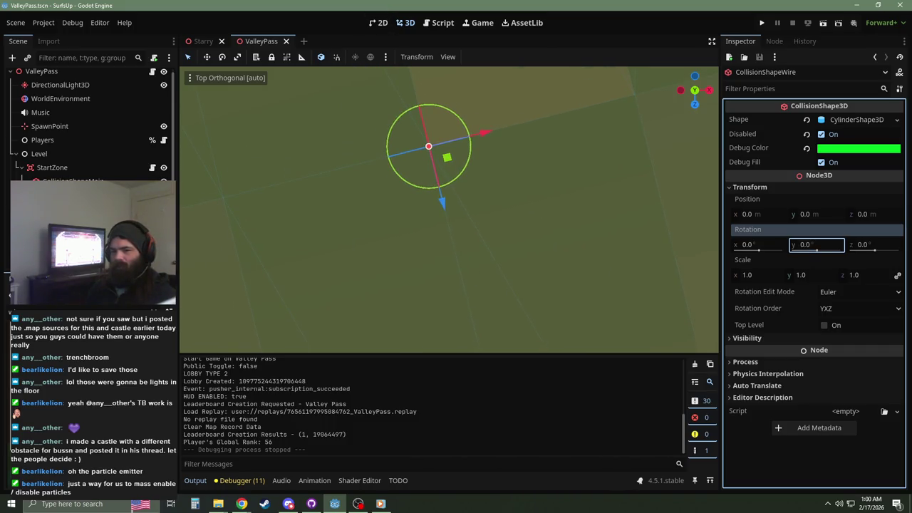
scroll(370, 206, down, 5)
mouse_move(369, 245)
mouse_down()
mouse_move(392, 216)
mouse_move(474, 220)
mouse_move(413, 239)
mouse_up()
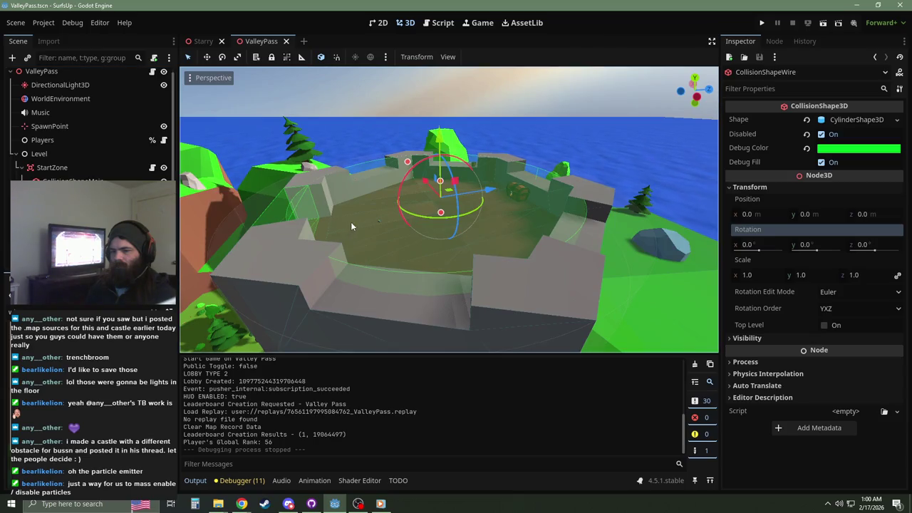
mouse_move(359, 226)
mouse_down()
mouse_move(346, 209)
mouse_move(475, 196)
mouse_move(437, 205)
mouse_up()
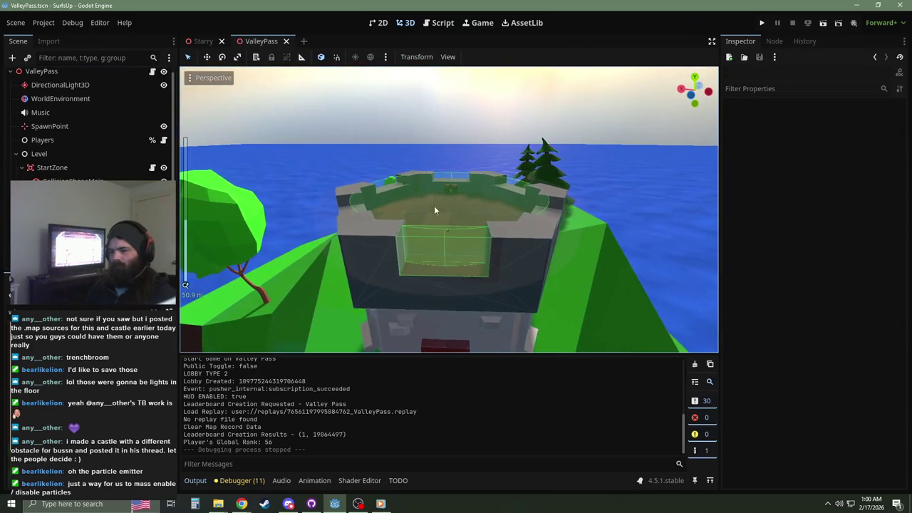
scroll(405, 191, down, 3)
scroll(404, 191, down, 2)
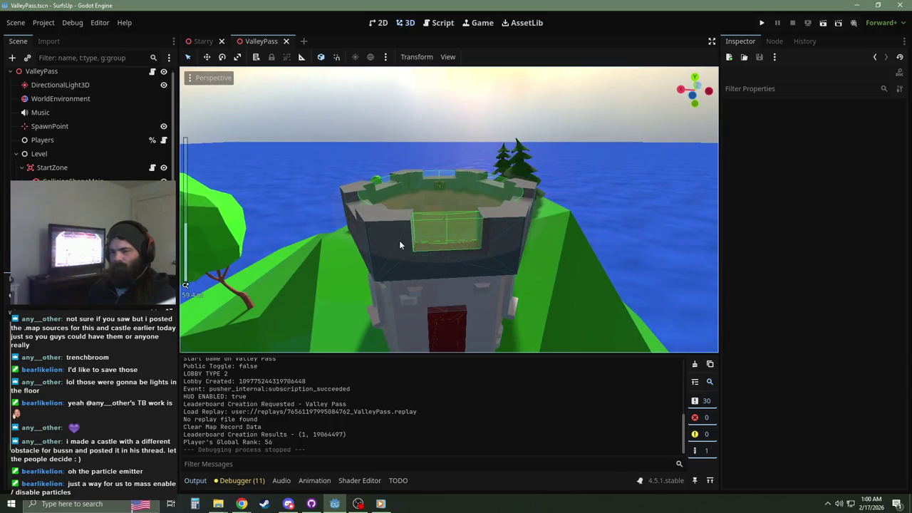
key(F5)
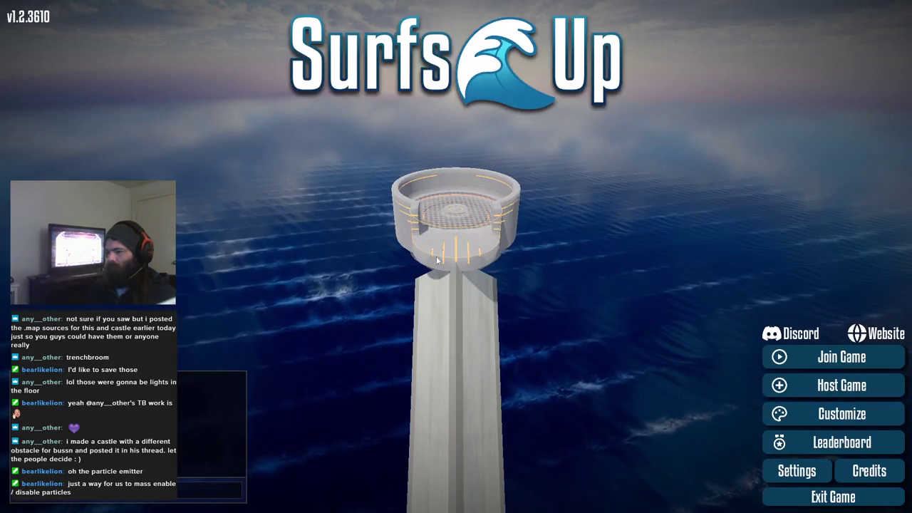
Step: Host a Valley Pass server and play a test run to the finish
click(865, 385)
click(506, 484)
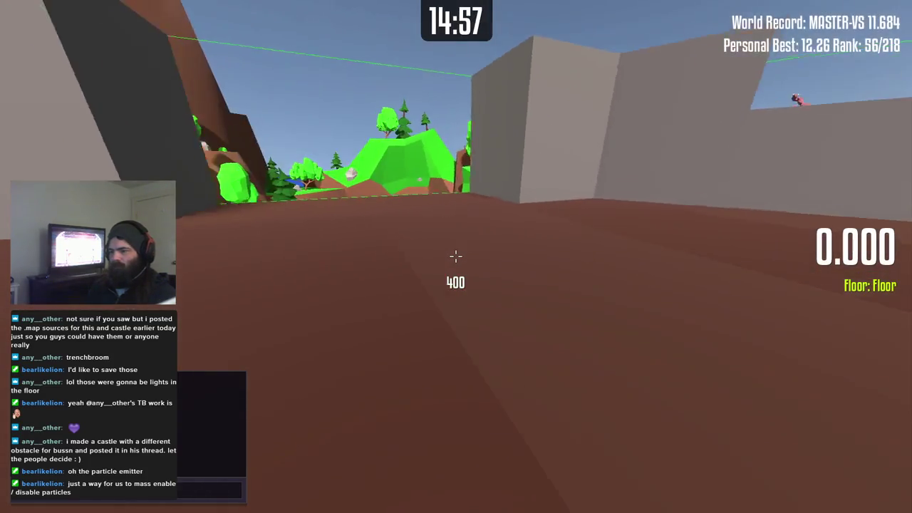
key(space)
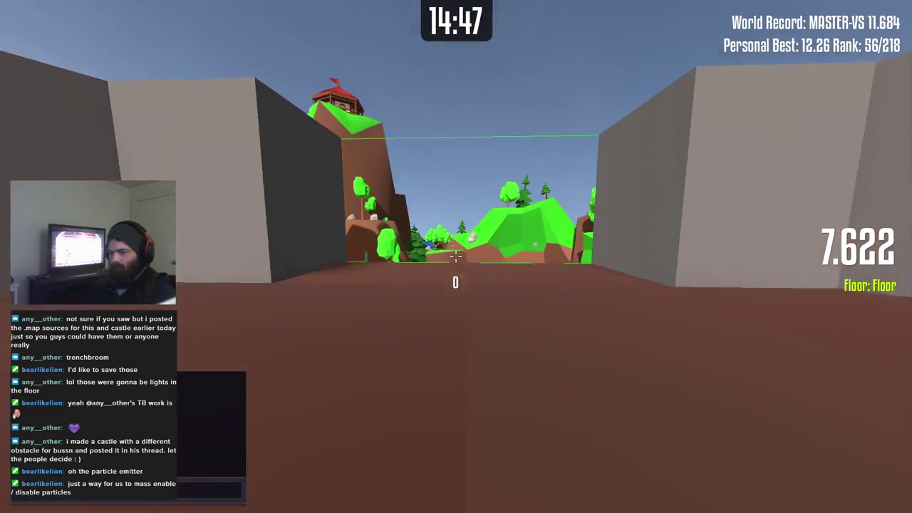
key(r)
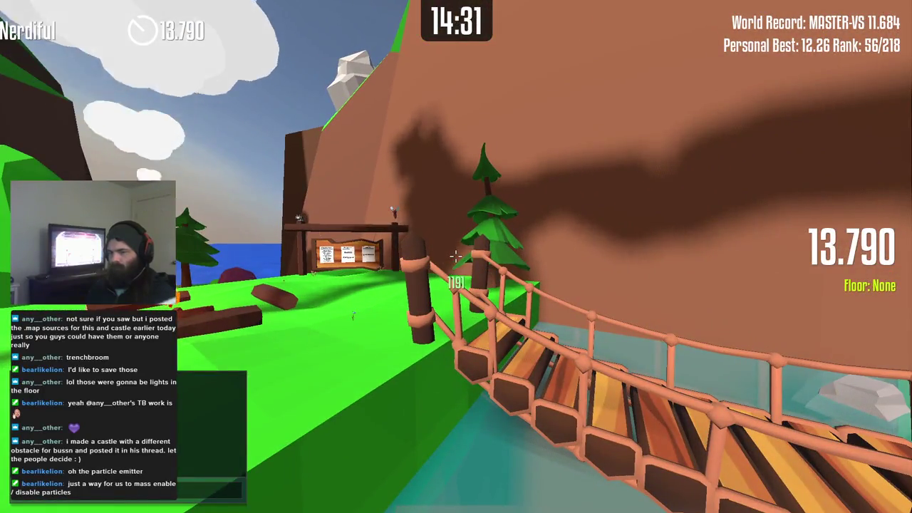
Step: Return to the Godot editor and show the level's Local scene tree
key(alt+Tab)
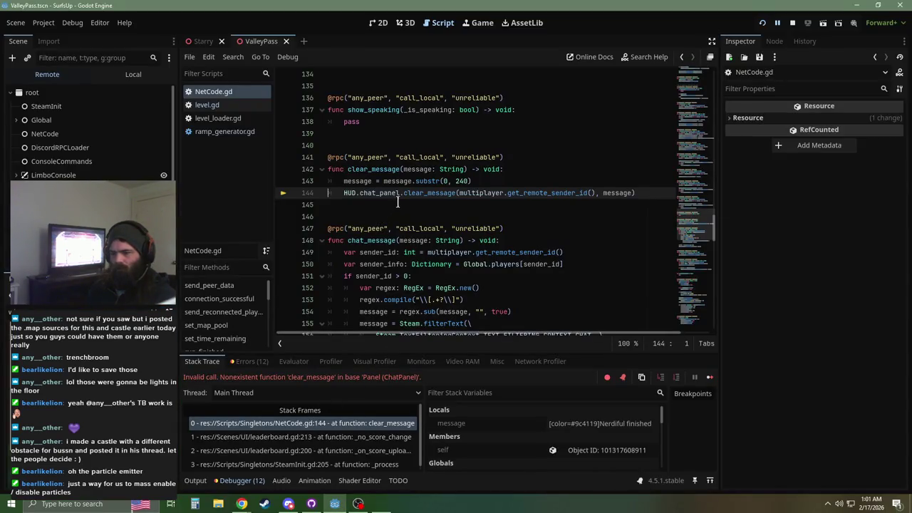
key(alt+Tab)
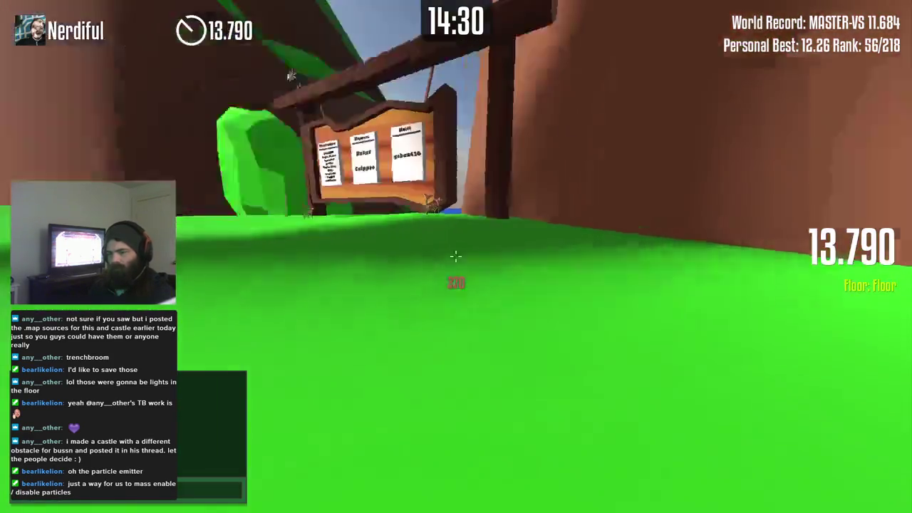
key(alt+Tab)
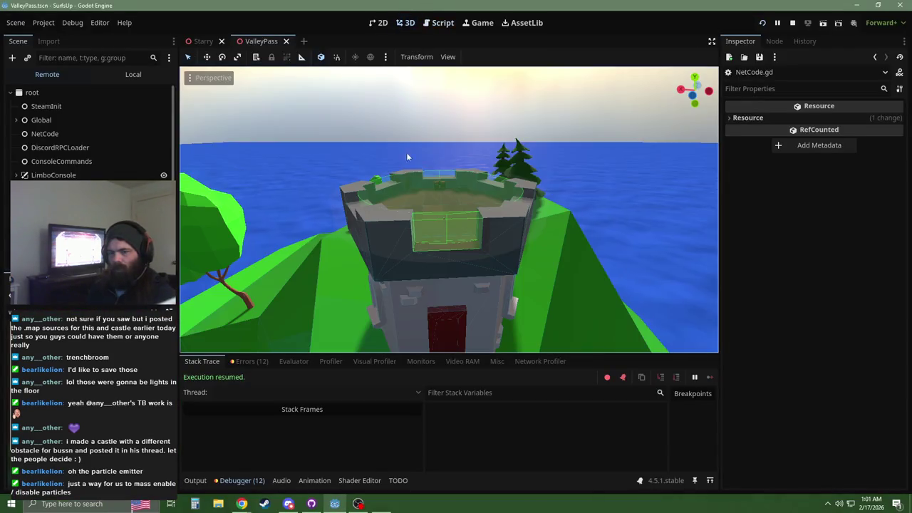
scroll(376, 194, up, 5)
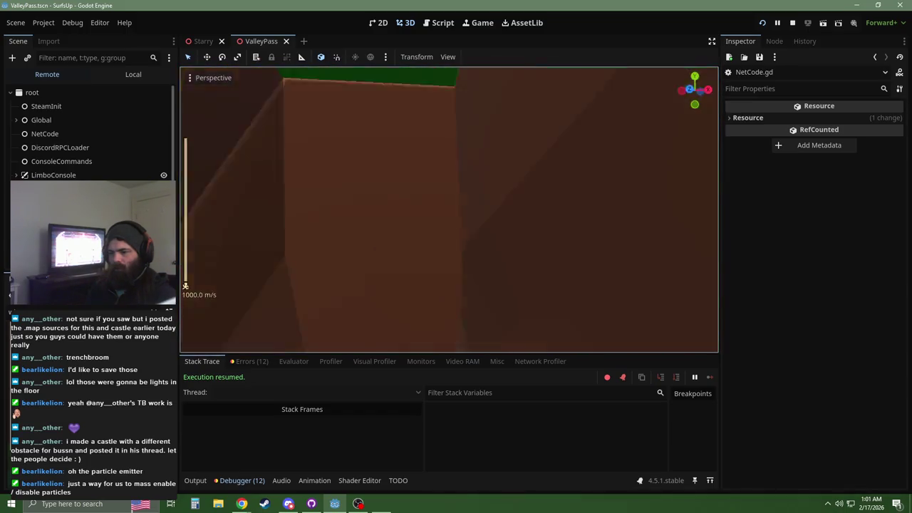
scroll(449, 209, down, 10)
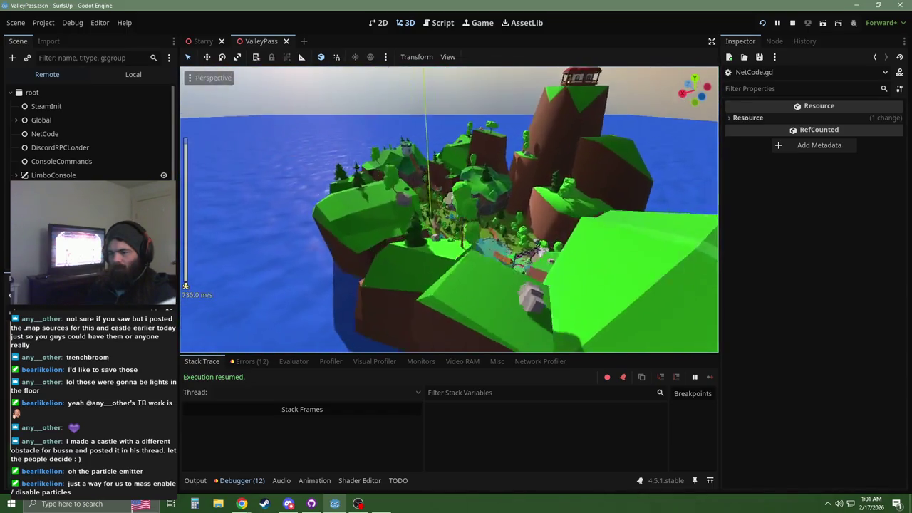
scroll(449, 210, down, 8)
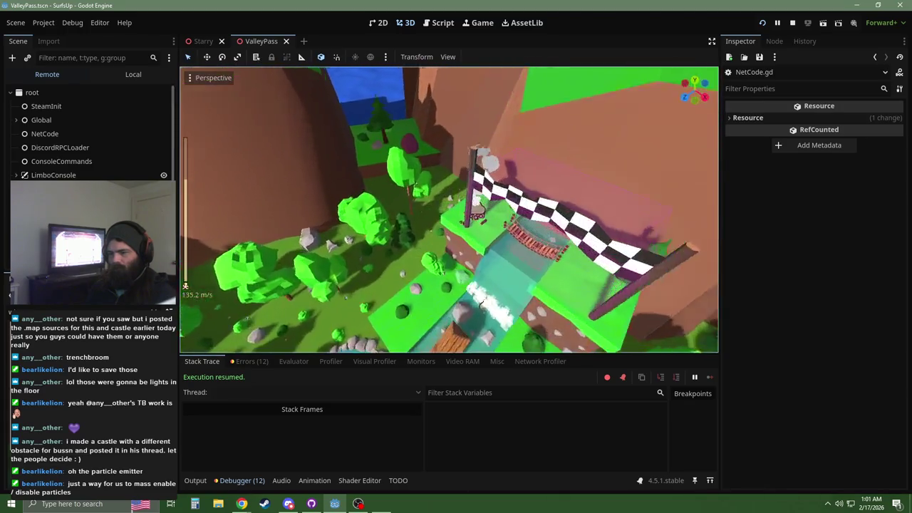
click(133, 75)
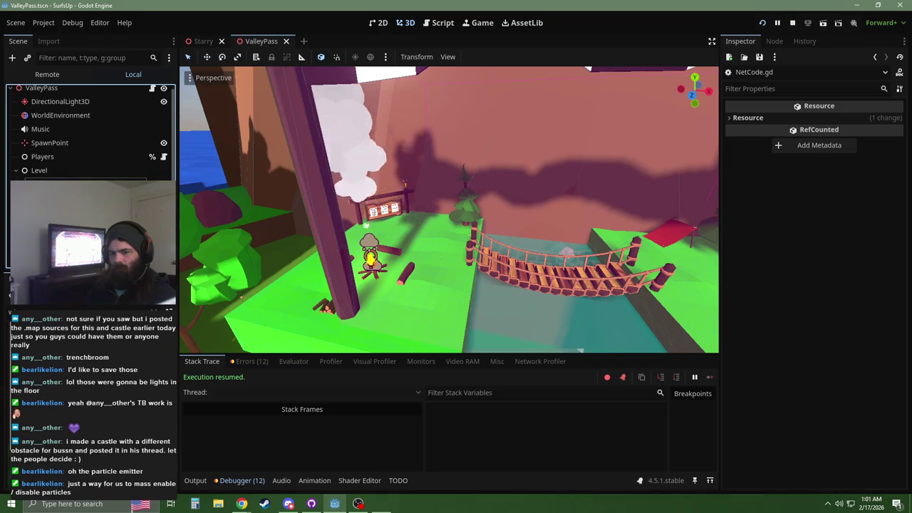
Step: Point the FinishZone WireframeBox at its CollisionShape3D, colour it RED, and save the scene
click(602, 334)
click(848, 120)
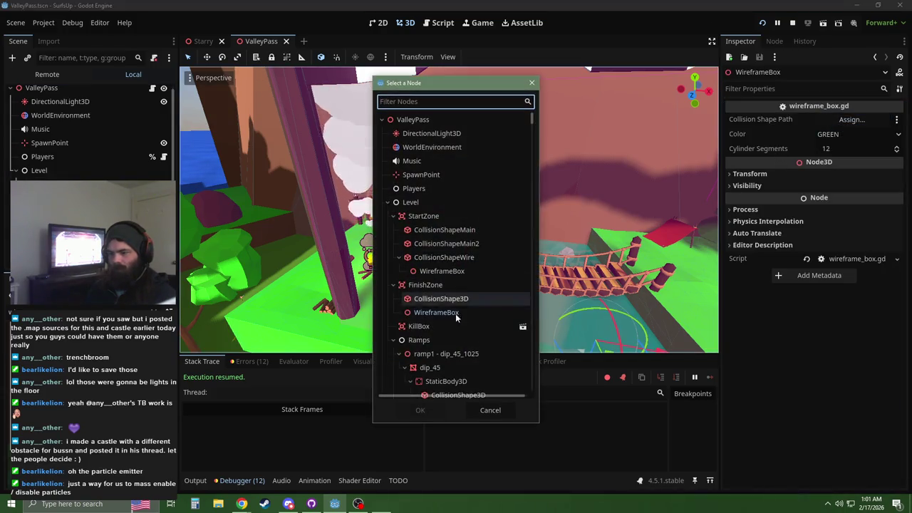
double_click(444, 298)
click(844, 140)
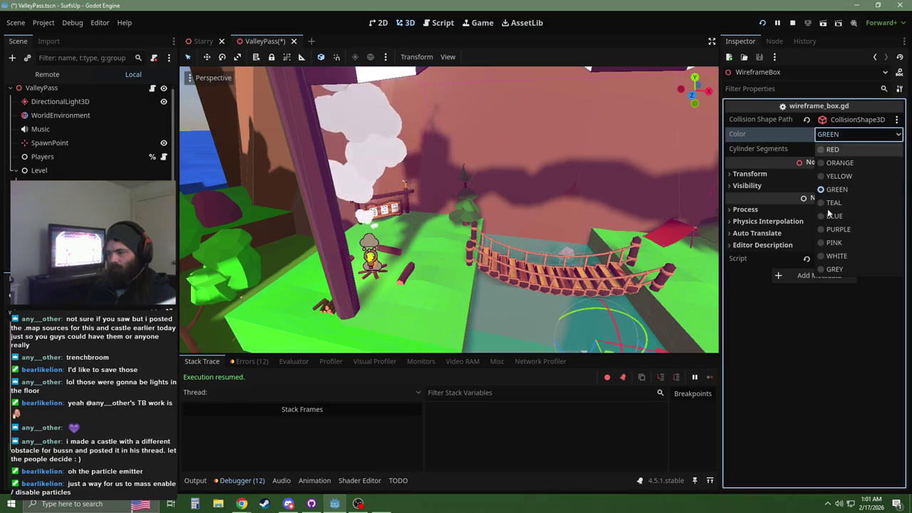
click(825, 149)
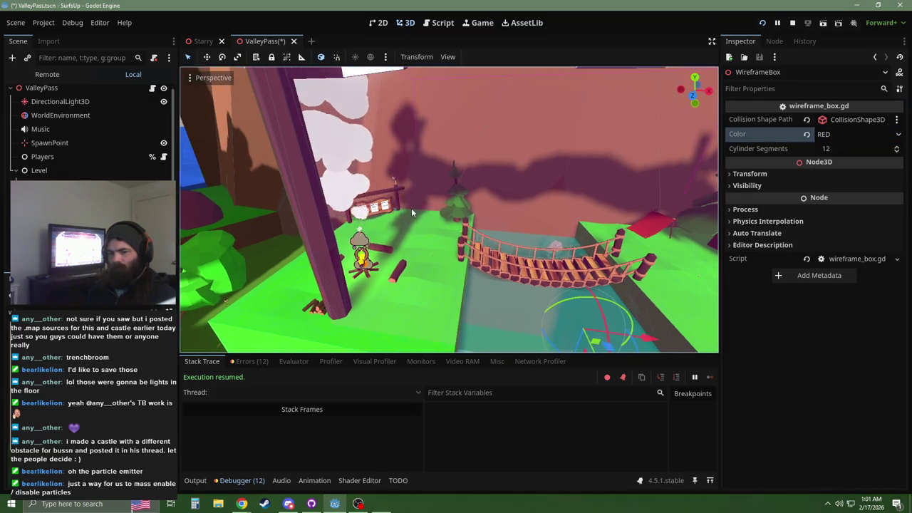
key(ctrl+s)
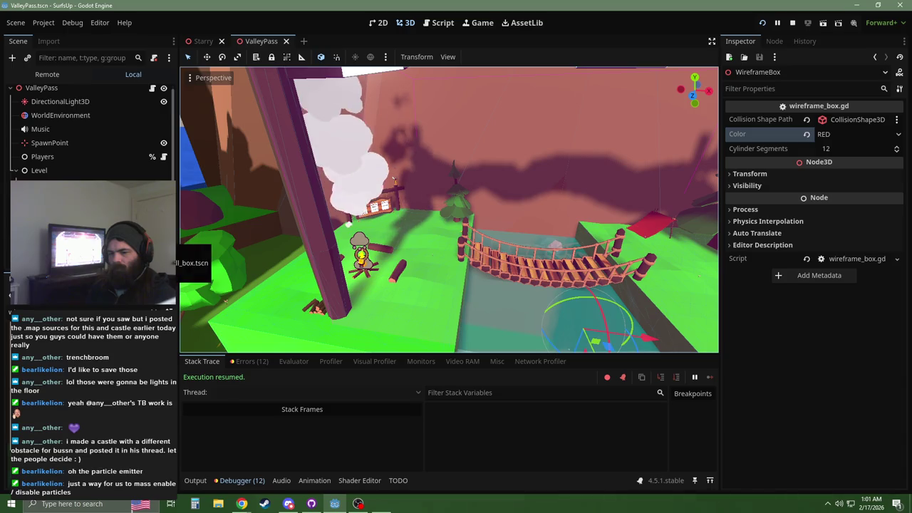
click(360, 255)
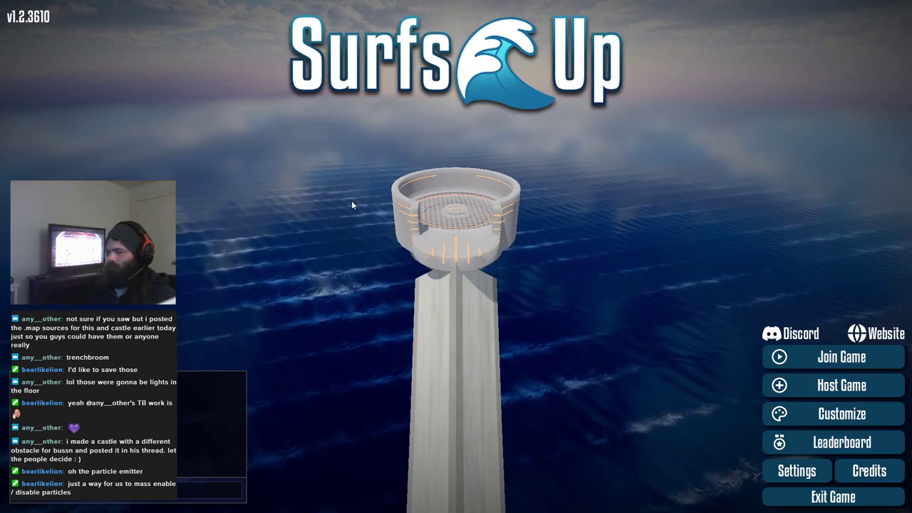
Step: Host a new game on Valley Pass via Host Game and Create Server
click(817, 385)
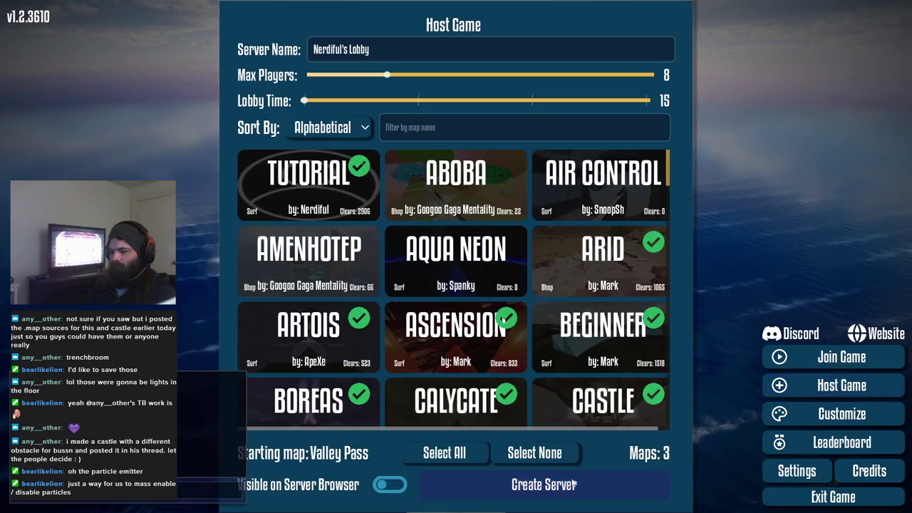
click(569, 477)
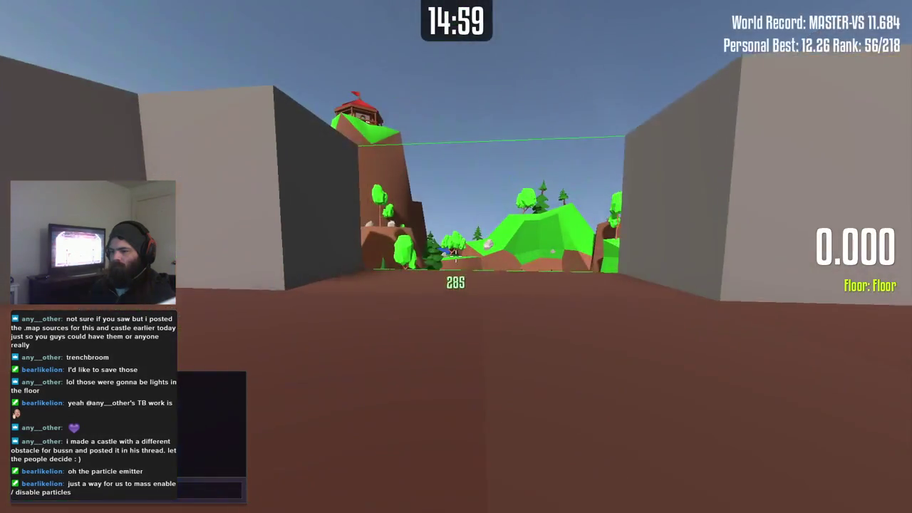
Step: Resume the game after the debugger halt and read the wooden credits sign
key(w)
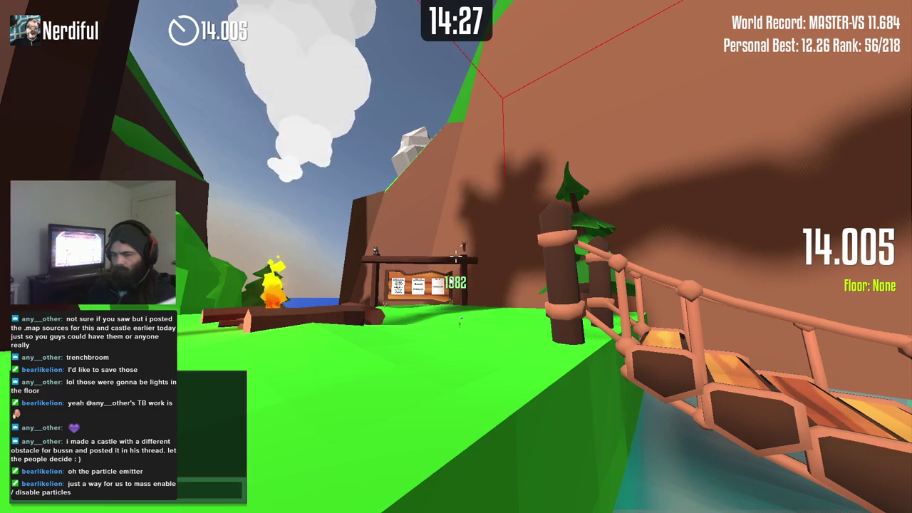
key(F12)
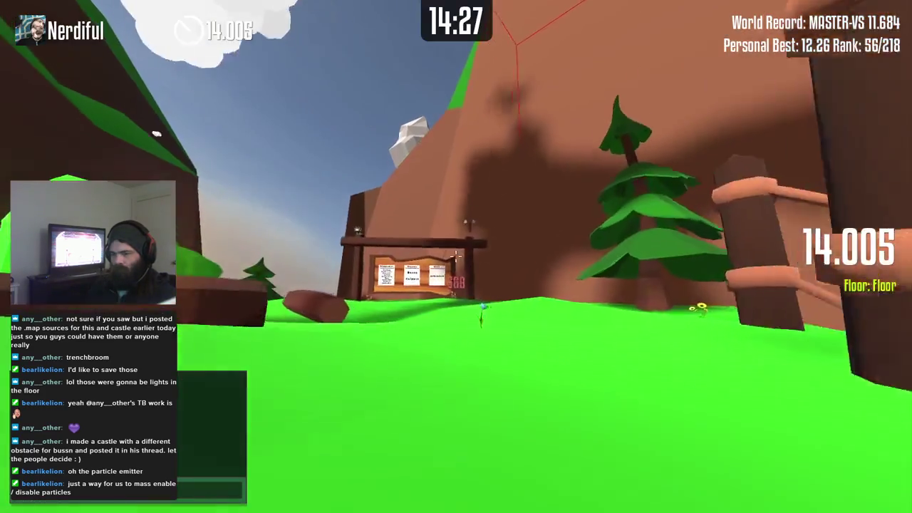
key(w)
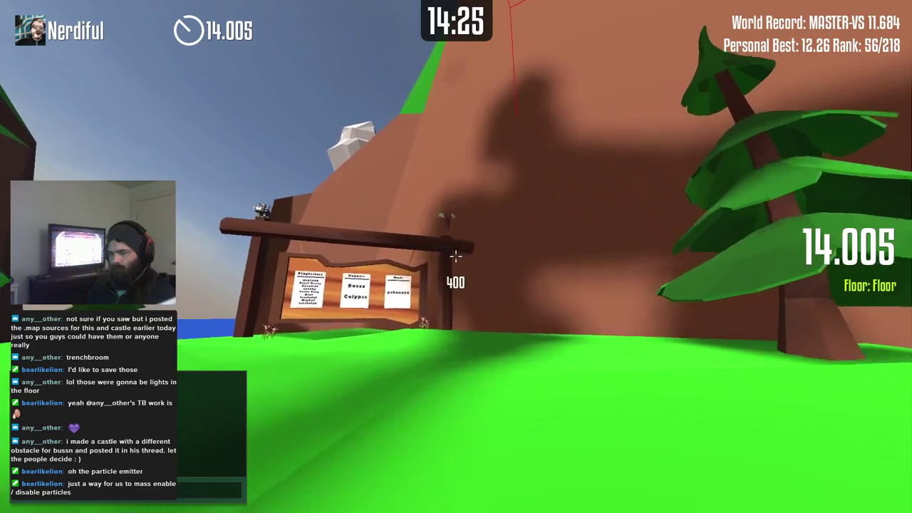
key(w)
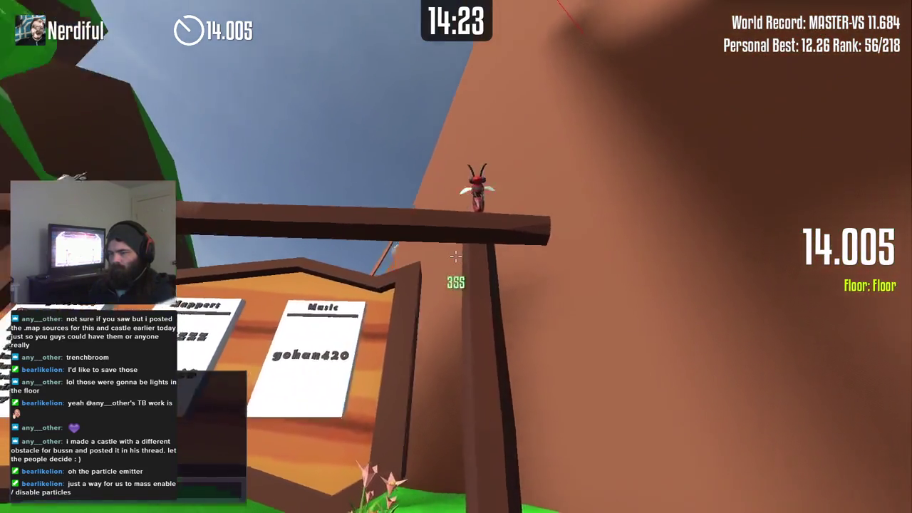
key(w)
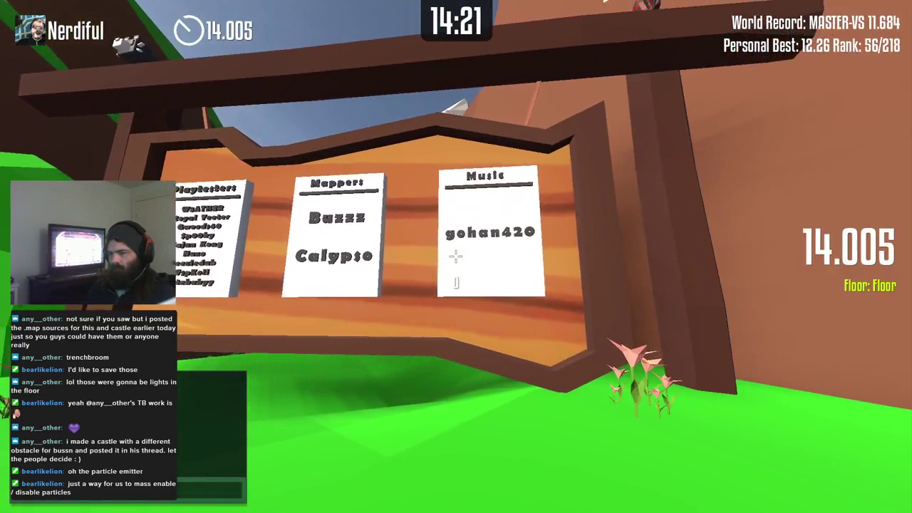
key(s)
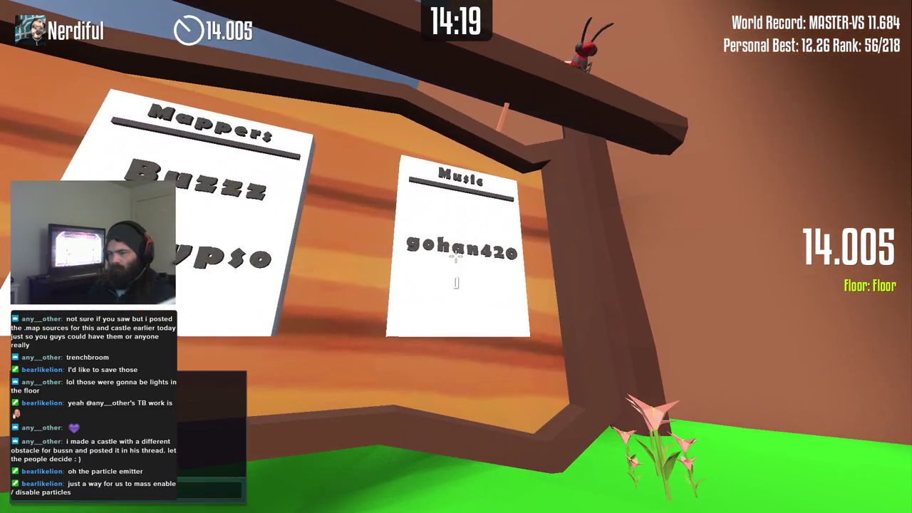
key(a)
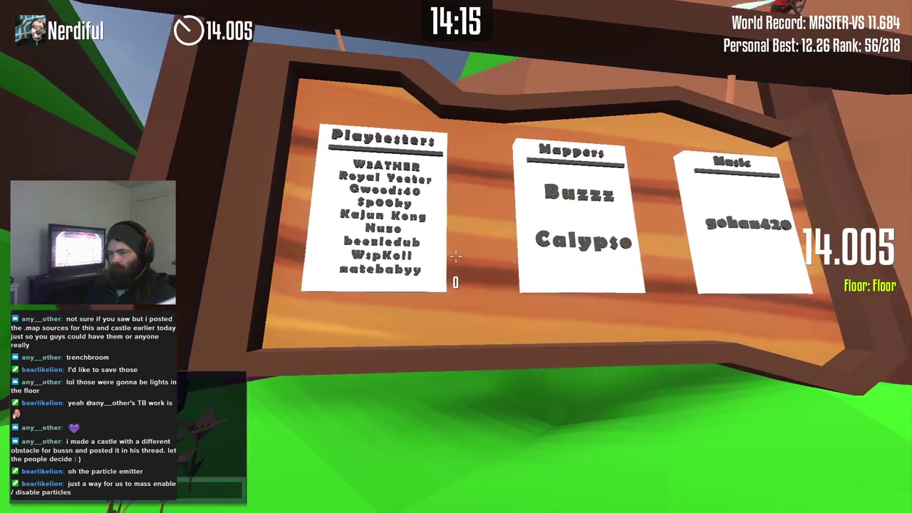
Step: Explore across the rope bridge and red cloth ramp, then return to the start corridor
key(w)
key(w)
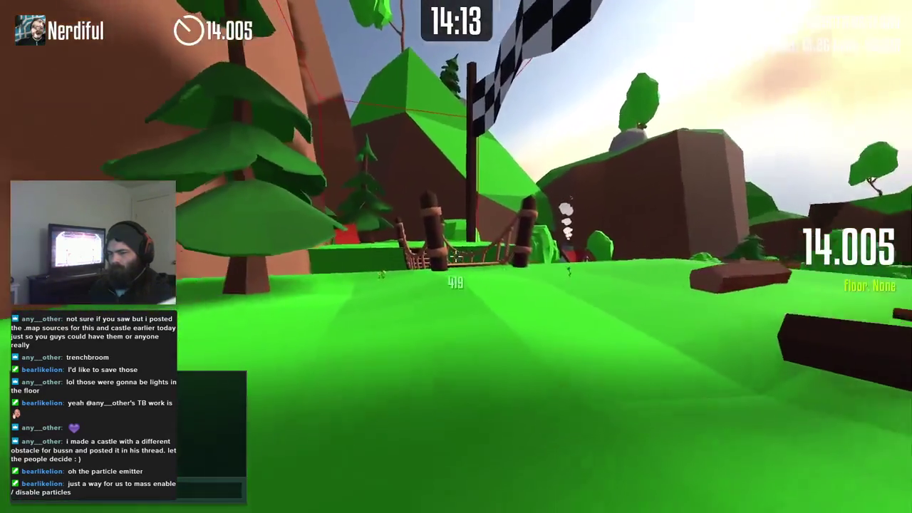
key(w)
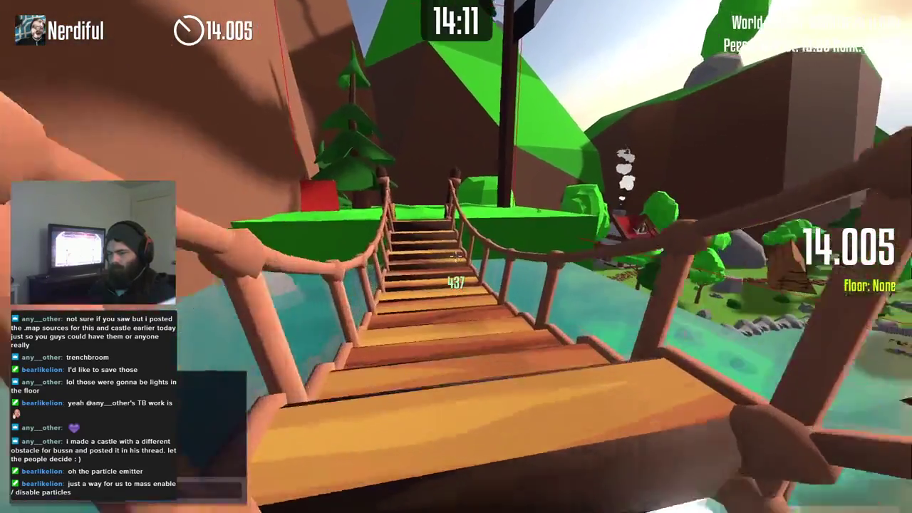
key(w)
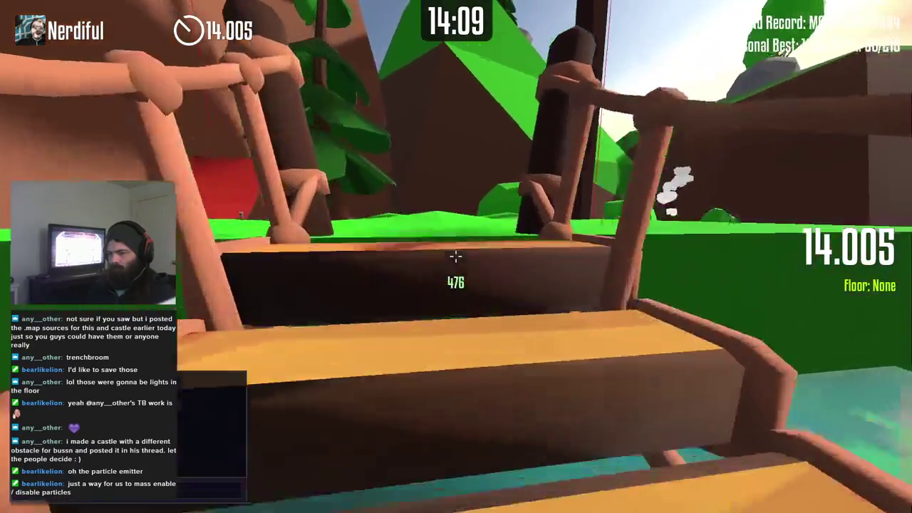
key(w)
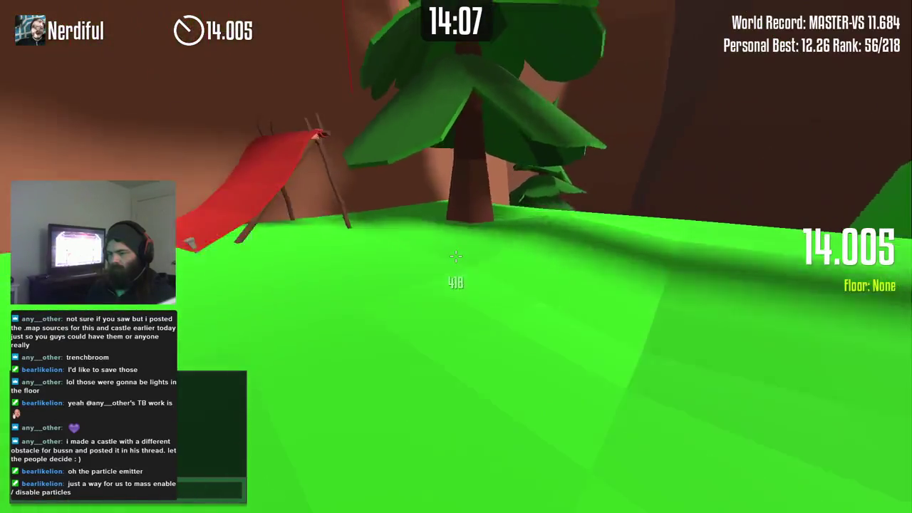
key(w)
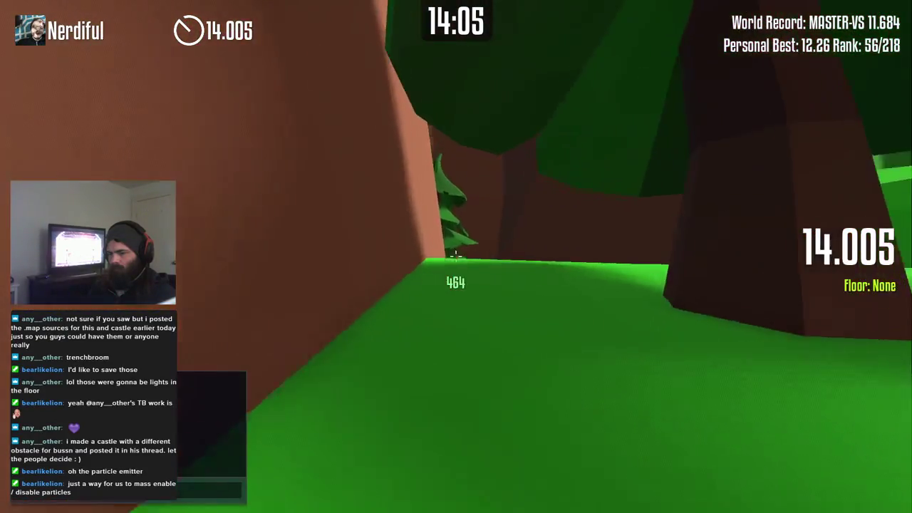
key(w)
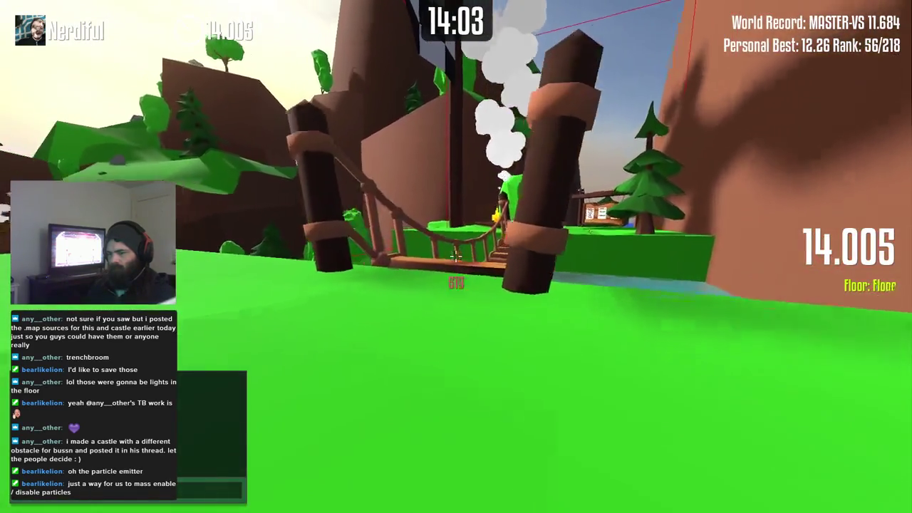
key(w)
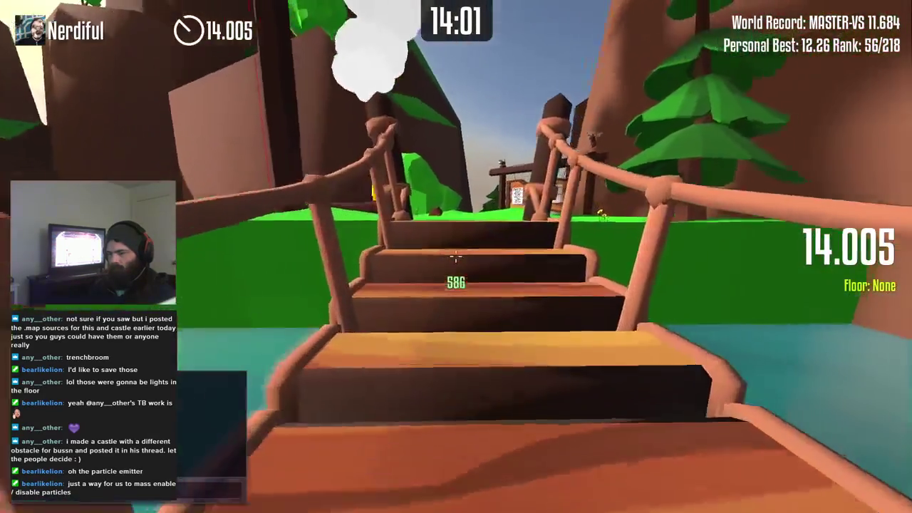
key(w)
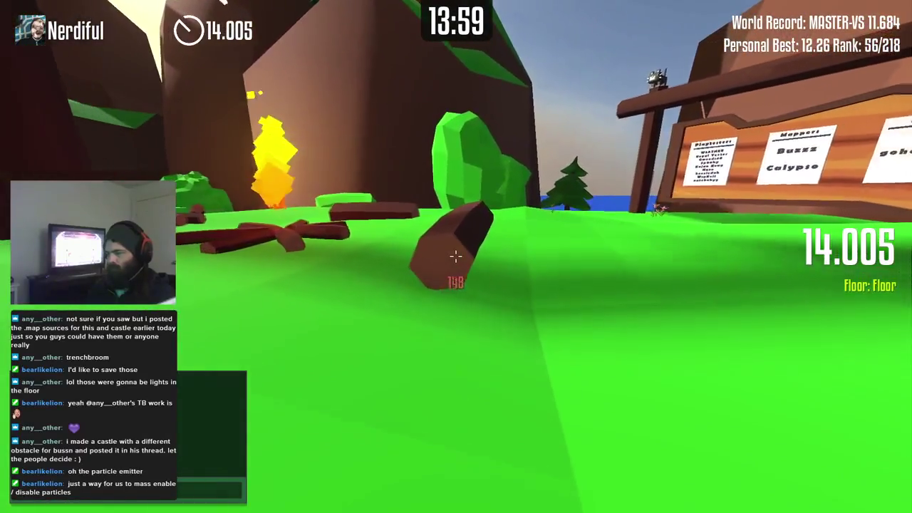
key(w)
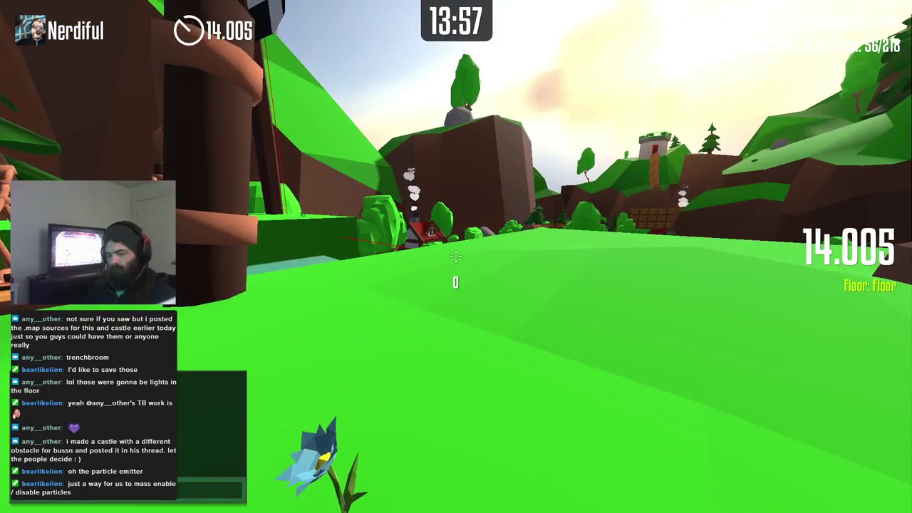
Step: Surf the timed run down through the canyon to the finish, then close the game
key(w)
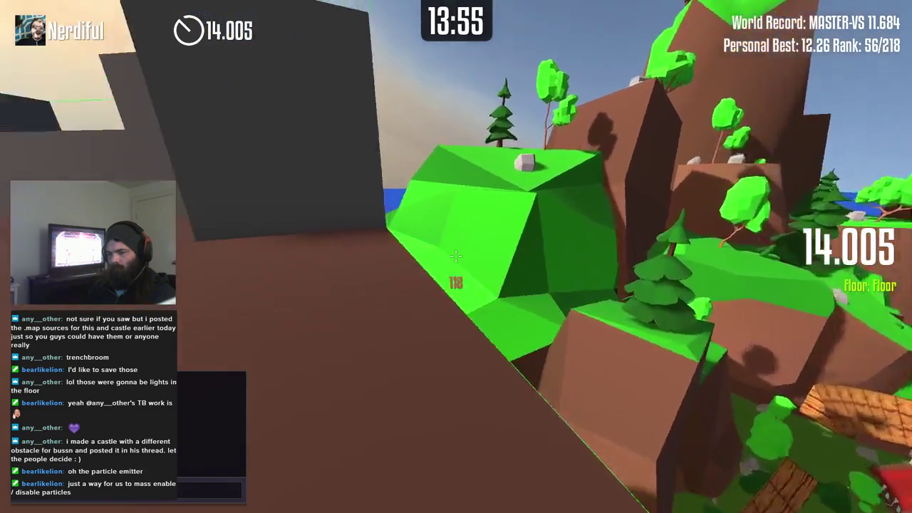
key(w)
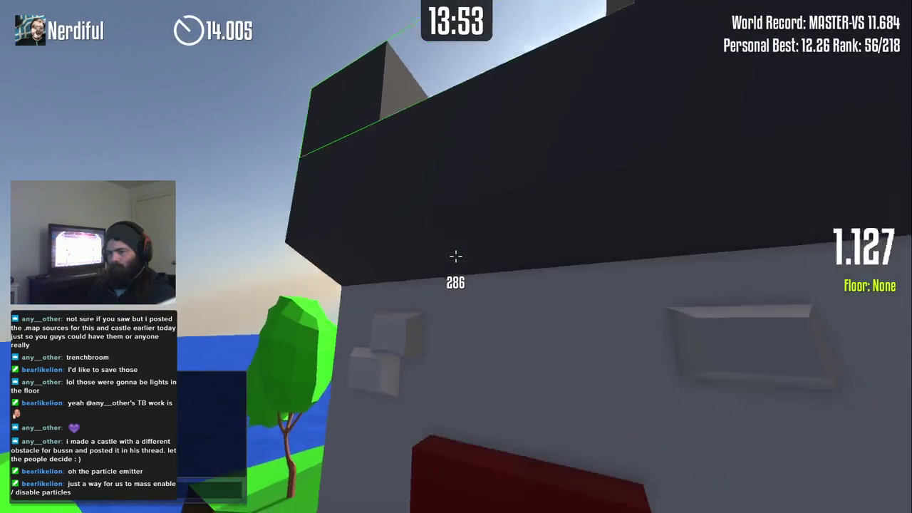
key(w)
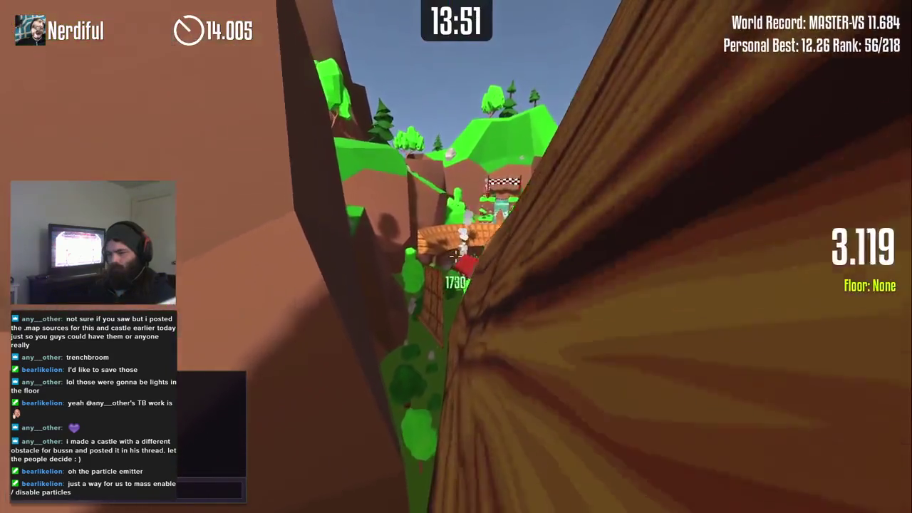
key(w)
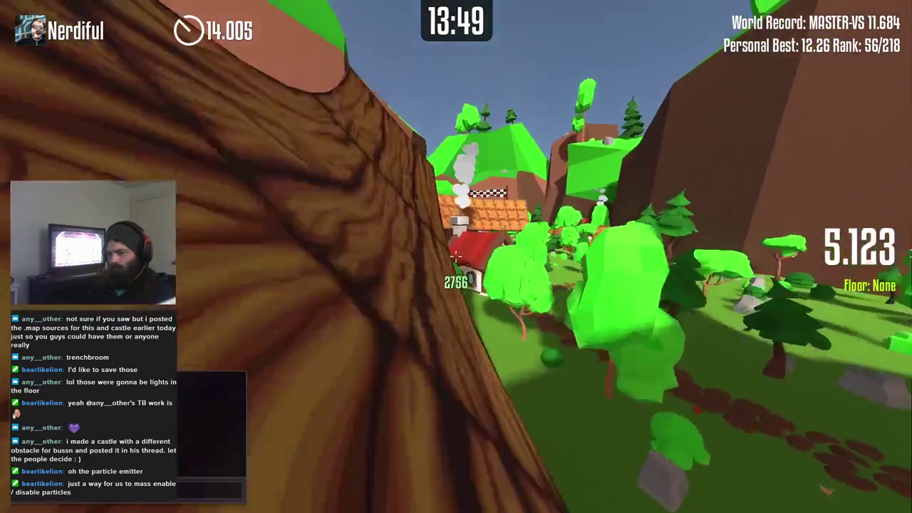
key(w)
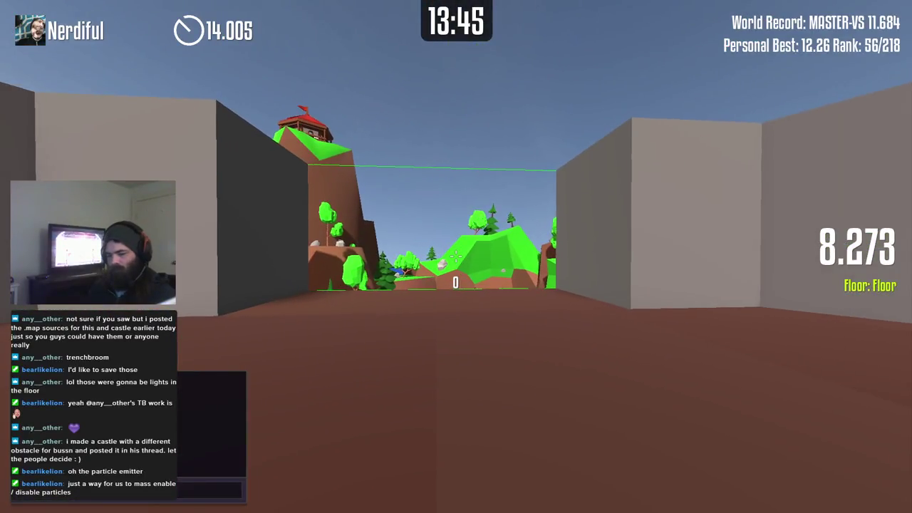
key(F8)
Step: Review the 30 changed level files and commit them
click(313, 503)
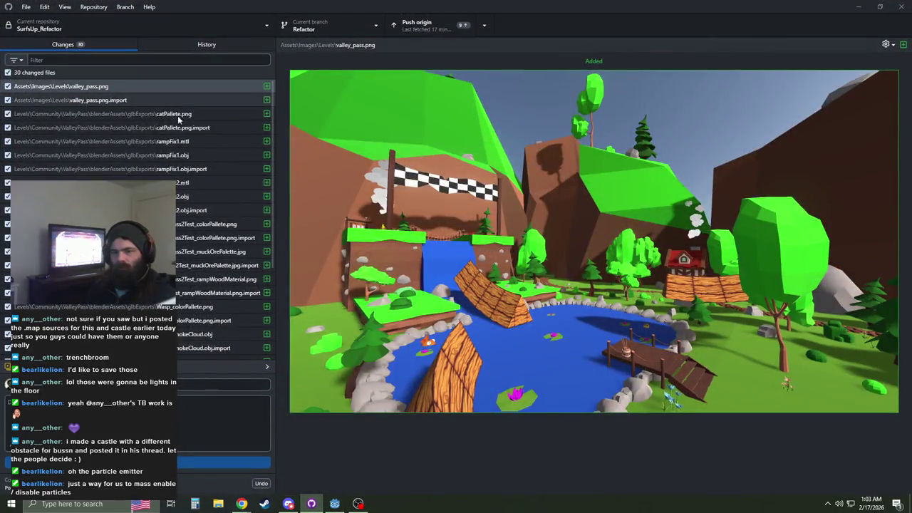
scroll(271, 207, down, 3)
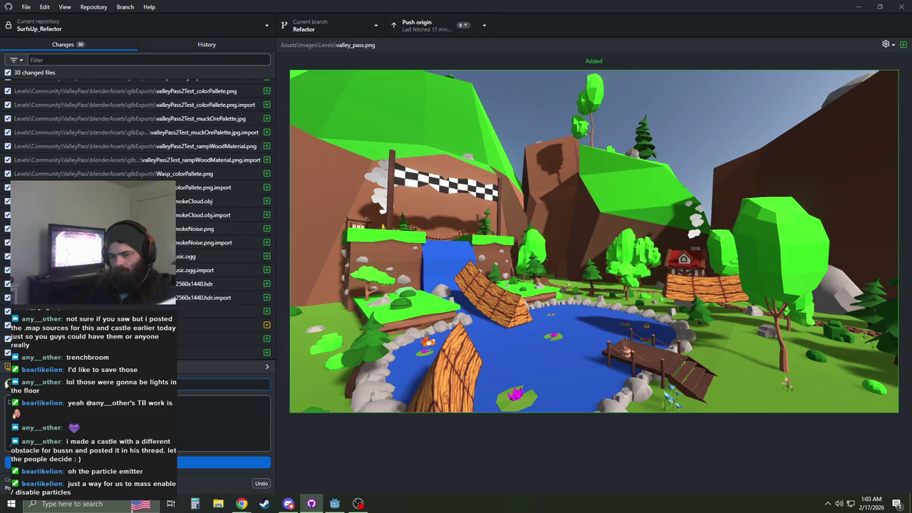
key(ctrl+Return)
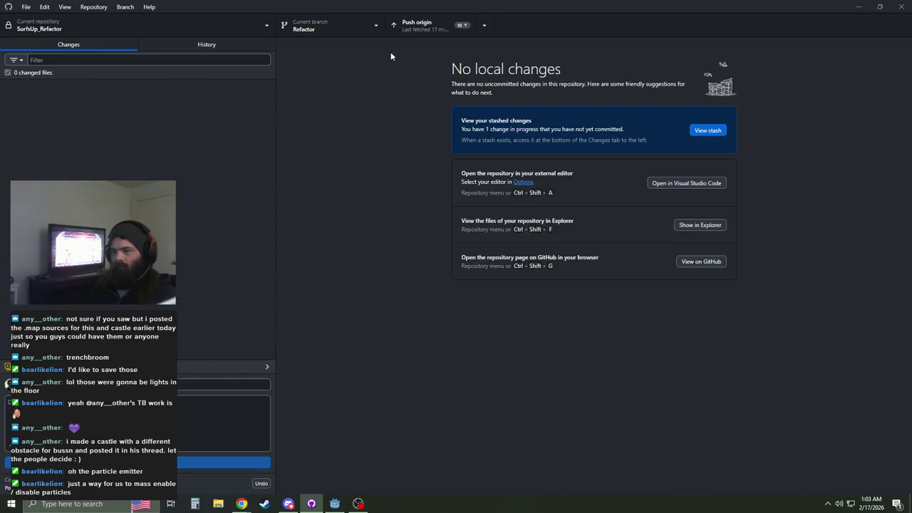
Step: Push the new commits to origin and bring up the Port Winter Maps task
click(406, 31)
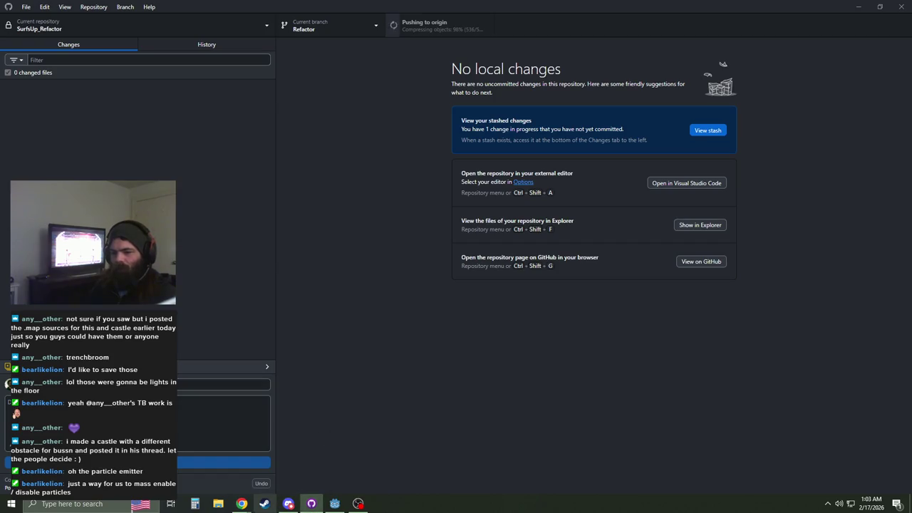
mouse_move(244, 507)
click(320, 457)
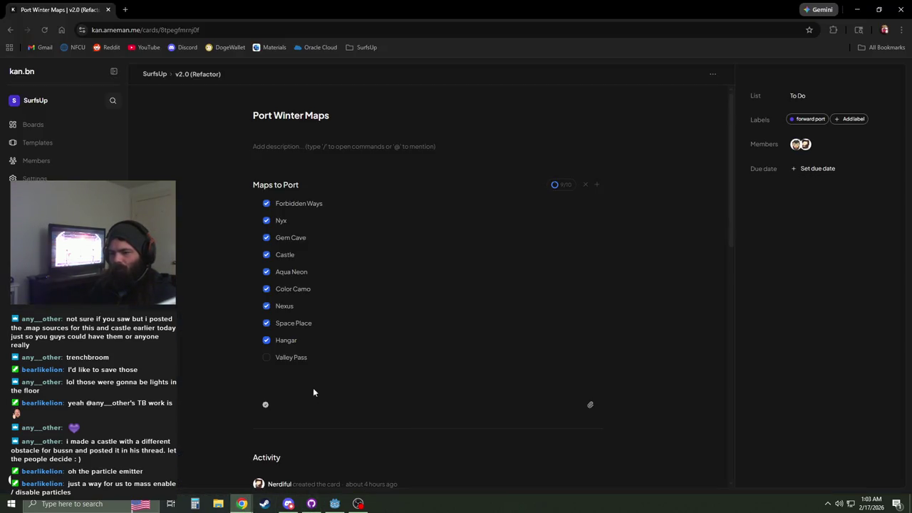
Step: Drag the Port Winter Maps card into the Review list on the v2.0 (Refactor) board
click(187, 74)
mouse_move(353, 161)
mouse_down()
mouse_move(556, 335)
mouse_move(651, 456)
mouse_move(647, 425)
mouse_move(643, 475)
mouse_move(636, 450)
mouse_move(645, 432)
mouse_up()
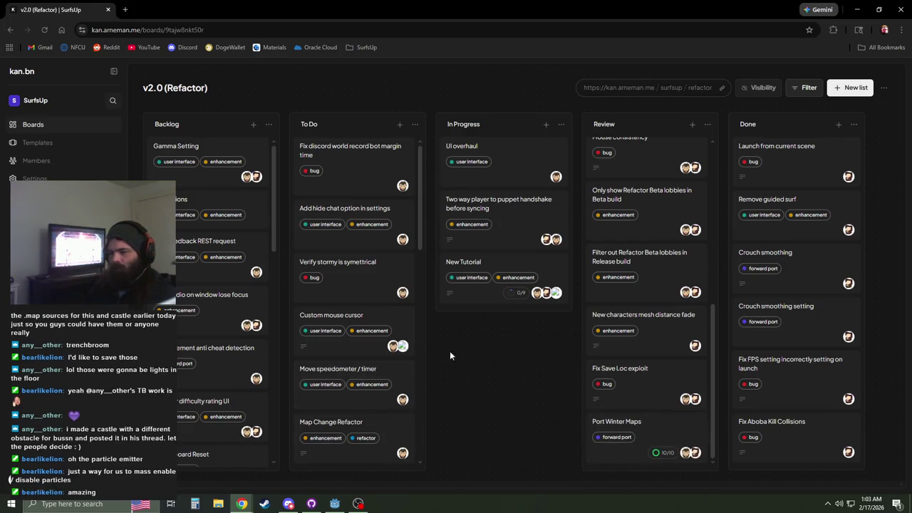